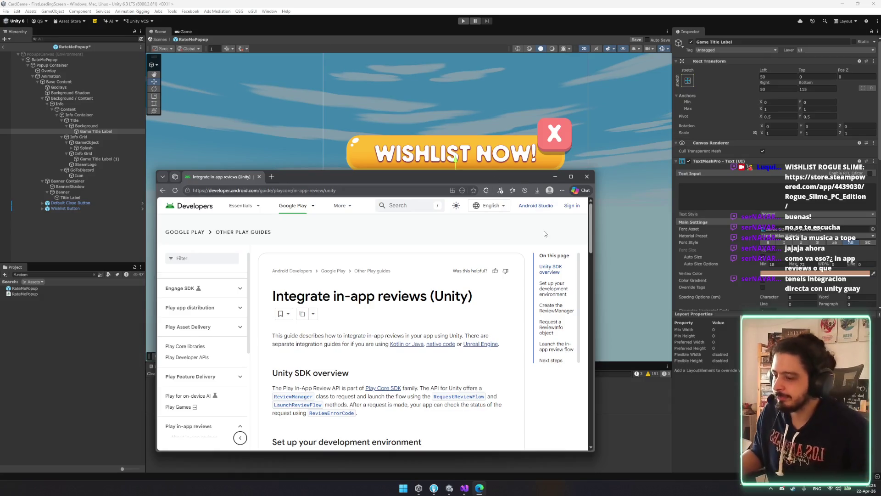
# Step: Maximize the Edge window showing the Unity in-app reviews guide
pyautogui.moveTo(496, 173)
pyautogui.mouseDown()
pyautogui.moveTo(528, 142)
pyautogui.moveTo(513, 183)
pyautogui.mouseUp()
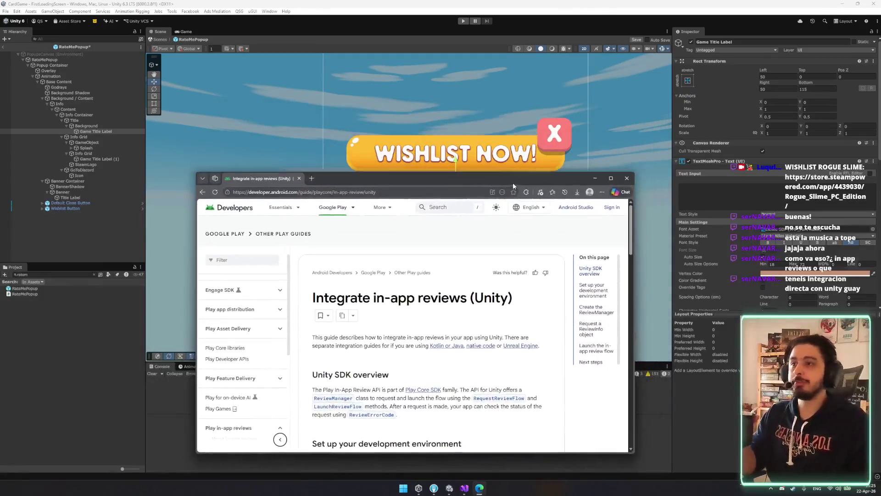
pyautogui.moveTo(419, 180); pyautogui.dragTo(399, 4)
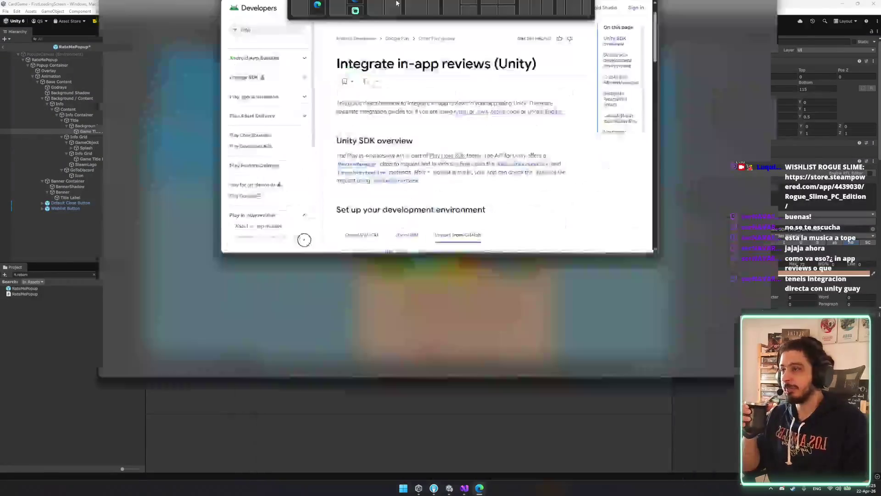
pyautogui.scroll(-3, 437, 300)
pyautogui.scroll(5, 436, 301)
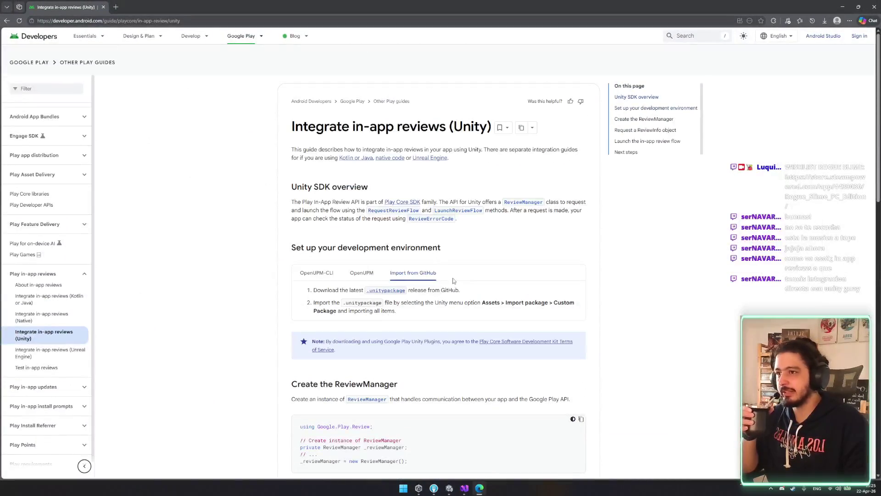
# Step: Show the Import from GitHub instructions and follow the .unitypackage link to the v1.8.4 release
pyautogui.click(362, 272)
pyautogui.click(413, 272)
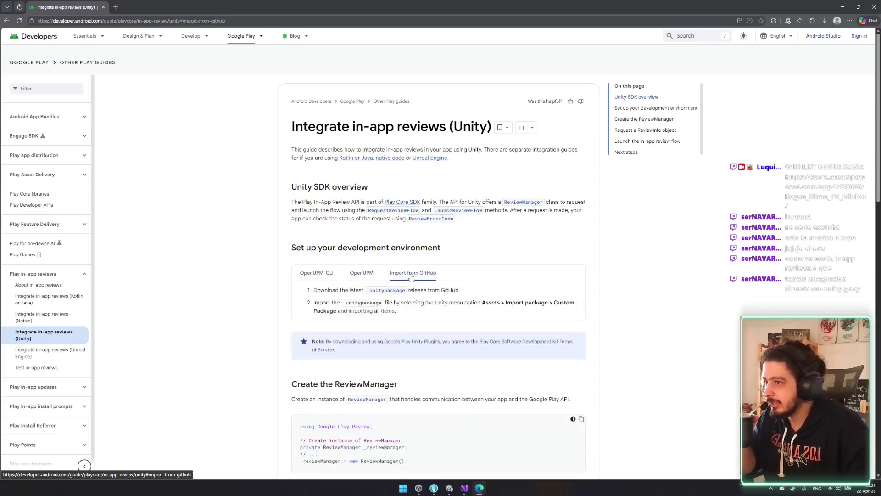
pyautogui.click(379, 293)
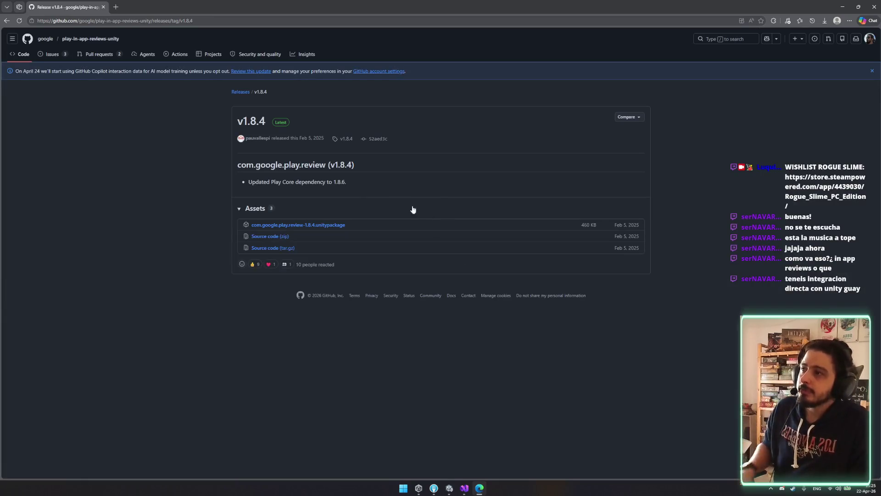
# Step: Browse the full Releases list and open the v1.8.4 release page
pyautogui.click(244, 92)
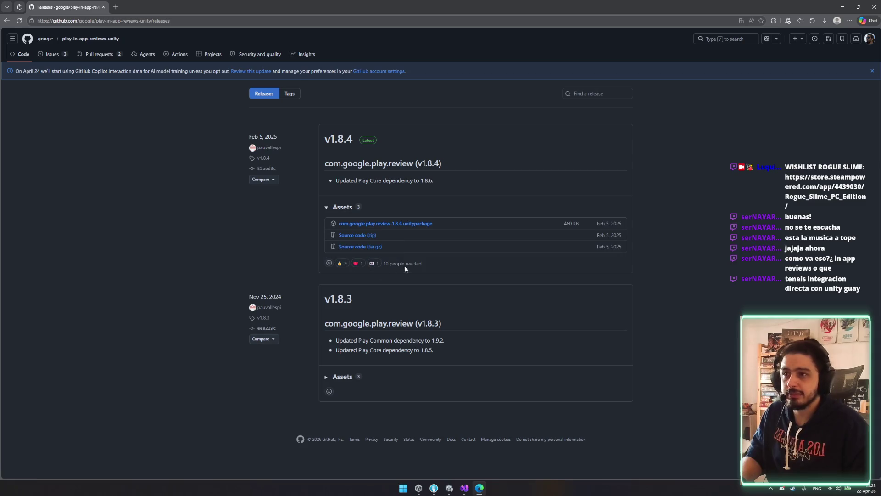
pyautogui.click(479, 277)
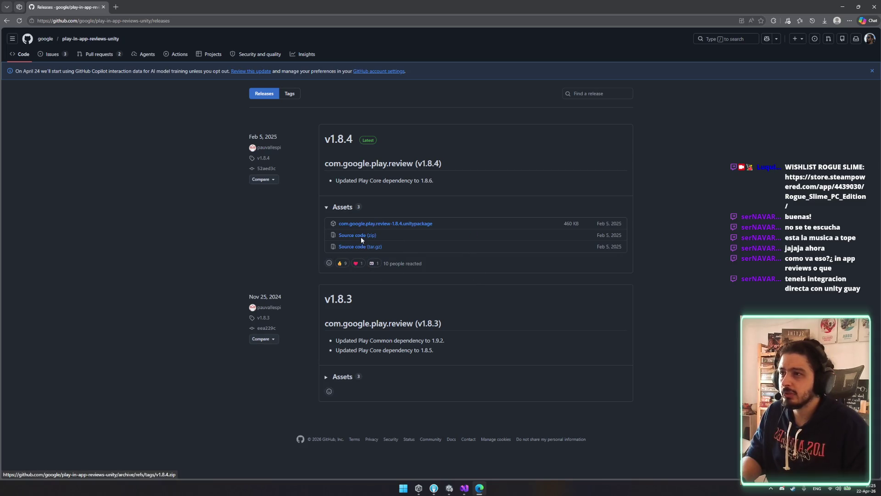
pyautogui.click(368, 142)
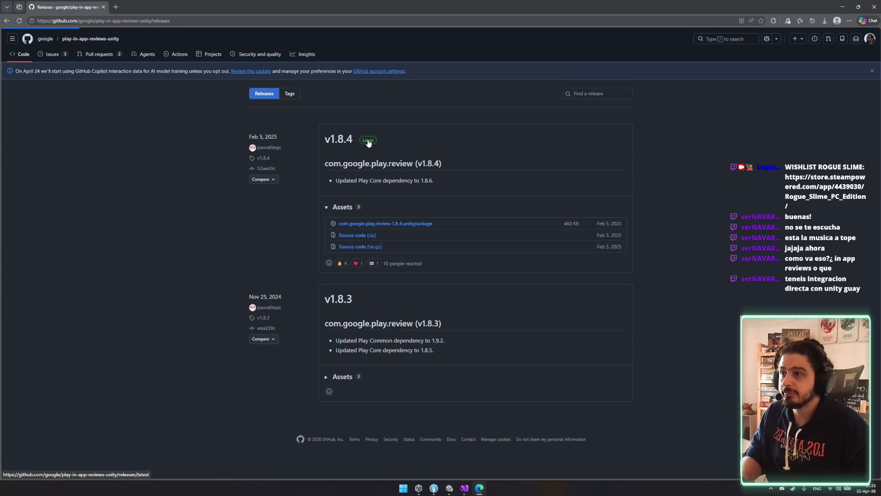
# Step: Close the Compare tag chooser, dismiss the Copilot notice and go to the repository's main page
pyautogui.click(639, 116)
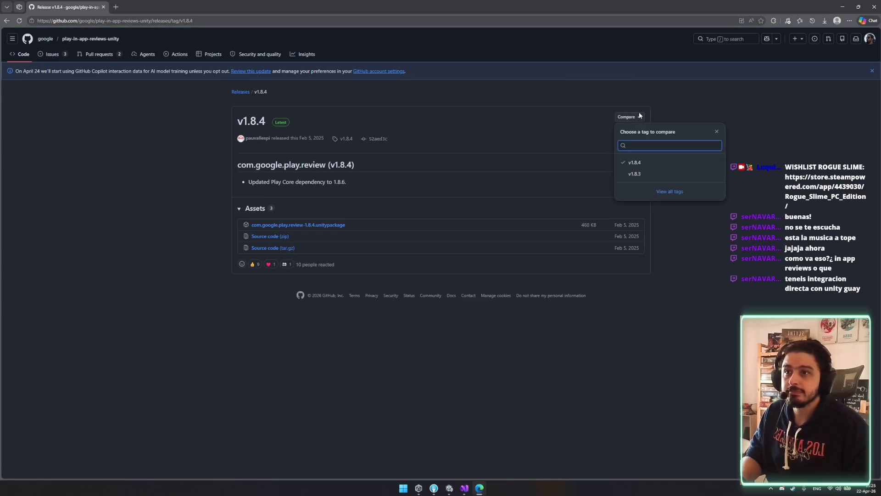
pyautogui.click(733, 108)
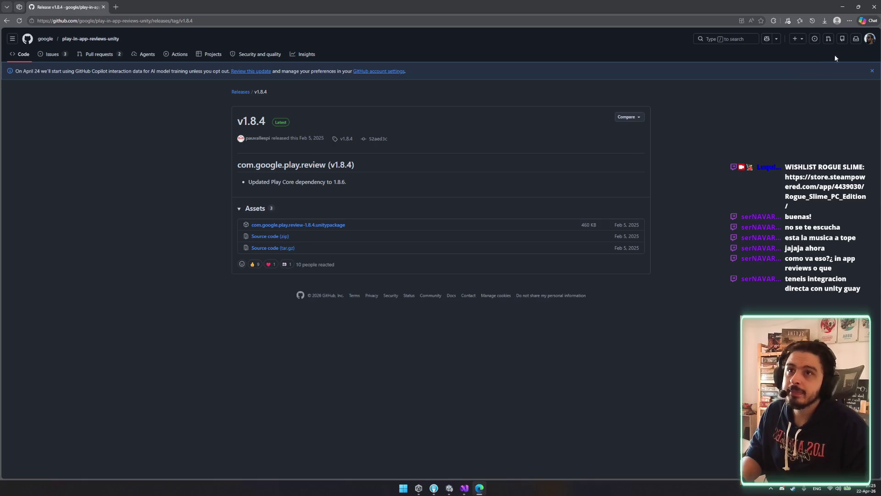
pyautogui.click(873, 71)
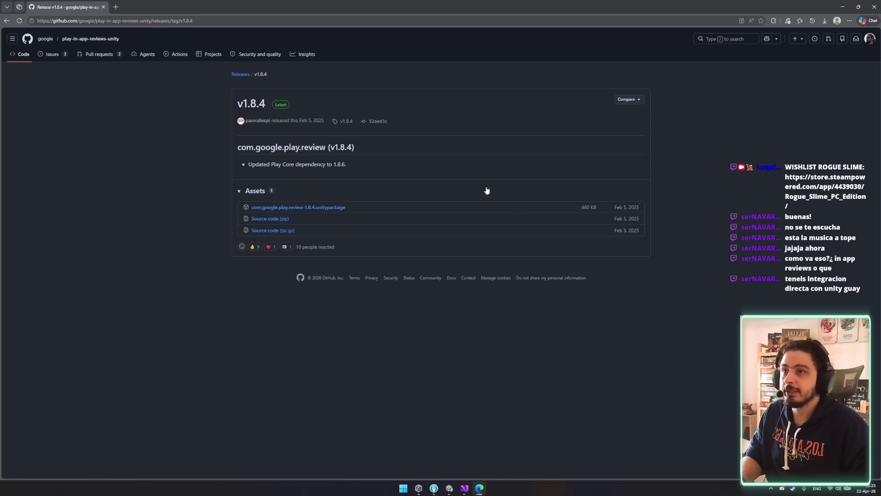
pyautogui.click(241, 74)
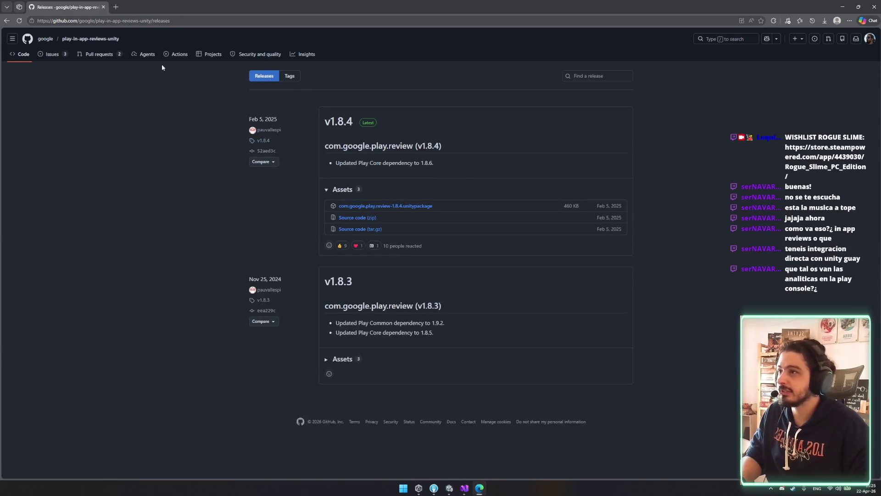
pyautogui.click(92, 39)
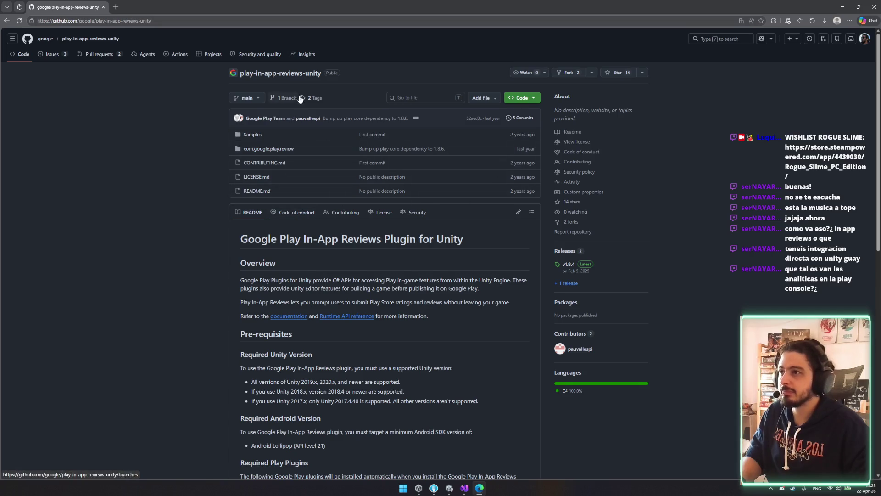
# Step: Look inside the Samples folder and return to the repository root
pyautogui.click(528, 98)
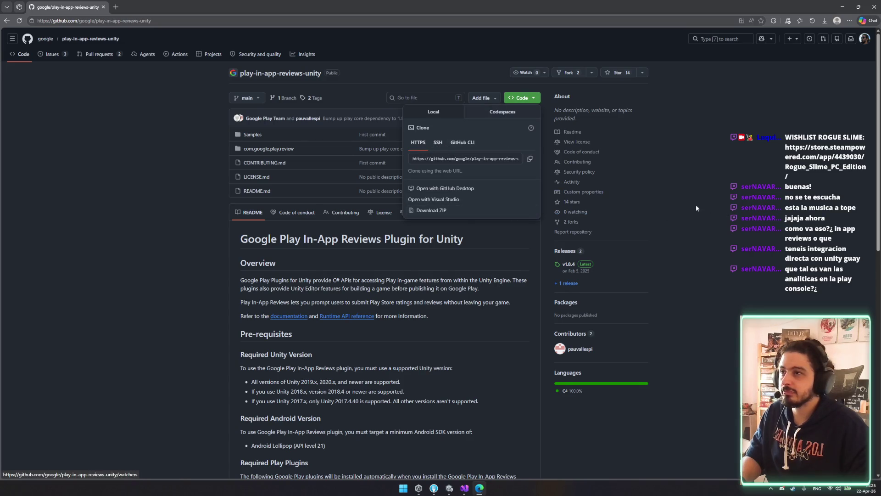
pyautogui.click(253, 137)
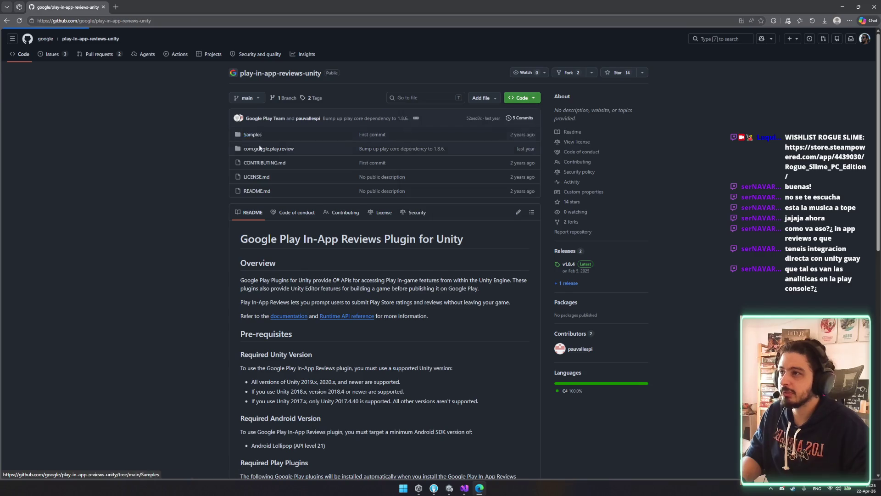
pyautogui.hotkey('alt', 'Left')
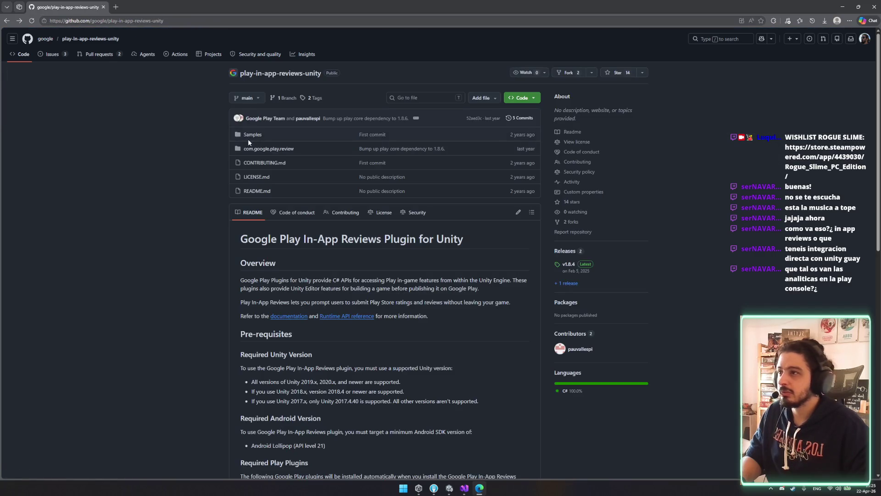
pyautogui.click(252, 136)
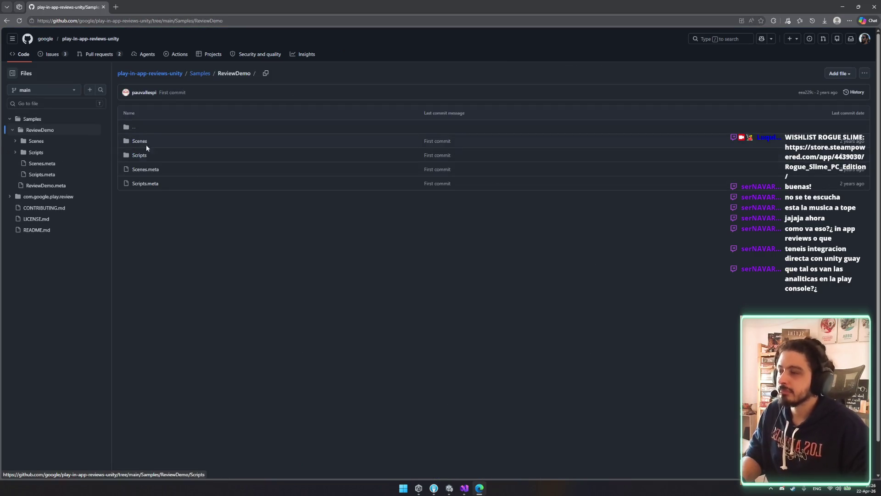
pyautogui.hotkey('alt', 'Left')
pyautogui.hotkey('alt', 'Left')
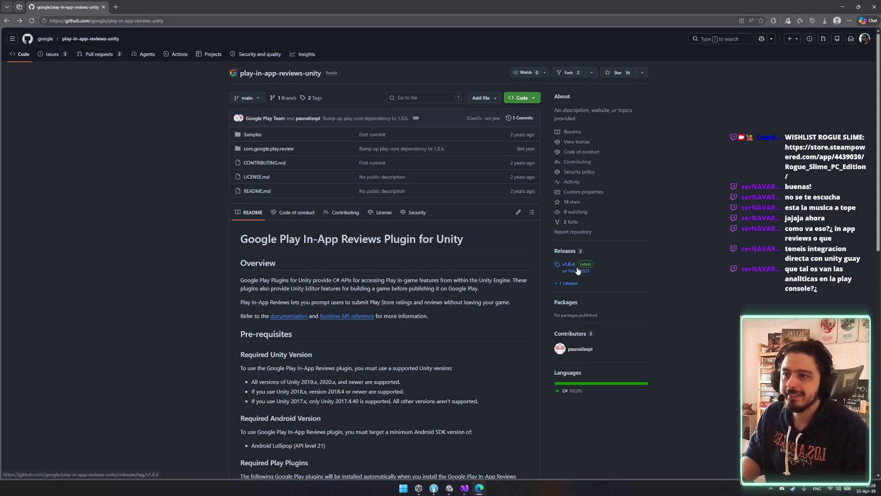
# Step: Review the green Code button's clone and download options
pyautogui.scroll(-2, 557, 267)
pyautogui.scroll(2, 557, 267)
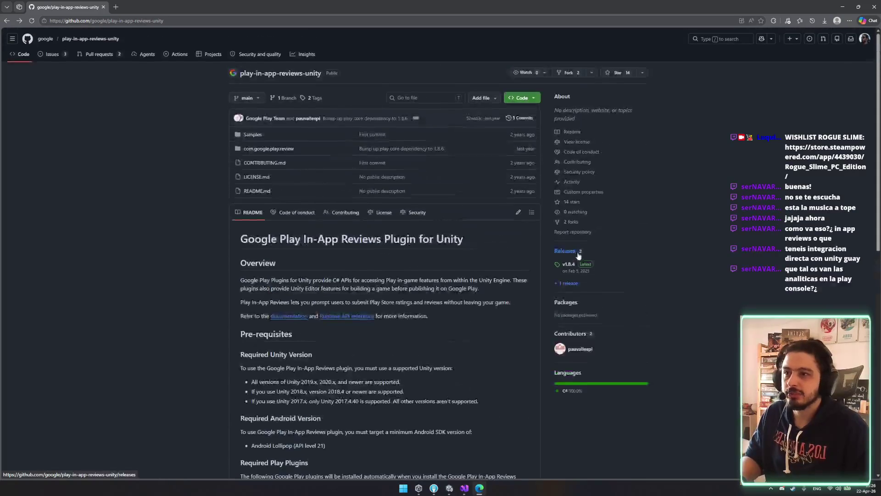
pyautogui.click(534, 100)
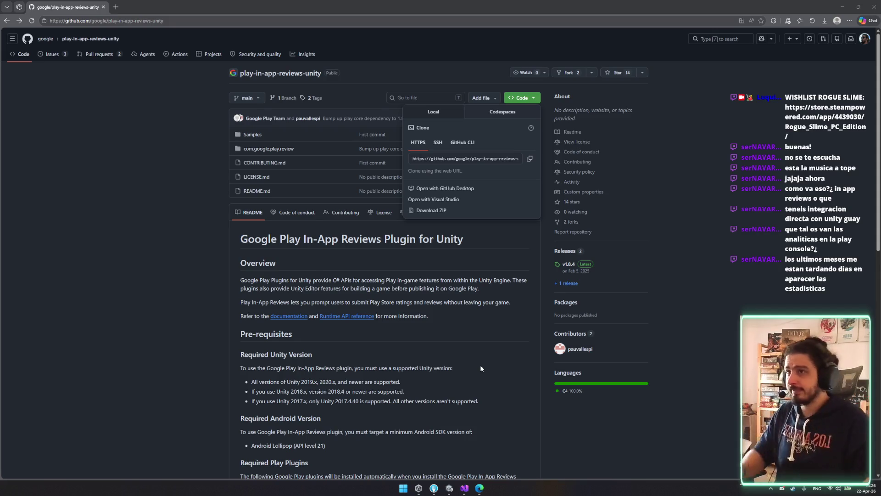
pyautogui.click(523, 98)
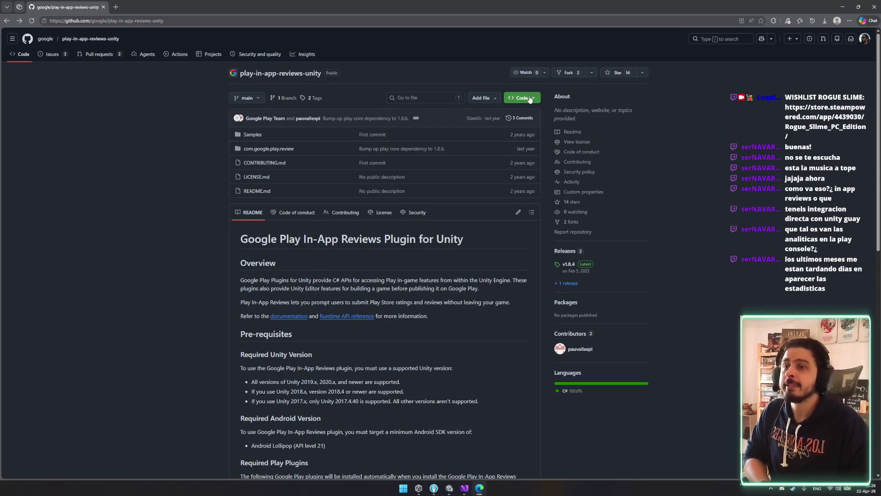
# Step: Explore the Code, Codespaces and Add file options and the releases list, returning to the repository
pyautogui.click(522, 98)
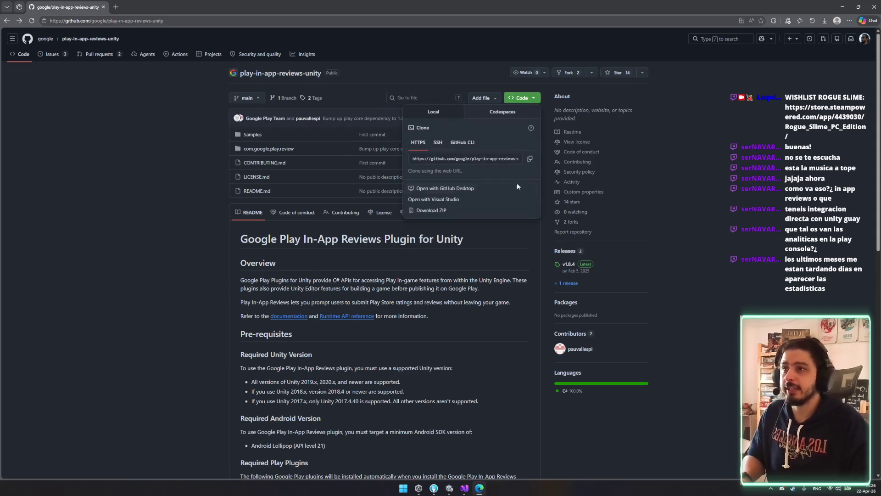
pyautogui.click(454, 200)
pyautogui.click(515, 85)
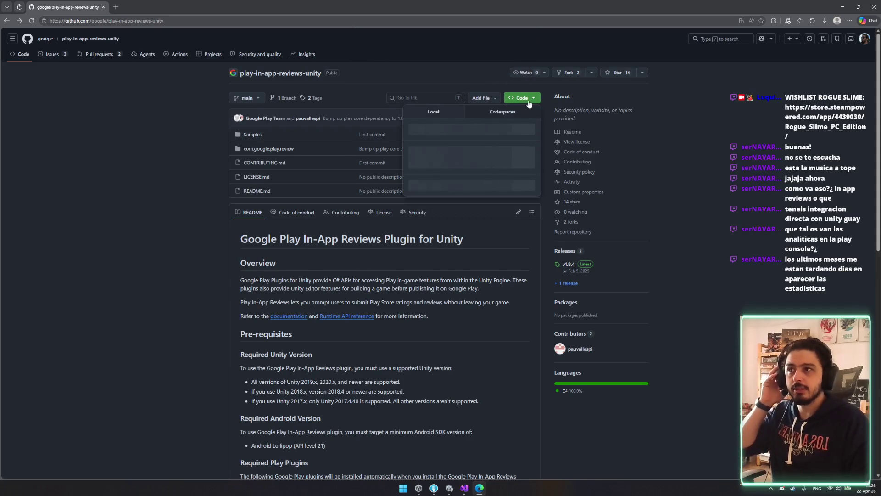
pyautogui.click(528, 99)
pyautogui.click(528, 98)
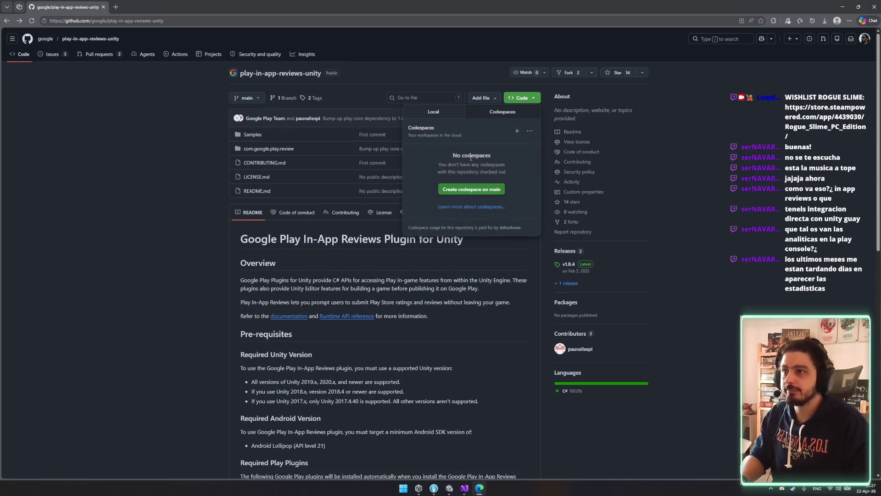
pyautogui.click(525, 98)
pyautogui.click(489, 97)
pyautogui.click(159, 118)
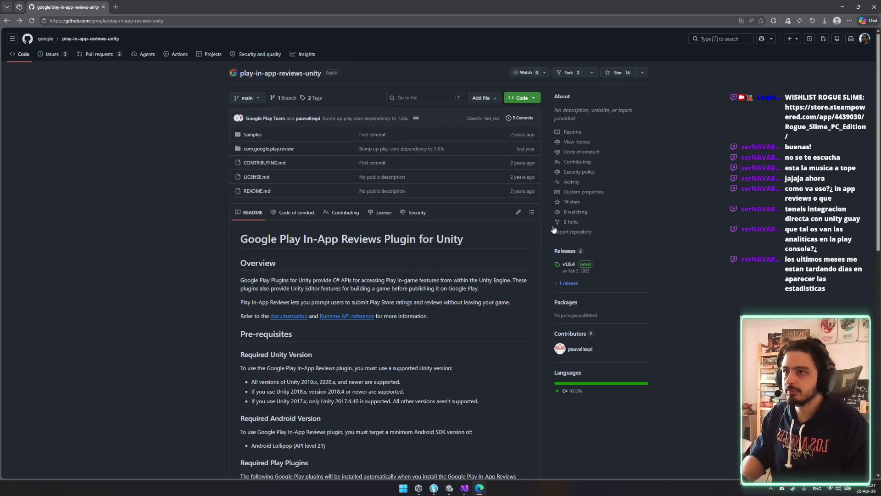
pyautogui.click(564, 250)
pyautogui.hotkey('alt', 'Left')
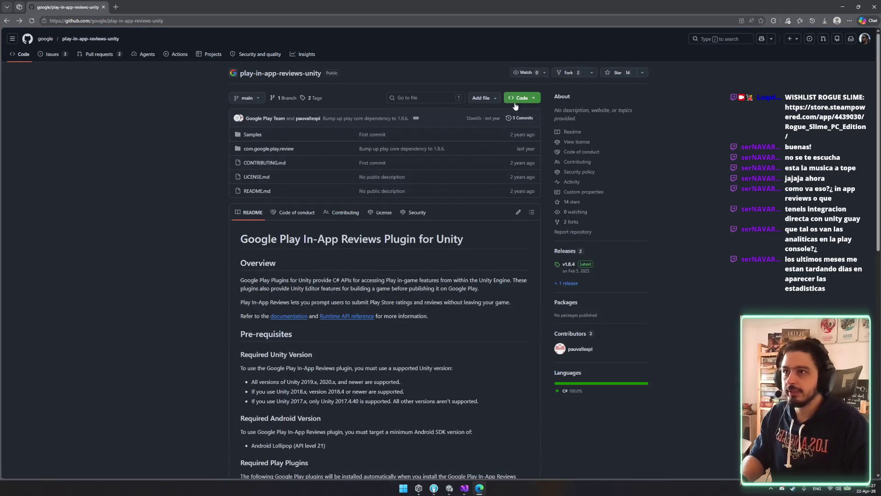
# Step: Download the repository as play-in-app-reviews-unity-main.zip and show it in its folder
pyautogui.click(523, 97)
pyautogui.click(529, 131)
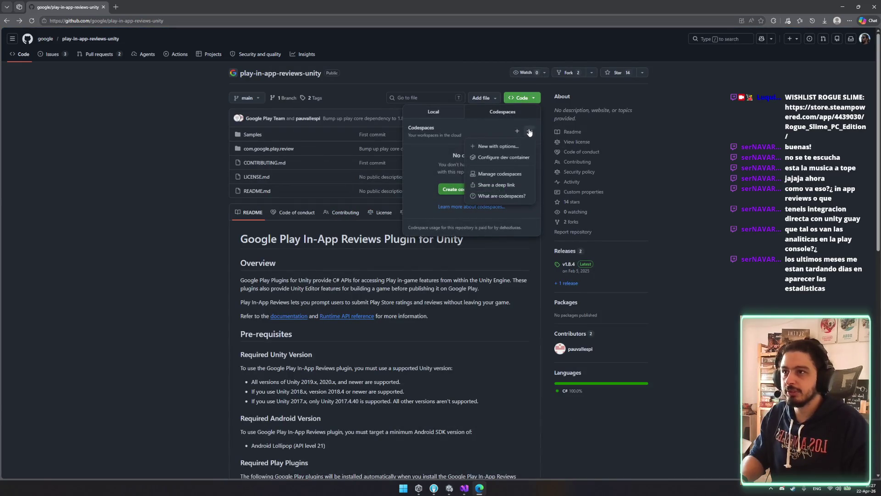
pyautogui.click(434, 112)
pyautogui.click(429, 210)
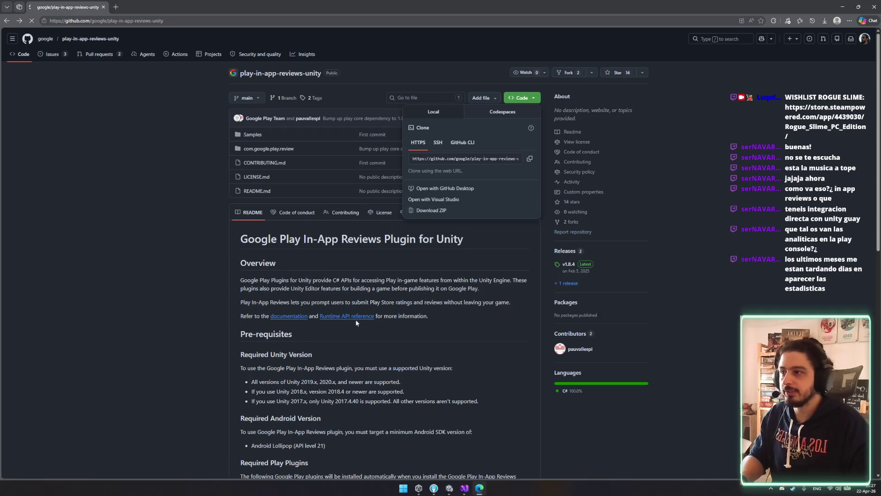
pyautogui.scroll(-5, 406, 337)
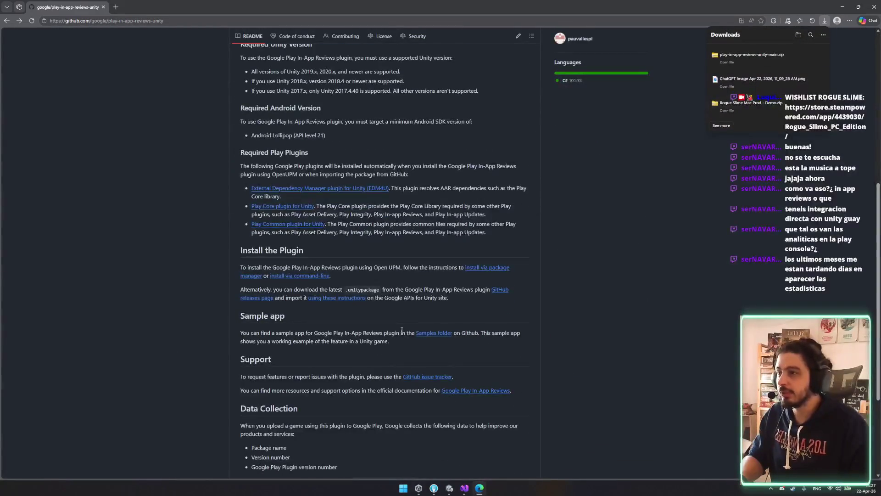
pyautogui.click(808, 58)
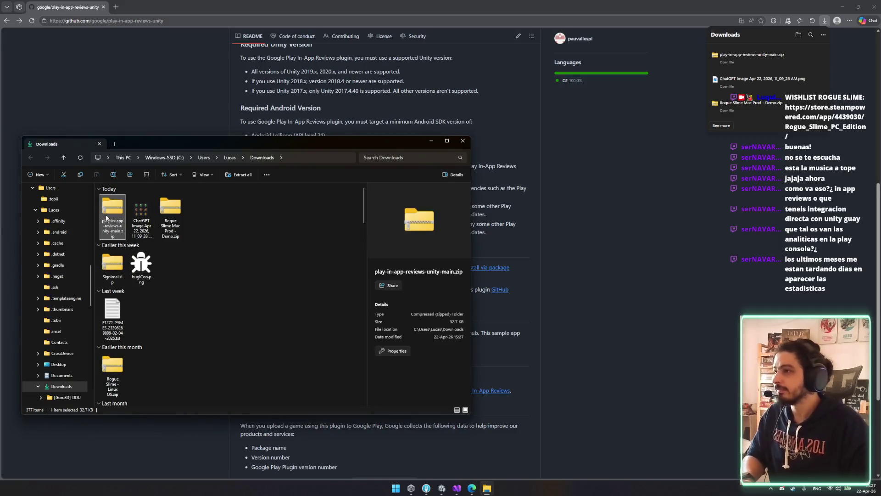
# Step: Delete four old downloads, including Signimal.zip, from the Downloads folder
pyautogui.click(202, 281)
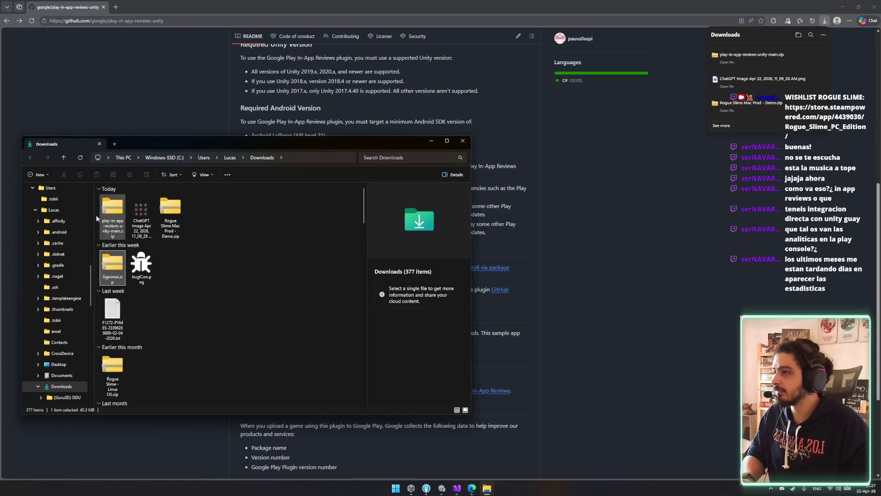
pyautogui.click(141, 216)
pyautogui.keyDown('shift'); pyautogui.click(140, 263); pyautogui.keyUp('shift')
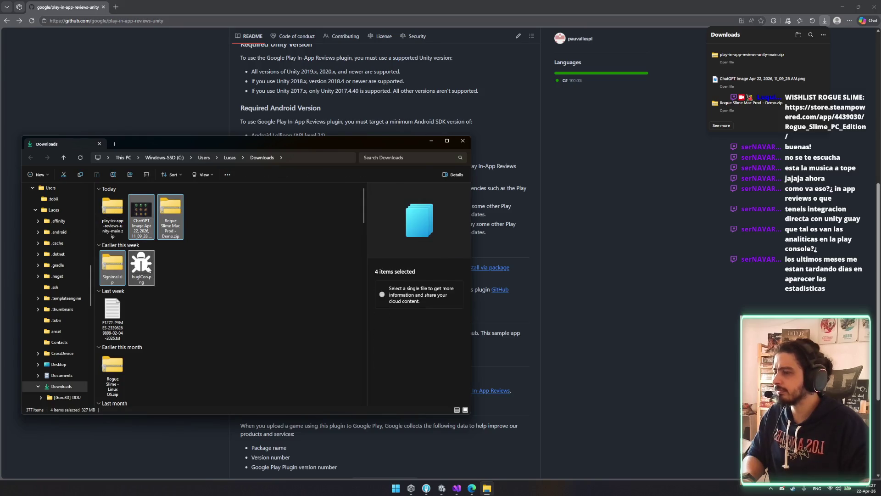
pyautogui.press('Delete')
# Step: Extract play-in-app-reviews-unity-main.zip into Downloads
pyautogui.click(116, 224)
pyautogui.rightClick(116, 223)
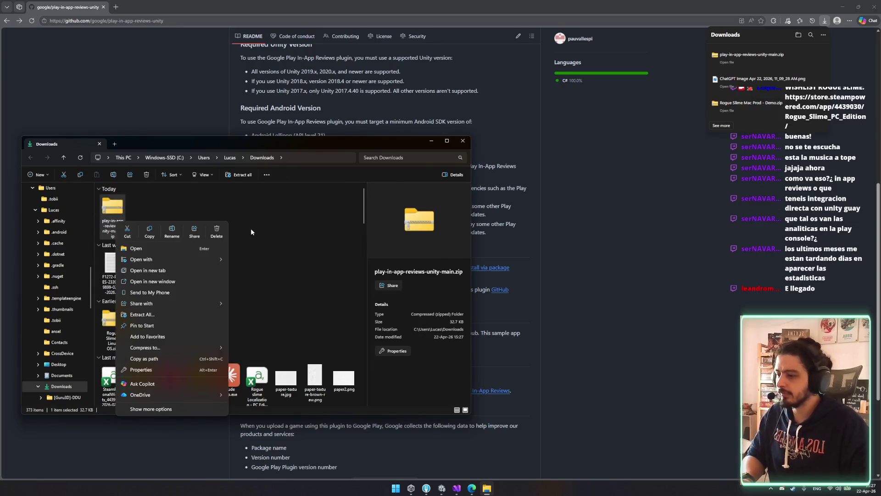
pyautogui.click(148, 315)
pyautogui.click(503, 309)
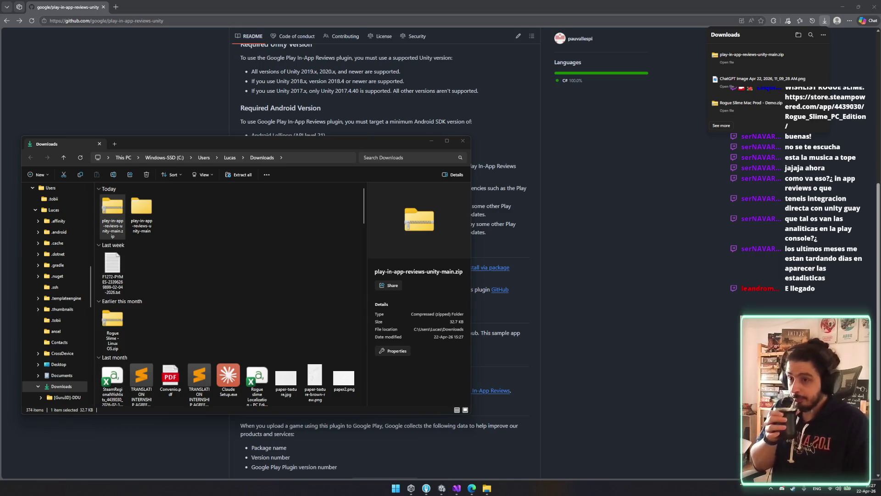
# Step: Browse the extracted play-in-app-reviews-unity-main folders and Samples, then close File Explorer
pyautogui.doubleClick(141, 215)
pyautogui.doubleClick(138, 207)
pyautogui.click(121, 247)
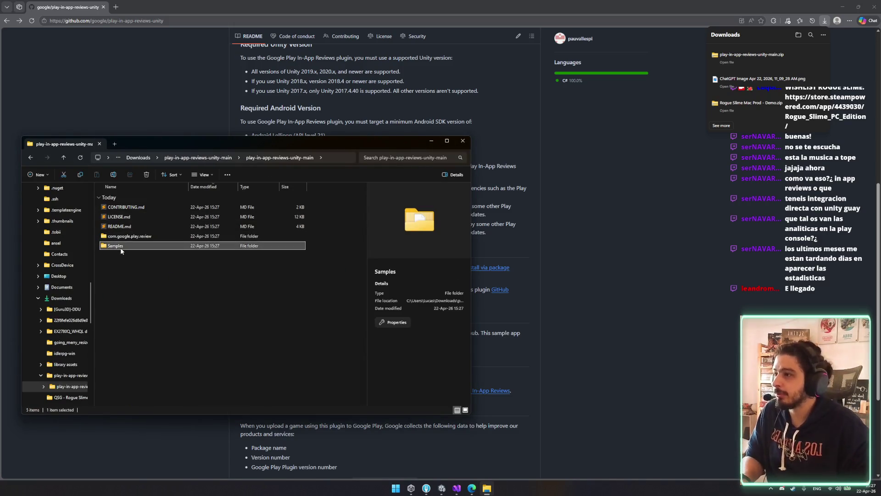
pyautogui.doubleClick(121, 248)
pyautogui.hotkey('alt', 'Left')
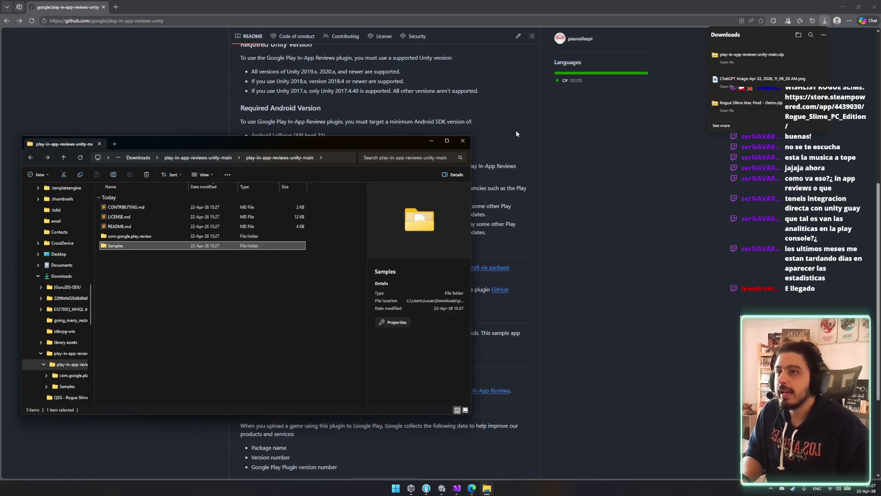
pyautogui.click(462, 140)
pyautogui.scroll(7, 515, 164)
pyautogui.click(522, 97)
# Step: Copy the repository's HTTPS clone URL from the Code panel
pyautogui.click(529, 159)
pyautogui.scroll(-7, 308, 236)
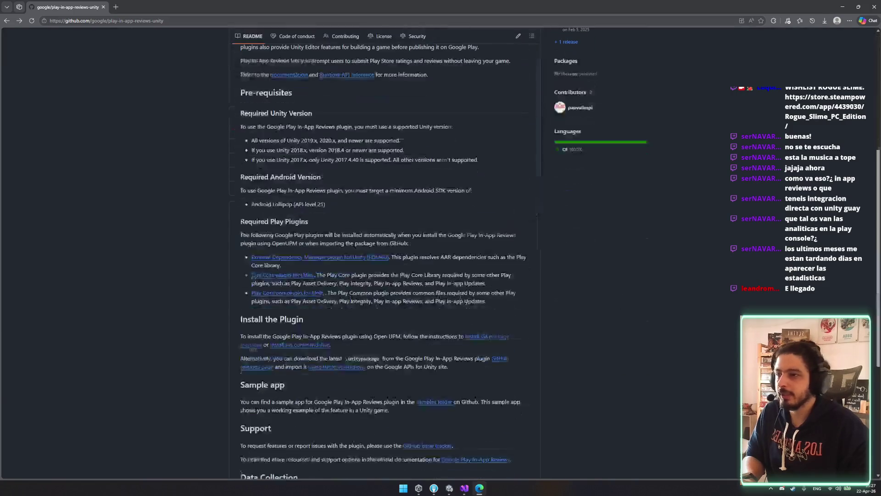
pyautogui.scroll(-3, 301, 241)
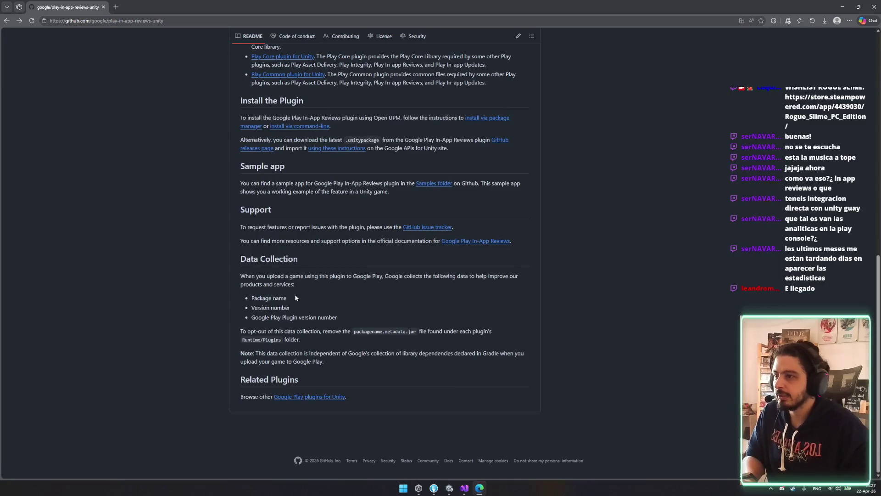
pyautogui.scroll(5, 303, 280)
# Step: Search the page for 'packa' and copy the HTTPS clone URL again
pyautogui.hotkey('ctrl', 'f')
pyautogui.write('packa')
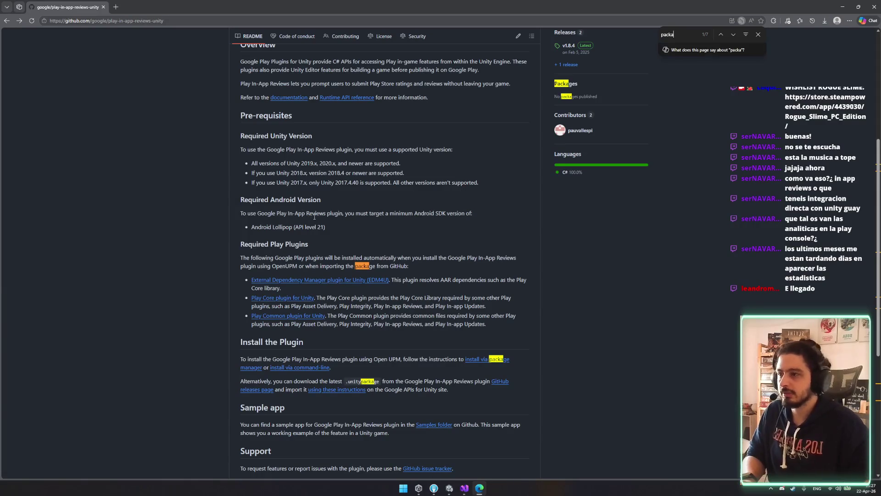
pyautogui.scroll(2, 527, 108)
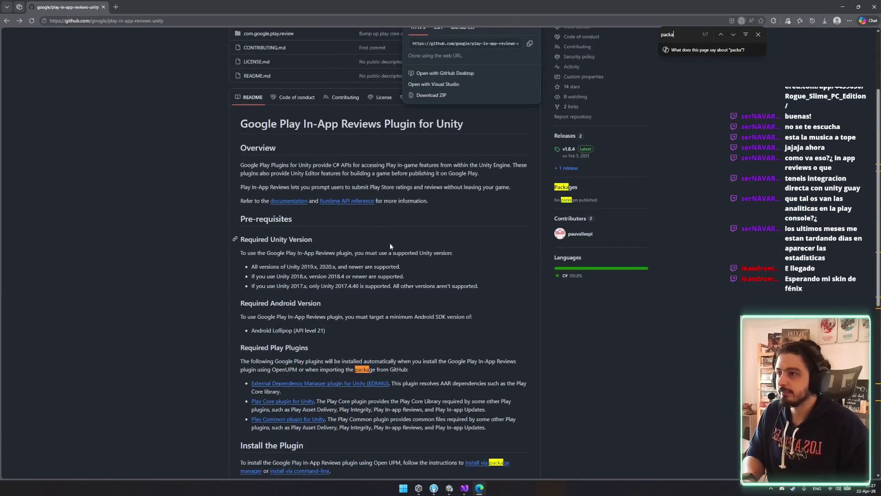
pyautogui.scroll(2, 508, 368)
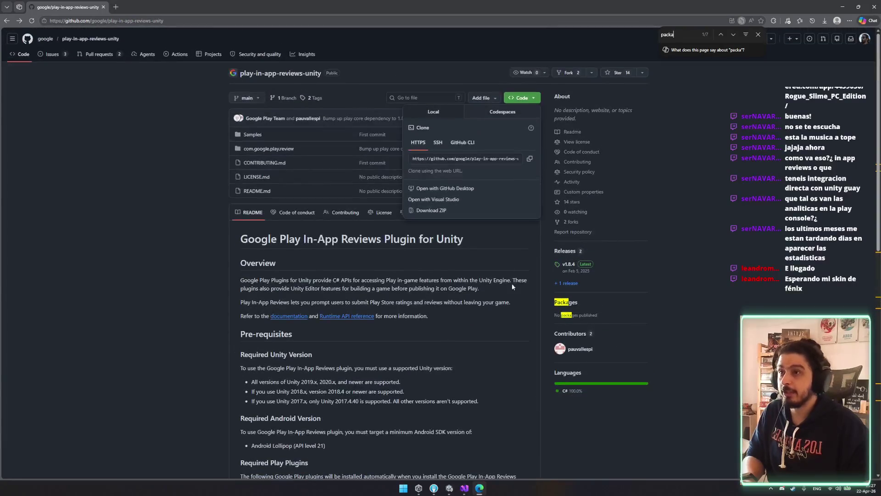
pyautogui.click(530, 159)
# Step: In the Unity editor, open Package Manager from the Window menu and reposition it
pyautogui.click(449, 488)
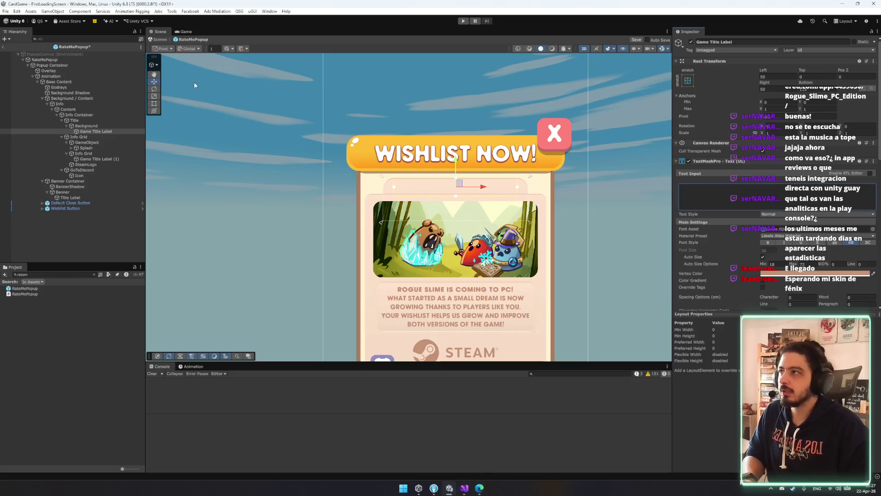
pyautogui.click(240, 11)
pyautogui.moveTo(270, 11)
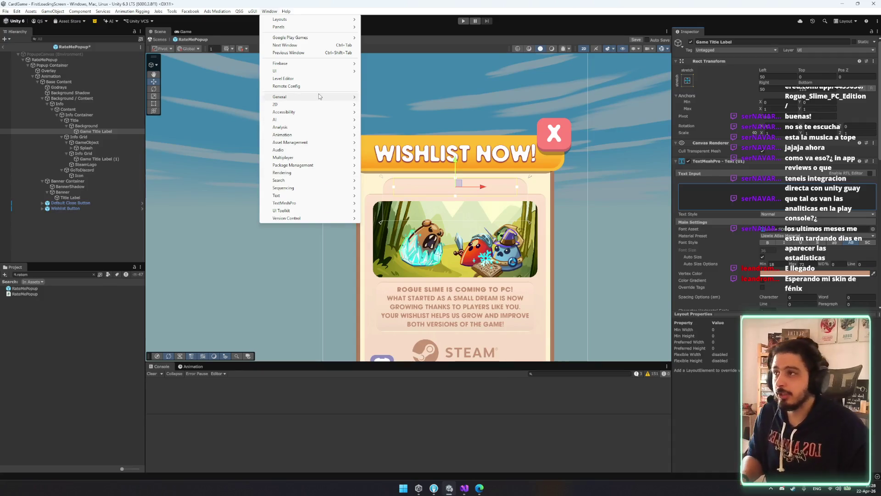
pyautogui.moveTo(322, 165)
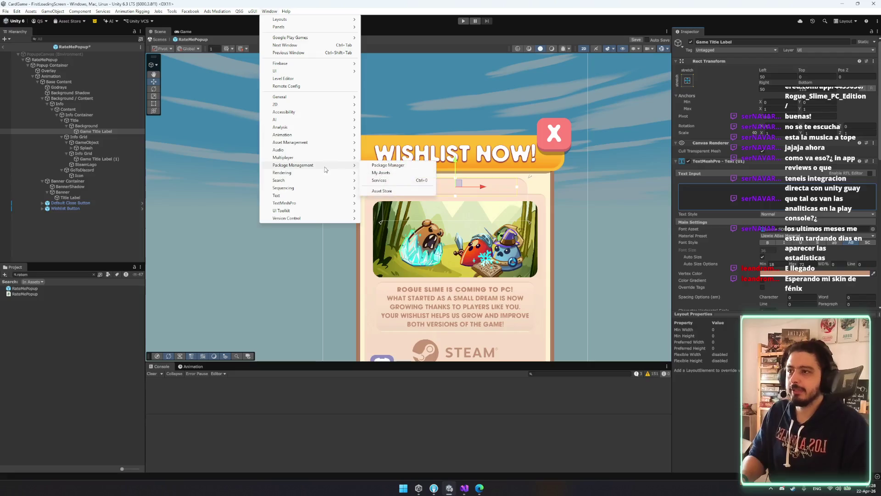
pyautogui.click(387, 166)
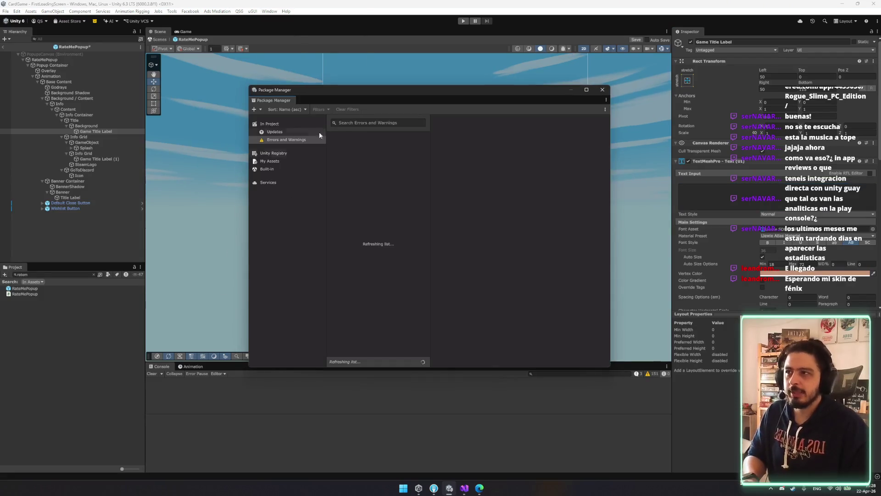
pyautogui.moveTo(325, 99)
pyautogui.mouseDown()
pyautogui.moveTo(304, 86)
pyautogui.moveTo(292, 62)
pyautogui.moveTo(285, 69)
pyautogui.mouseUp()
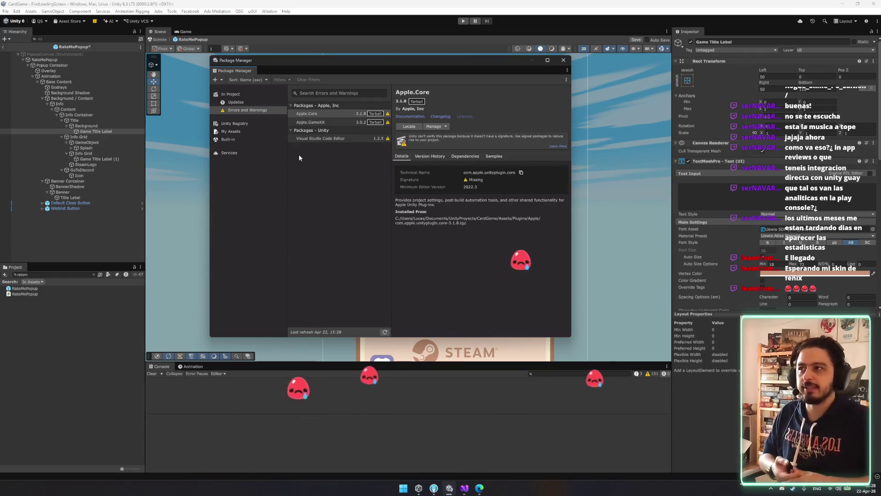
# Step: Browse Package Manager categories to list the packages installed in the project
pyautogui.click(247, 80)
pyautogui.click(309, 277)
pyautogui.click(236, 138)
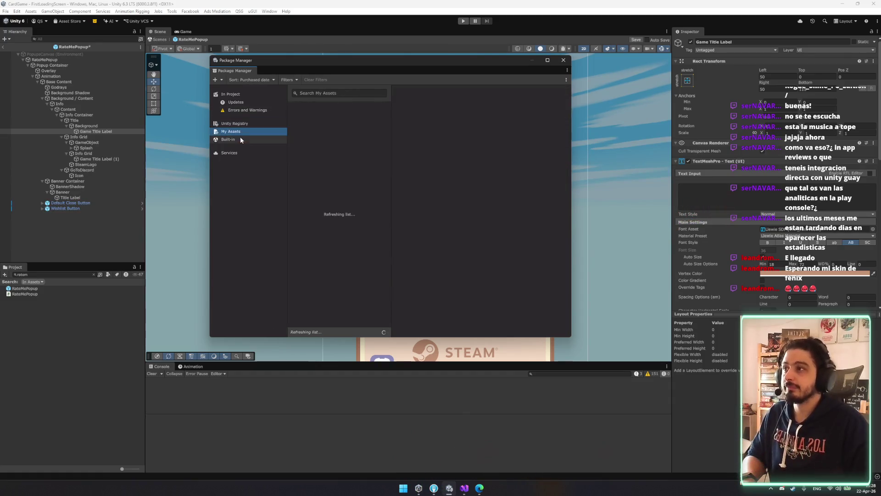
pyautogui.click(247, 95)
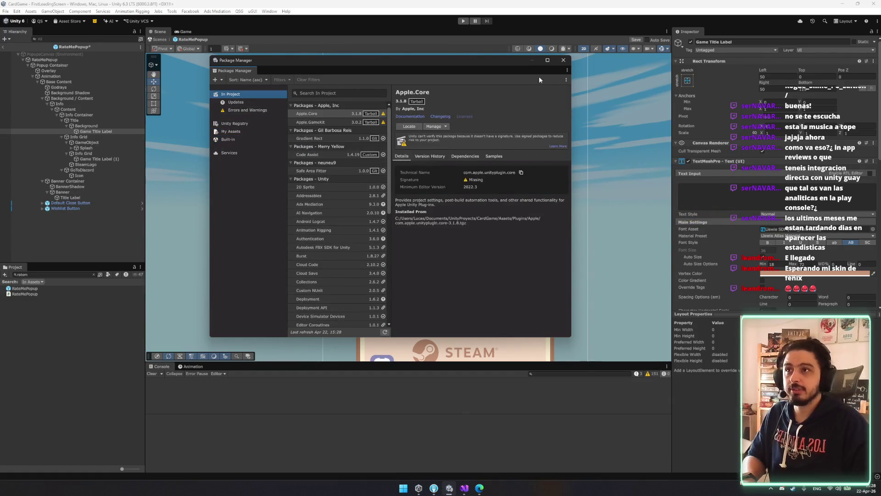
pyautogui.click(566, 80)
pyautogui.click(567, 70)
pyautogui.click(567, 70)
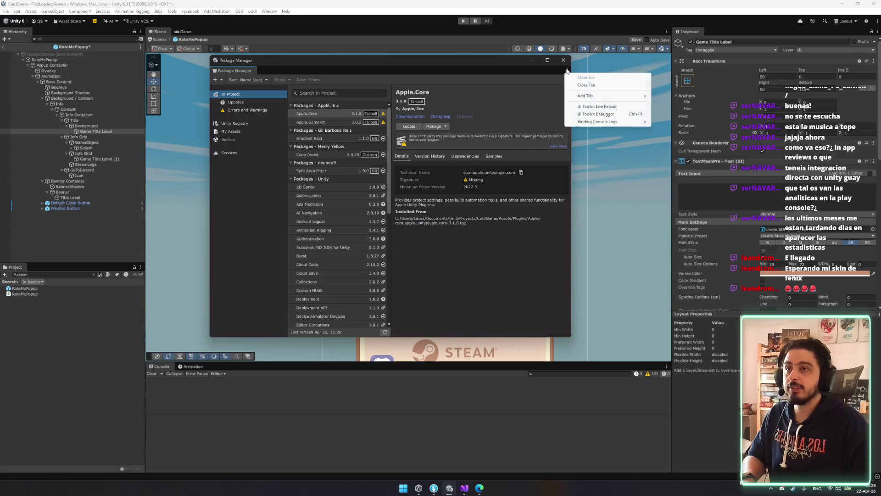
pyautogui.click(248, 80)
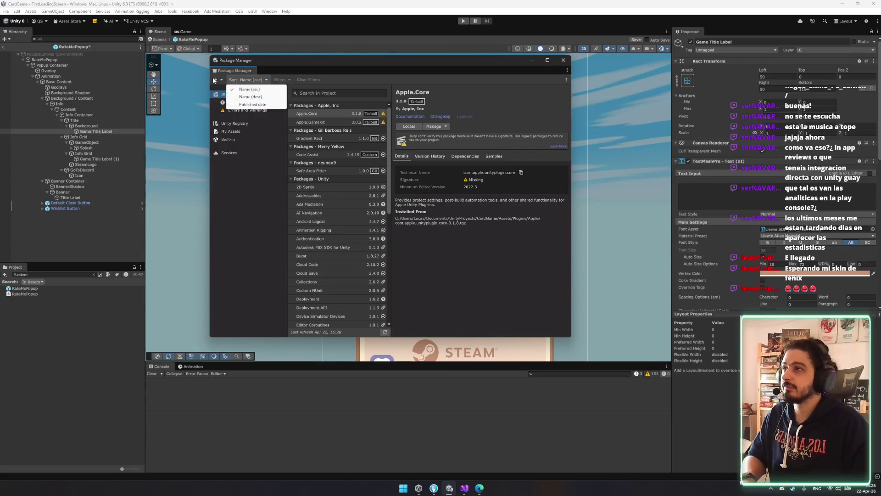
# Step: Install a package from git URL by pasting the copied repository URL
pyautogui.click(214, 80)
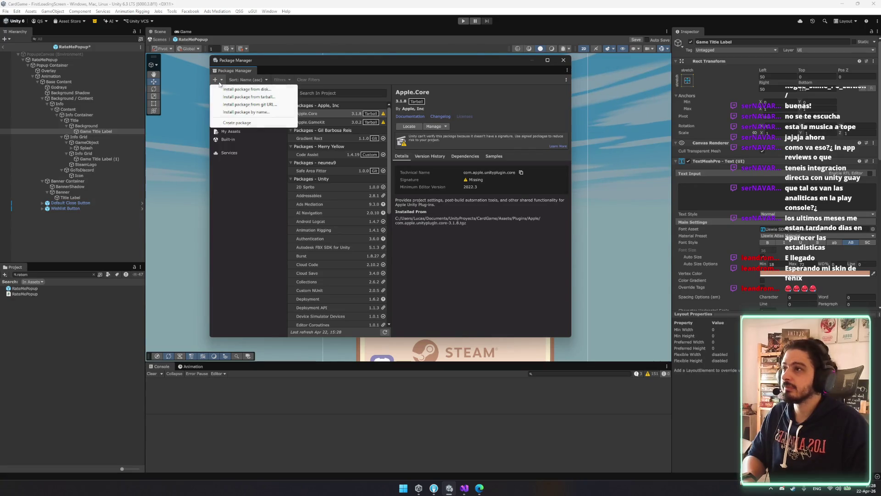
pyautogui.click(264, 106)
pyautogui.hotkey('ctrl', 'v')
pyautogui.click(557, 97)
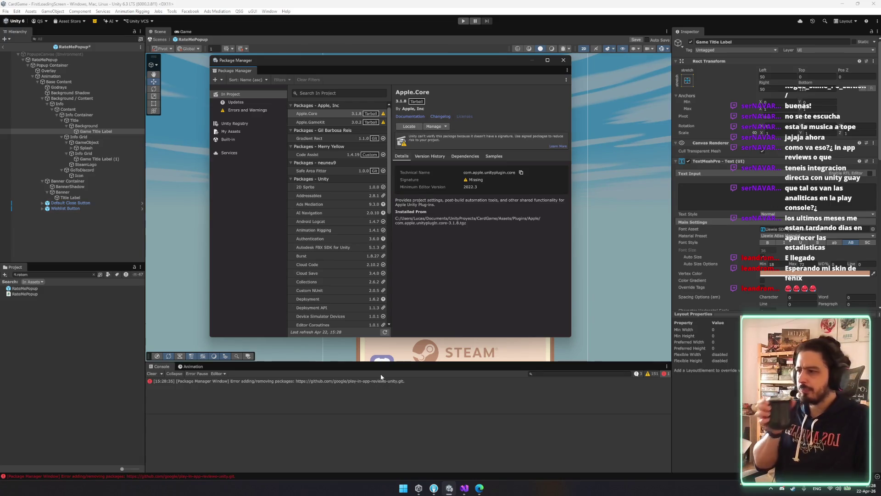
# Step: Copy the OpenUPM scoped-registry settings from the guide's OpenUPM tab and return to Unity
pyautogui.click(479, 488)
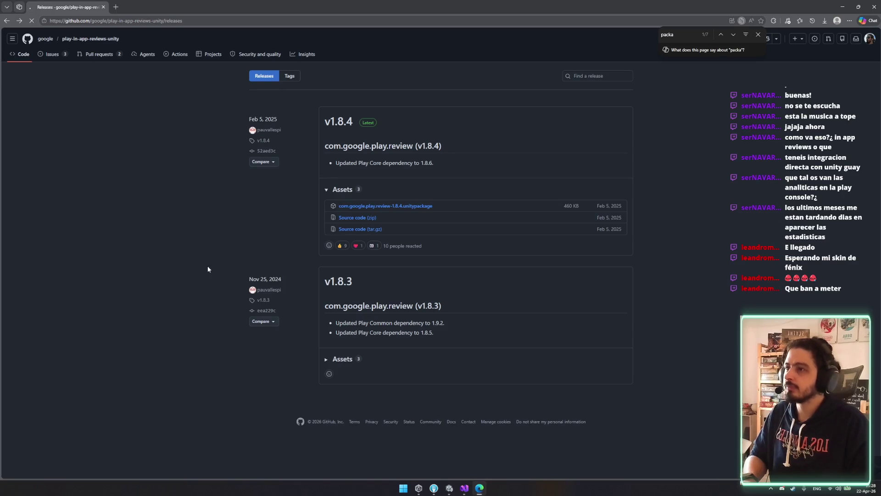
pyautogui.hotkey('alt', 'Left')
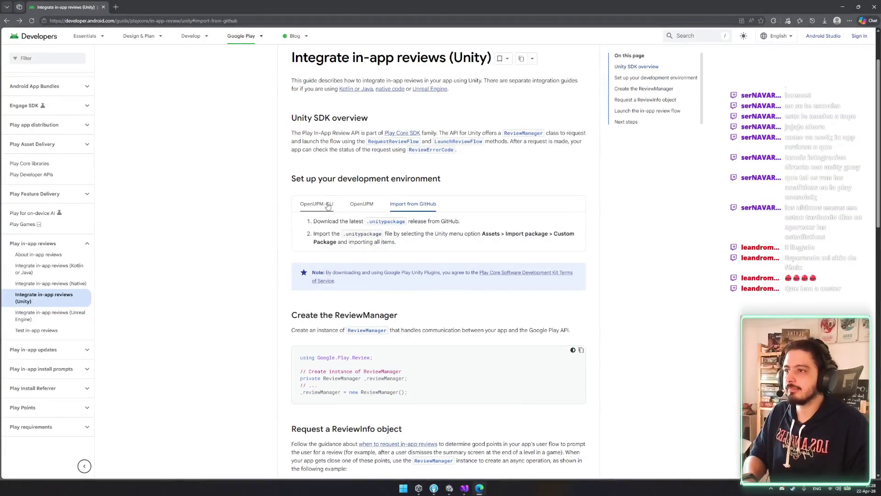
pyautogui.click(362, 205)
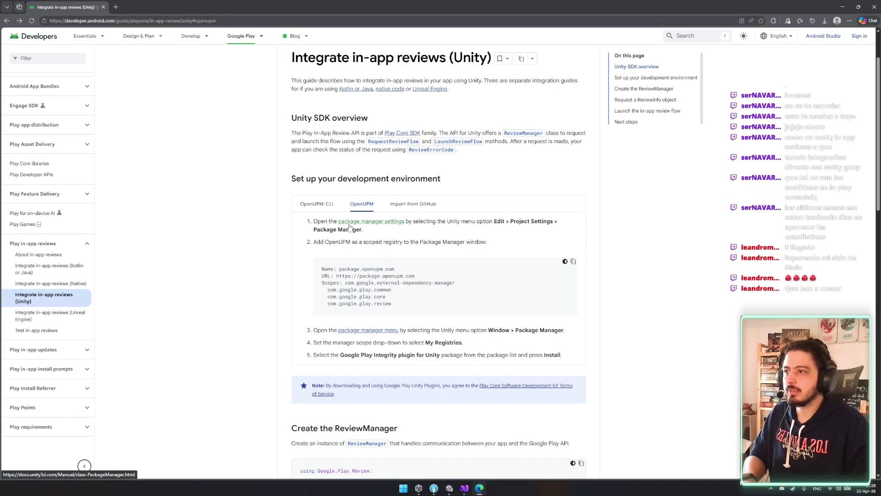
pyautogui.click(573, 261)
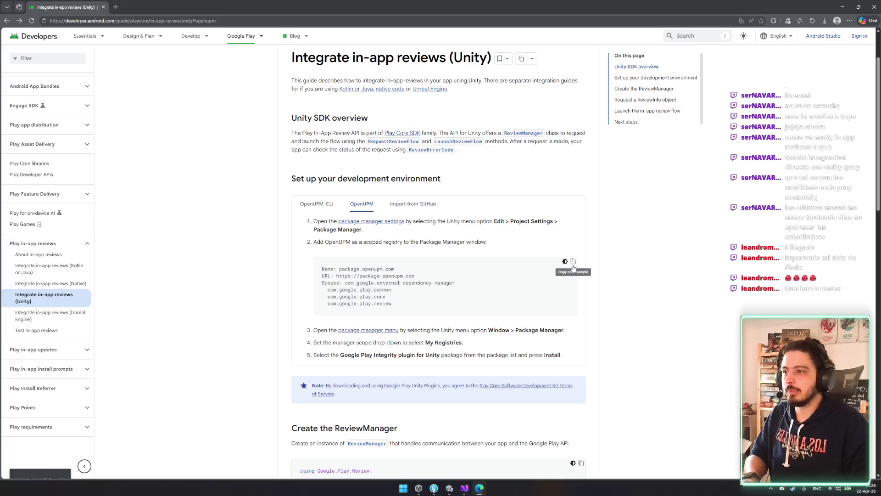
pyautogui.click(448, 492)
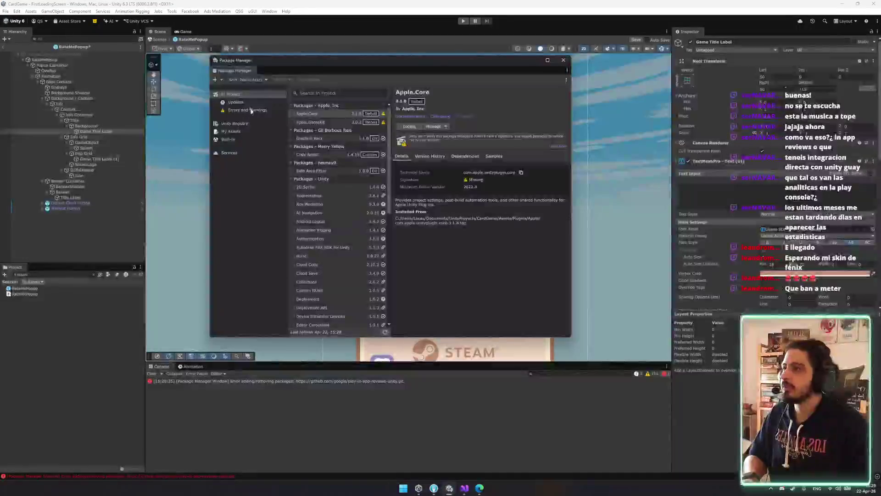
# Step: Cancel the Package Manager + dropdown and bring the in-app reviews guide to the front
pyautogui.click(219, 80)
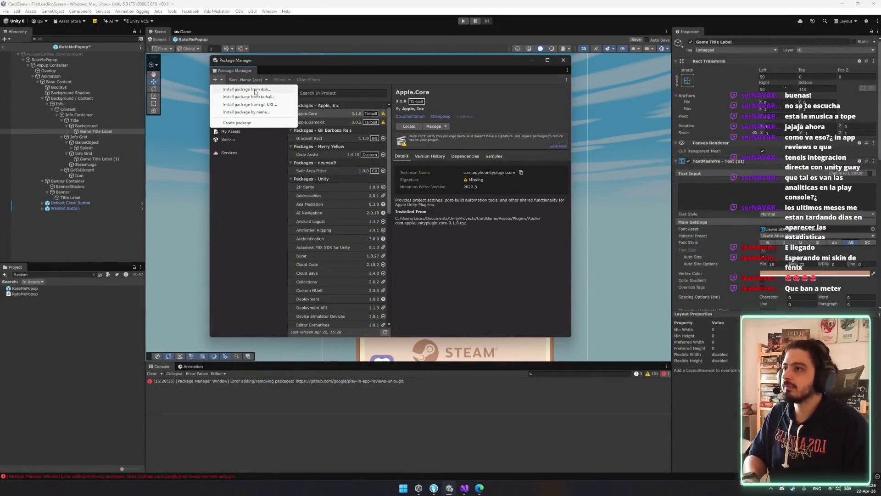
pyautogui.press('Escape')
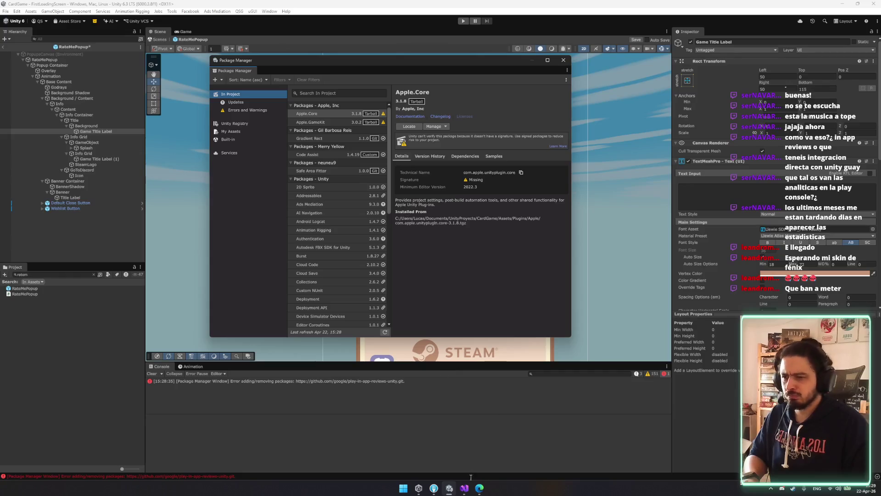
pyautogui.click(462, 489)
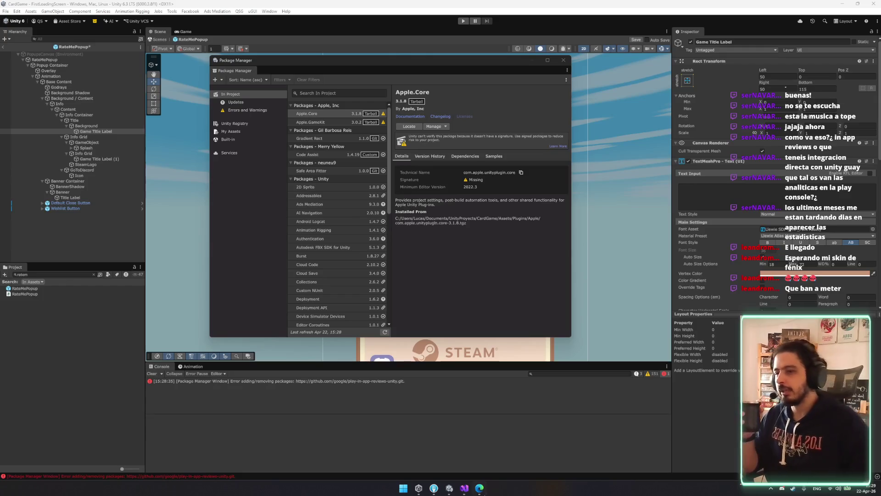
pyautogui.click(479, 487)
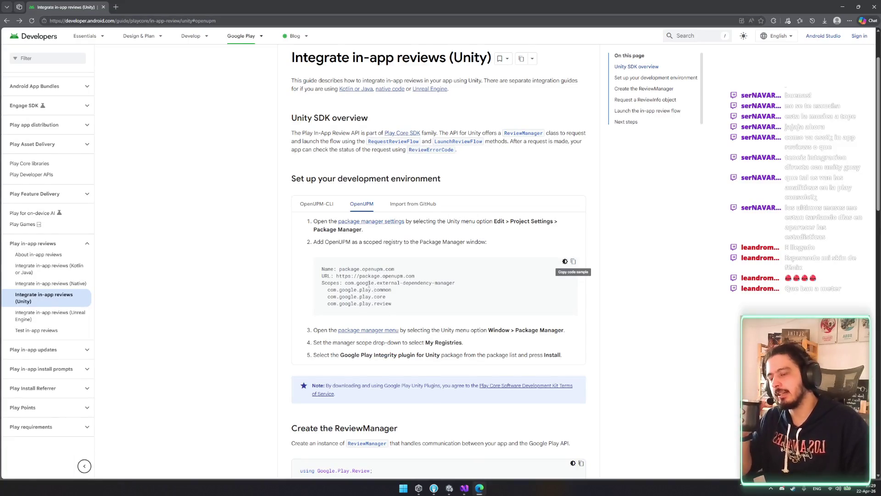
# Step: Compare the OpenUPM-CLI and OpenUPM tabs, highlighting 'OpenUPM' in step 2, then return to Unity
pyautogui.scroll(-3, 369, 283)
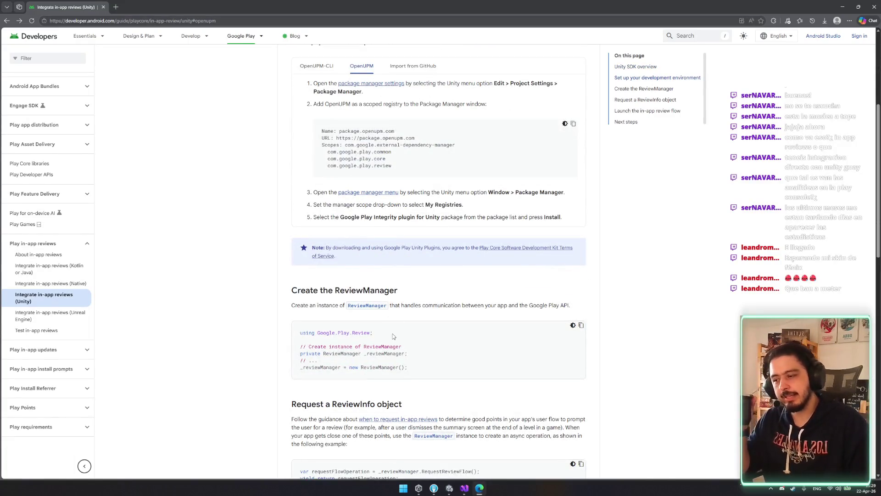
pyautogui.scroll(5, 393, 336)
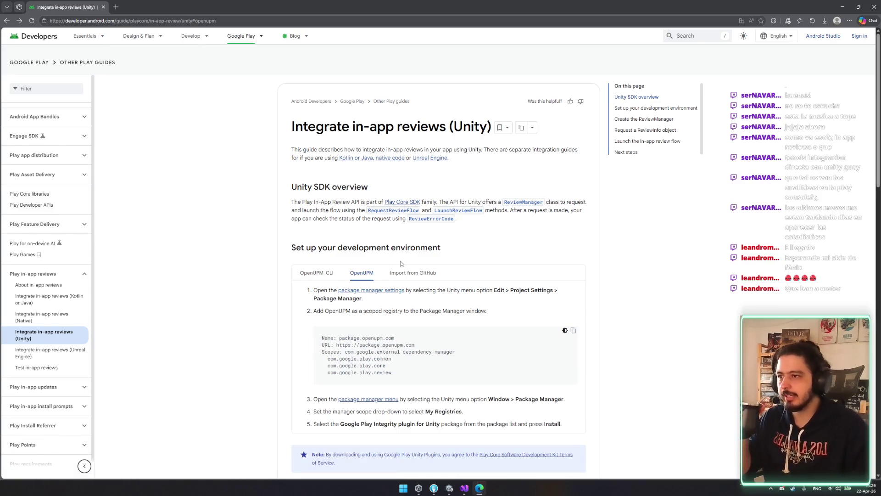
pyautogui.click(321, 273)
pyautogui.click(361, 274)
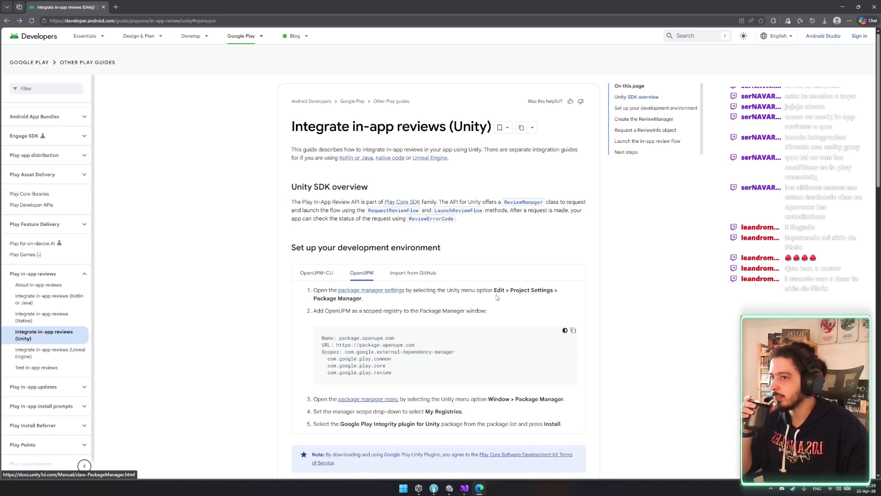
pyautogui.moveTo(319, 310); pyautogui.dragTo(361, 311)
pyautogui.click(360, 312)
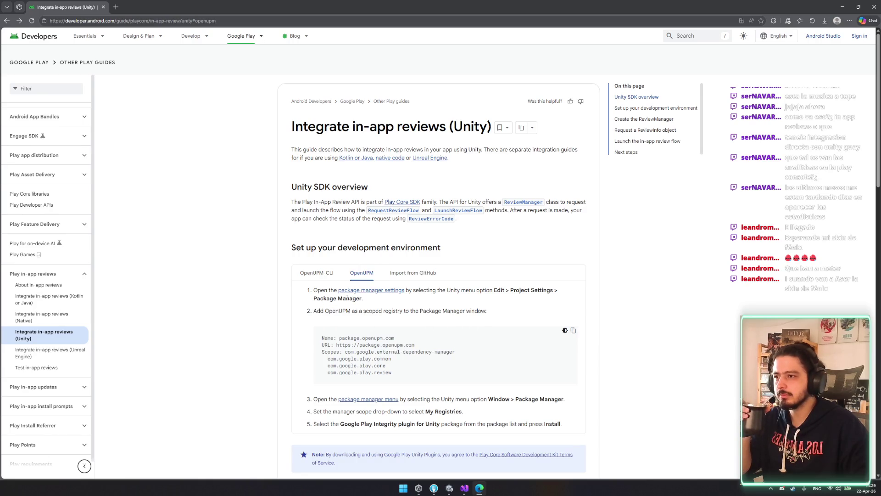
pyautogui.moveTo(332, 311); pyautogui.dragTo(353, 310)
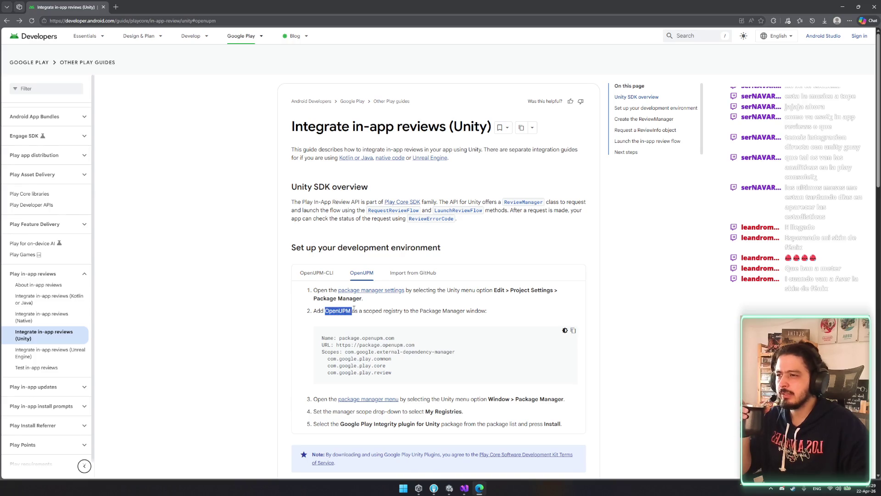
pyautogui.click(408, 322)
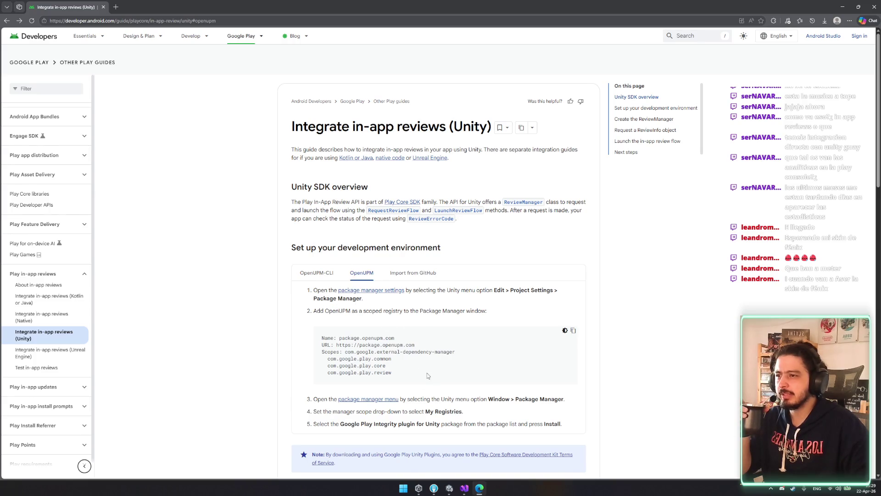
pyautogui.click(449, 487)
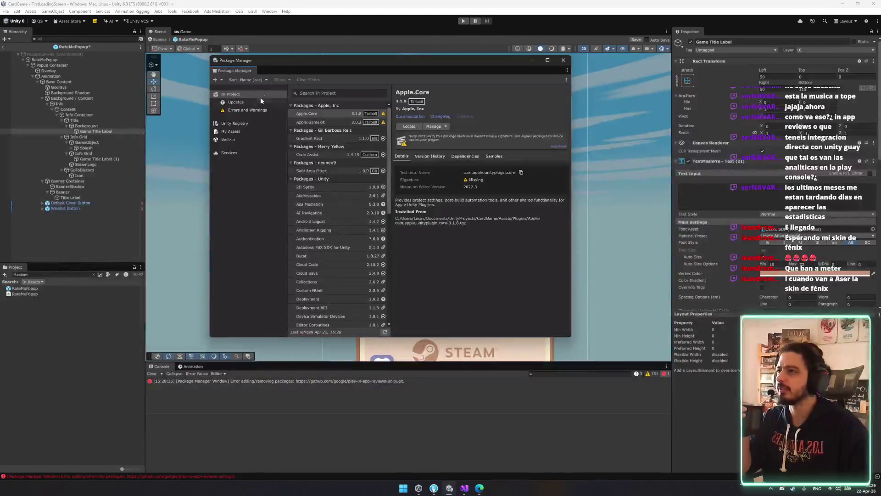
# Step: Browse the package manager's Updates, Errors and Warnings, and In Project package lists
pyautogui.click(567, 70)
pyautogui.click(565, 80)
pyautogui.click(566, 79)
pyautogui.click(541, 79)
pyautogui.click(235, 102)
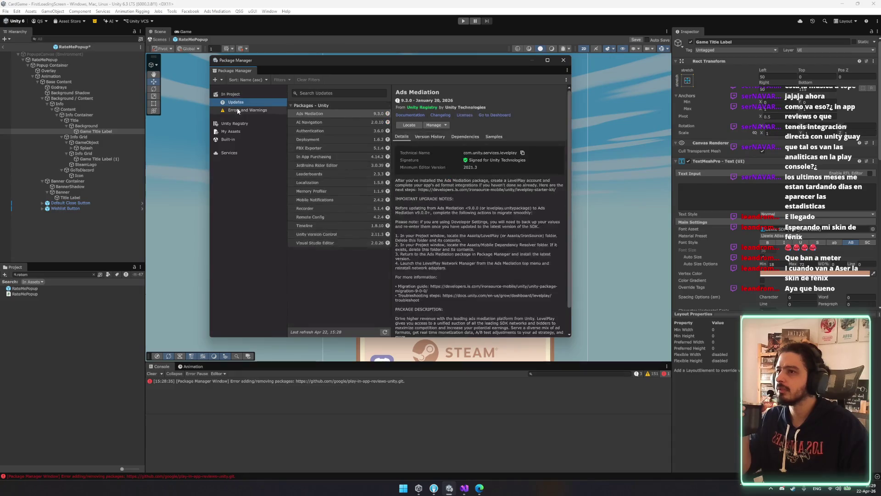
pyautogui.click(239, 110)
pyautogui.click(235, 101)
pyautogui.click(239, 94)
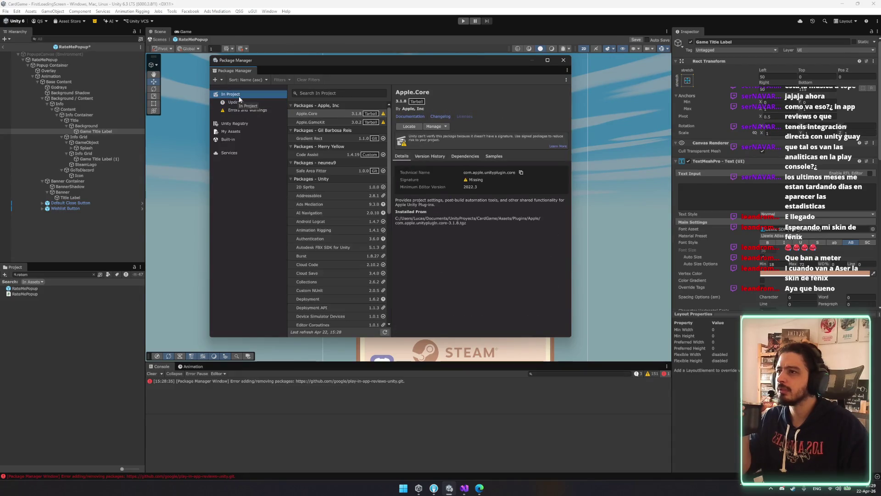
# Step: View the Built-in, My Assets and Unity Registry package lists
pyautogui.scroll(-5, 306, 237)
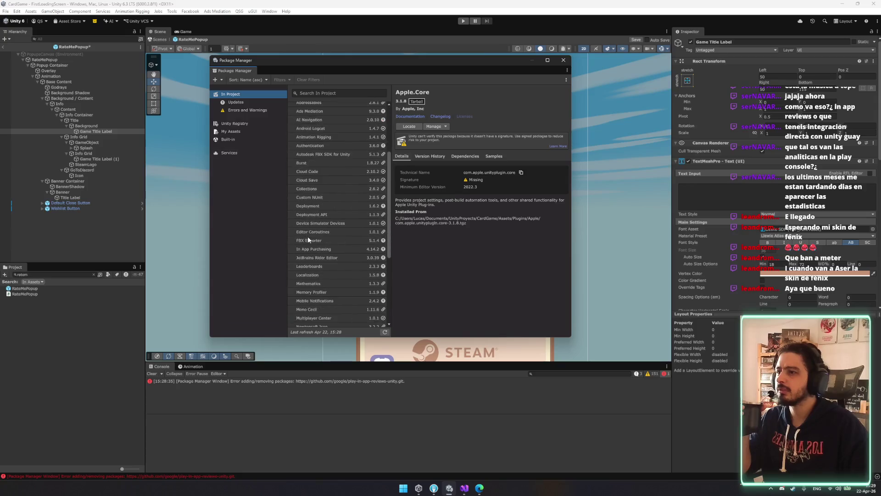
pyautogui.click(236, 139)
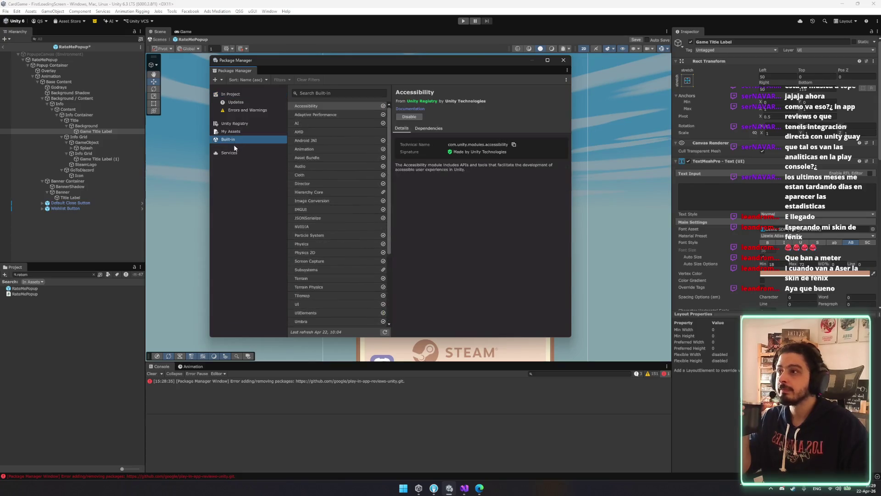
pyautogui.click(236, 133)
pyautogui.click(234, 123)
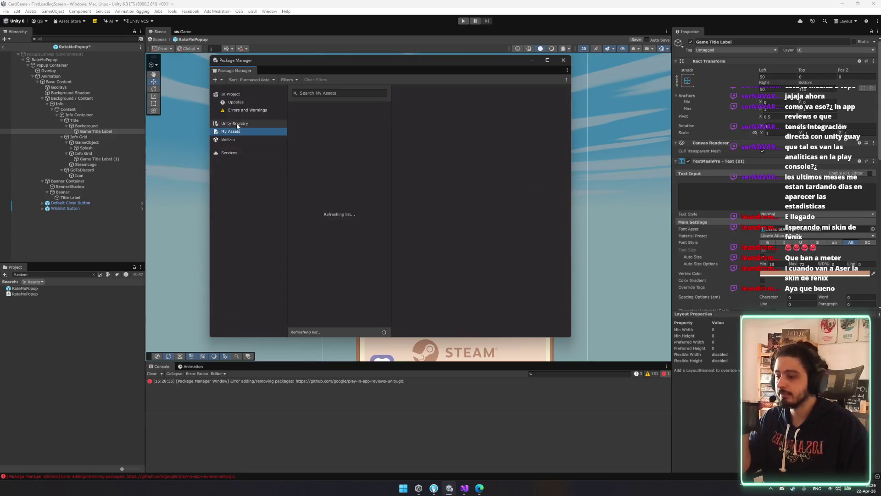
# Step: Bring up the Install package by name form, then return to the browser's in-app reviews guide
pyautogui.click(221, 80)
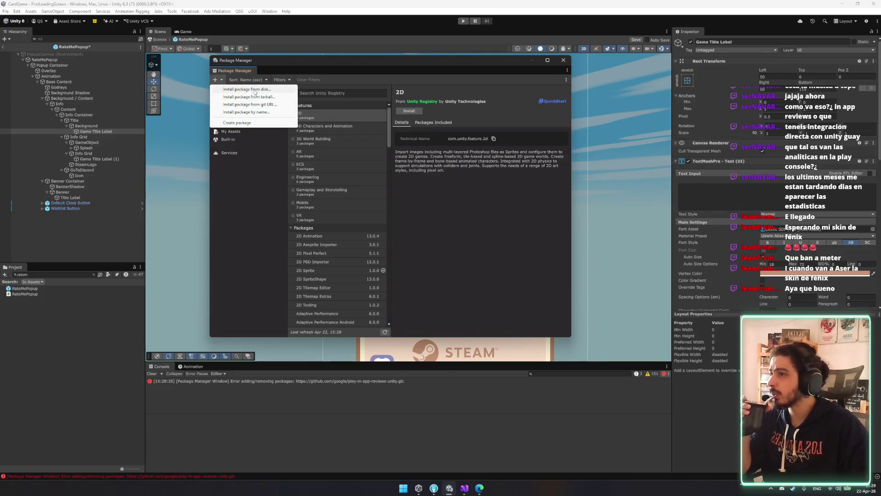
pyautogui.click(246, 112)
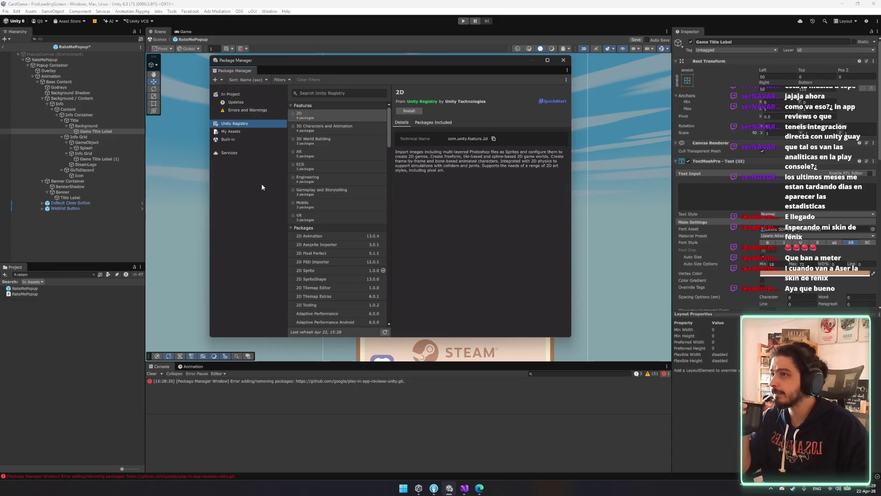
pyautogui.click(450, 488)
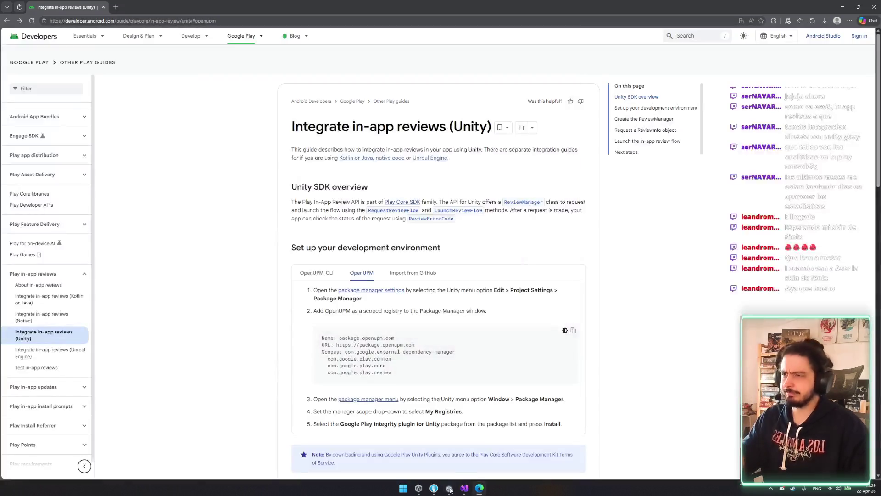
# Step: Follow the Import from GitHub instructions to the latest v1.8.4 unitypackage release page
pyautogui.click(413, 273)
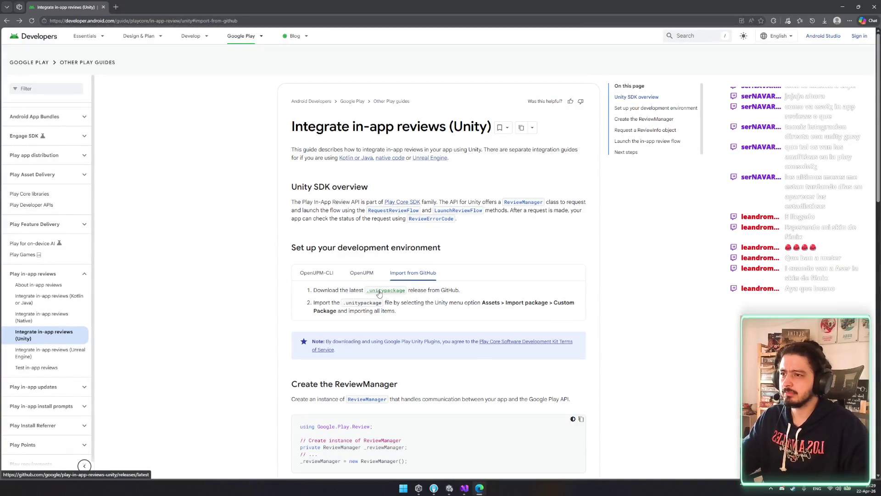
pyautogui.click(379, 291)
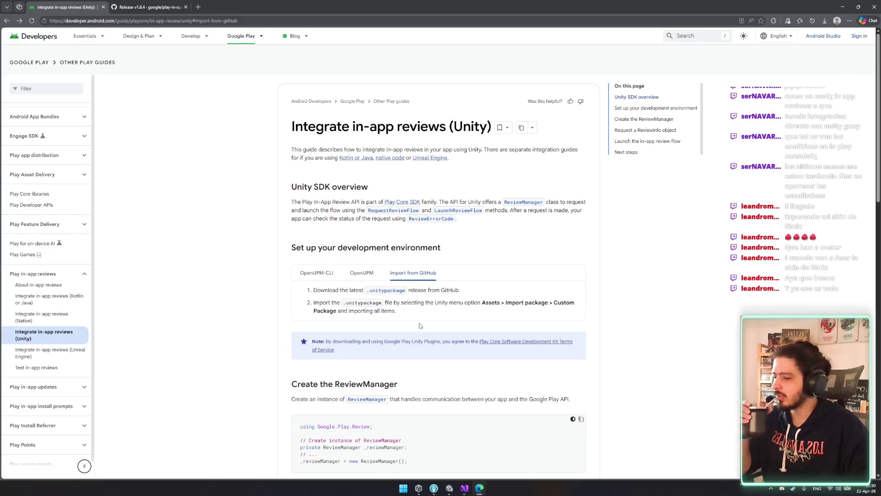
pyautogui.click(177, 7)
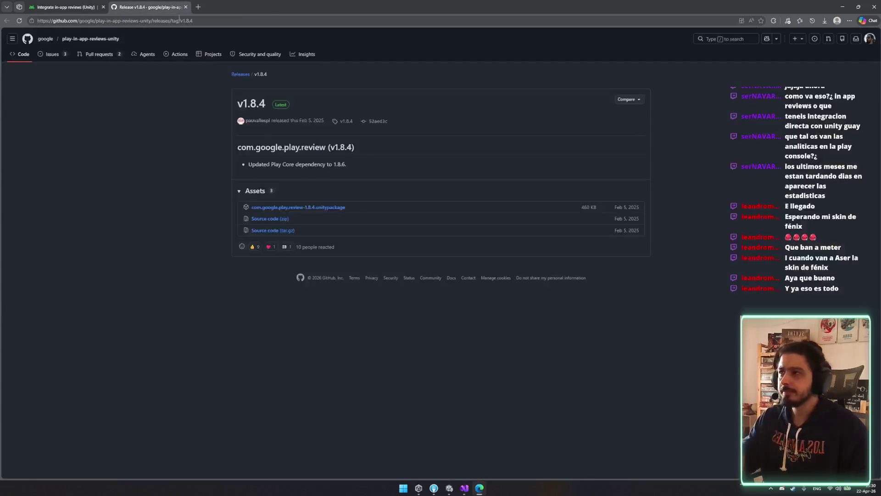
# Step: Download com.google.play.review-1.8.4.unitypackage from the v1.8.4 release's Assets list
pyautogui.click(634, 99)
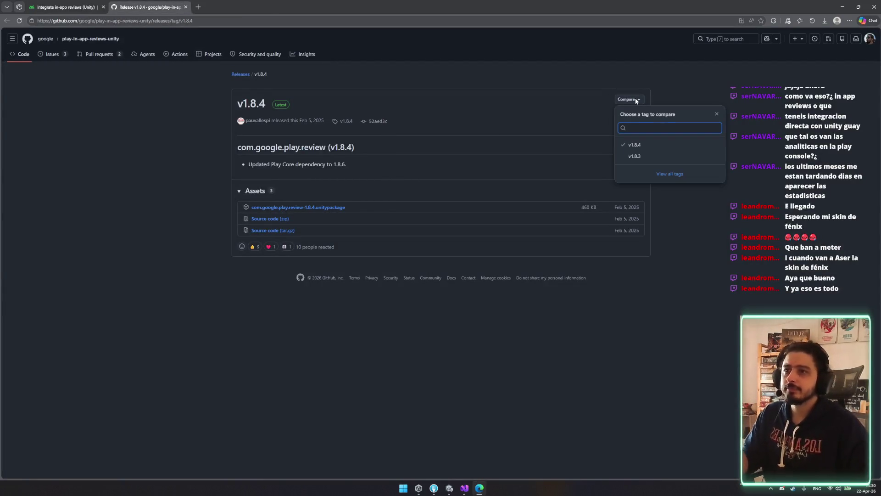
pyautogui.click(636, 102)
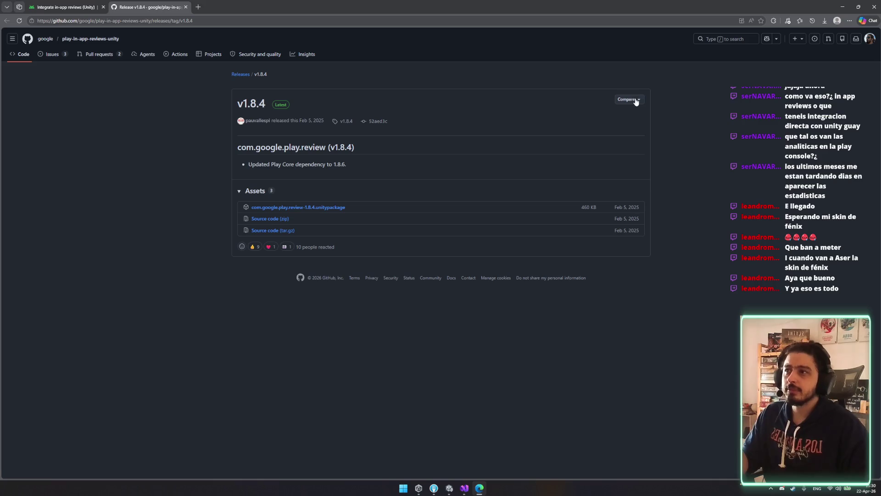
pyautogui.click(239, 191)
pyautogui.click(240, 191)
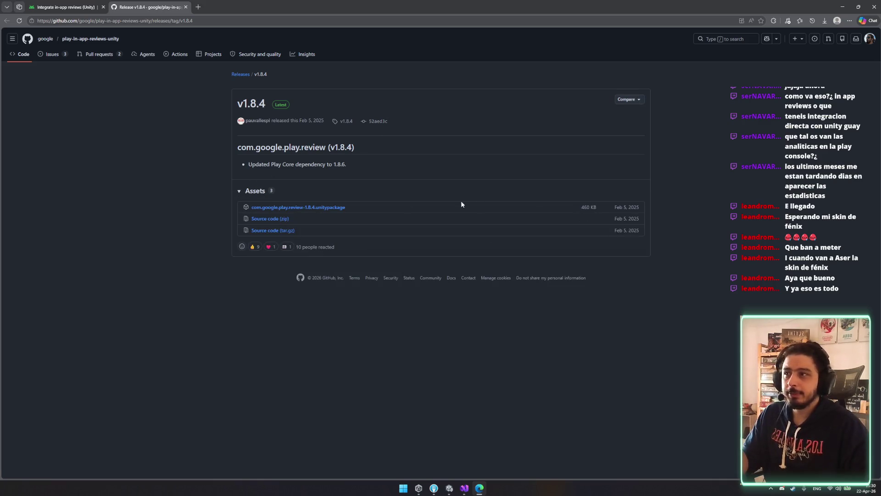
pyautogui.click(303, 212)
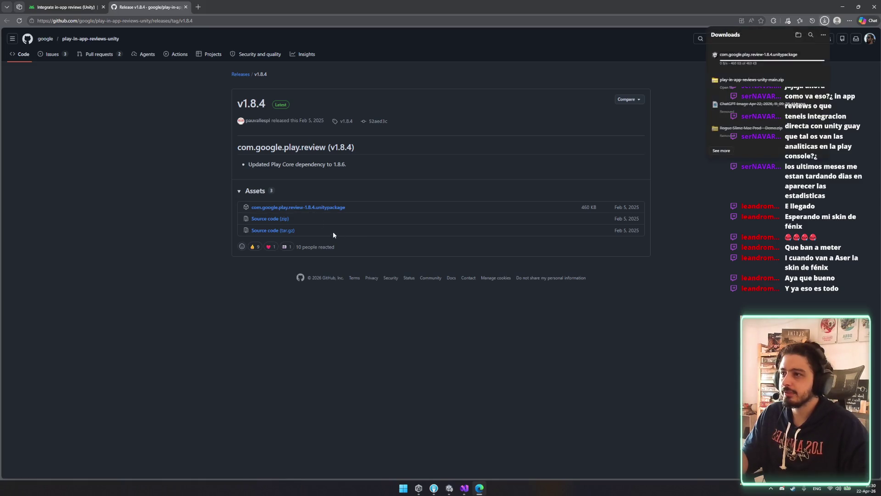
# Step: Dismiss the downloads list and bring Unity, then Fork, to the front
pyautogui.click(66, 7)
pyautogui.click(133, 7)
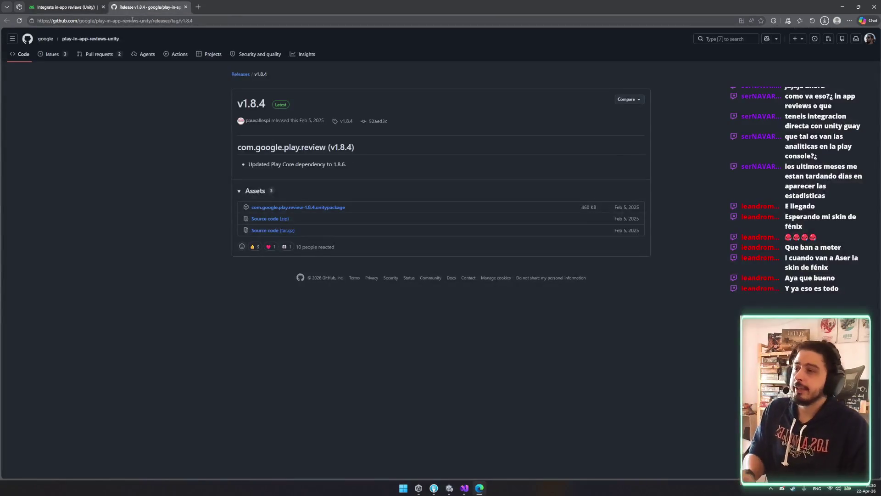
pyautogui.click(448, 488)
pyautogui.click(434, 488)
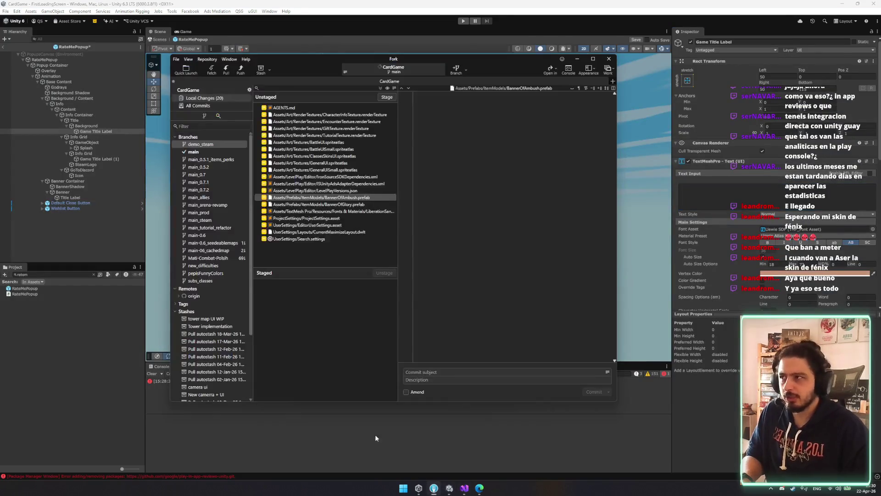
# Step: Look through the main branch's commit history and a changed image in Fork, then return to Unity
pyautogui.click(199, 153)
pyautogui.scroll(10, 353, 301)
pyautogui.click(353, 299)
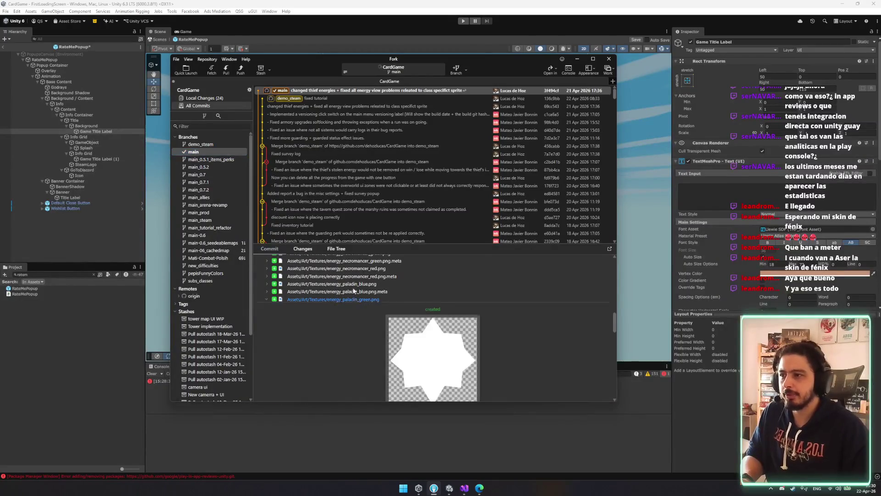
pyautogui.scroll(2, 360, 307)
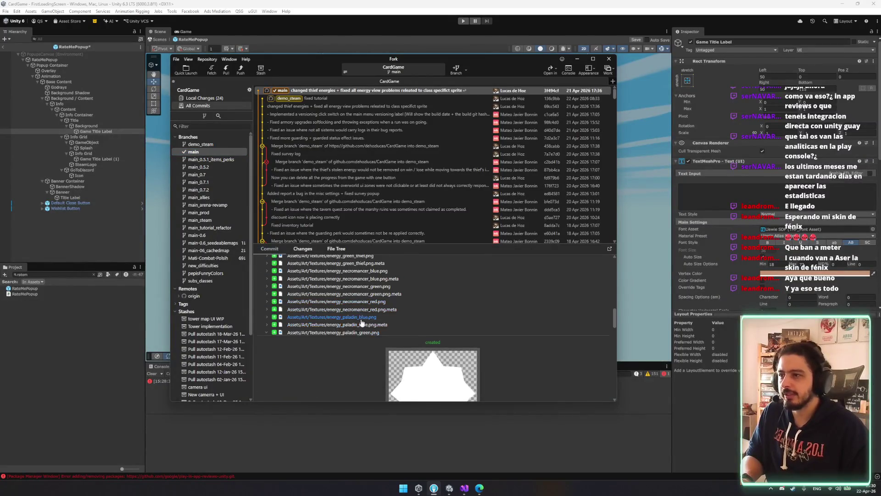
pyautogui.hotkey('alt', 'Tab')
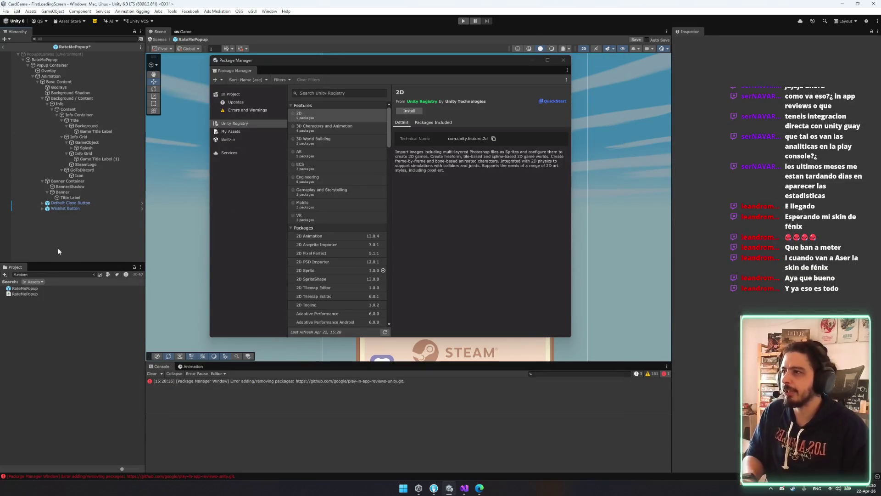
# Step: Exit the popup prefab back to the scene and close the Package Manager window
pyautogui.click(108, 170)
pyautogui.click(159, 39)
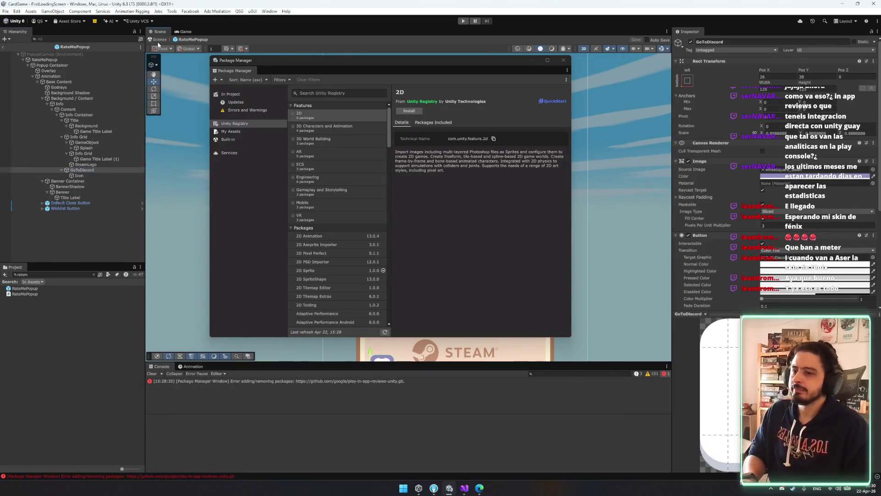
pyautogui.click(563, 61)
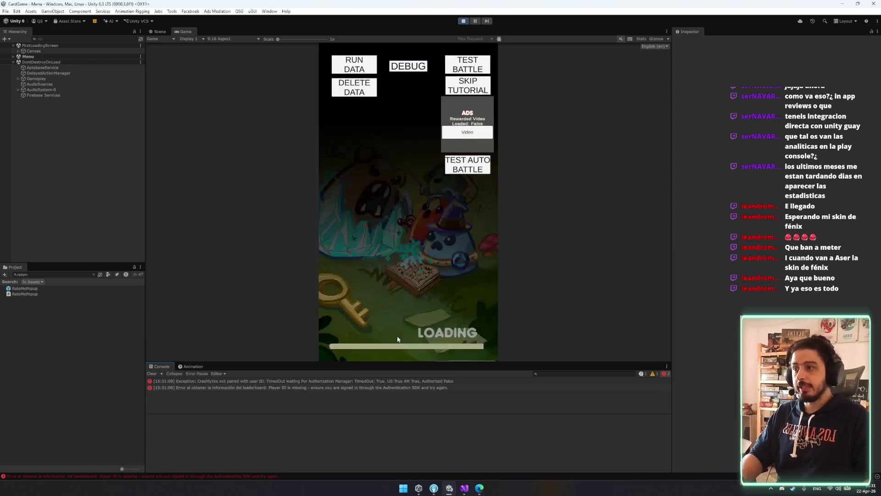
# Step: Start the game, view the Burning card and Necromancer slime details, then restart the run
pyautogui.click(395, 307)
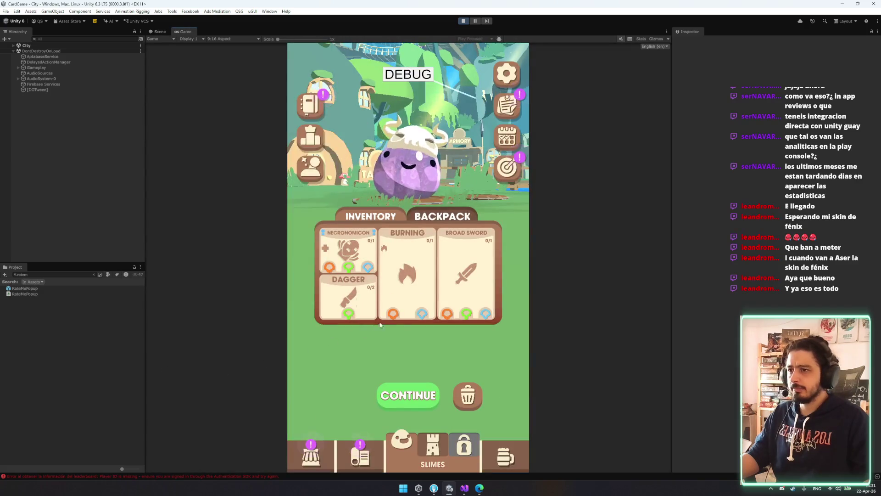
pyautogui.click(407, 273)
pyautogui.click(422, 156)
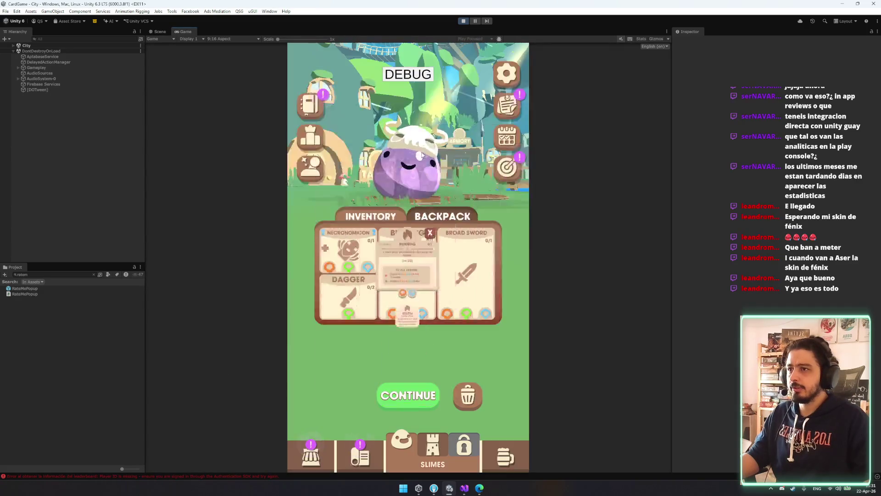
pyautogui.click(422, 156)
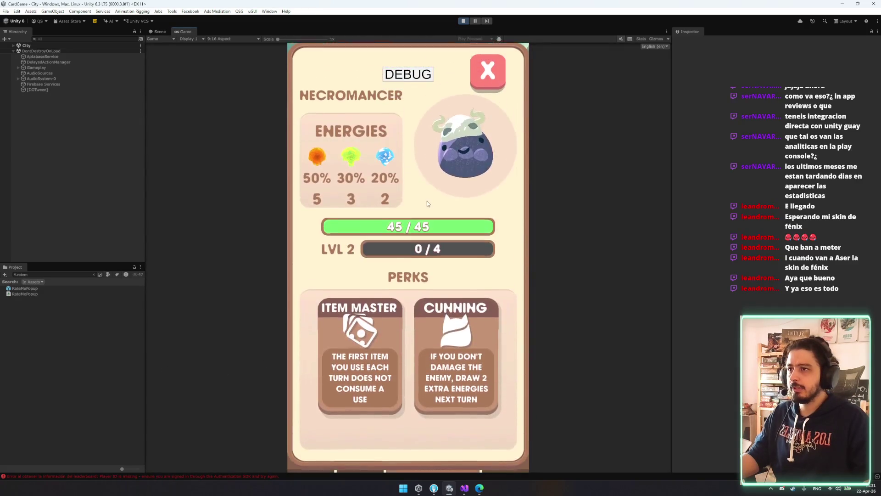
pyautogui.click(485, 81)
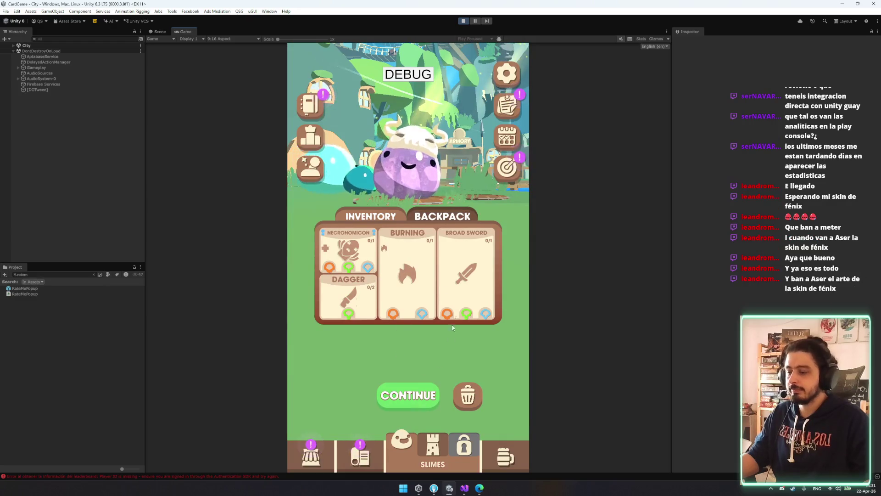
pyautogui.click(422, 328)
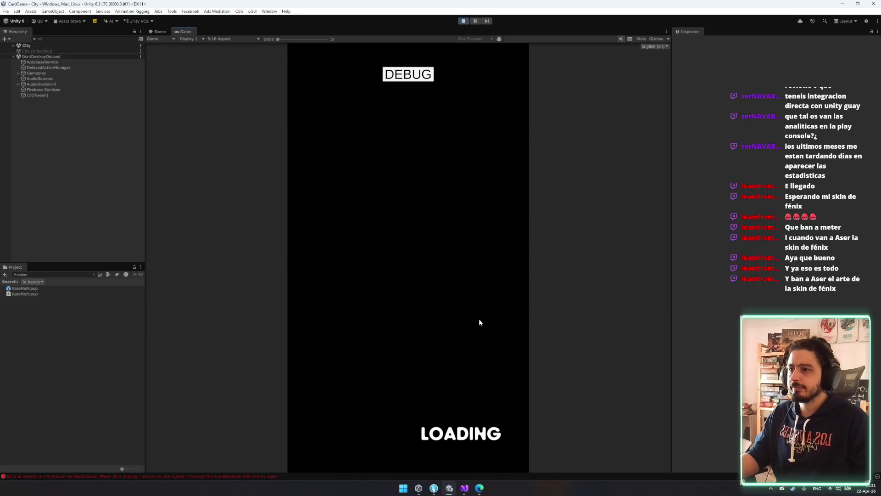
# Step: Try the Thief class, checking its Short Bow card, then switch to Sorcerer
pyautogui.click(342, 403)
pyautogui.click(360, 349)
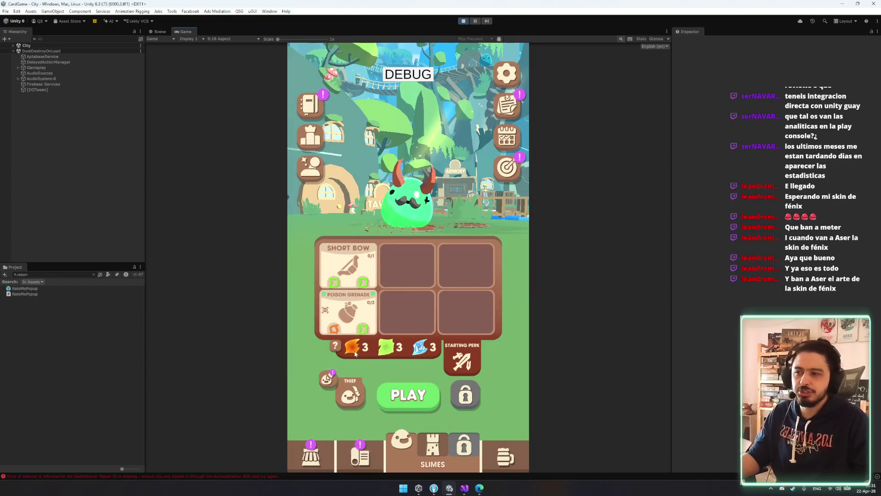
pyautogui.click(336, 272)
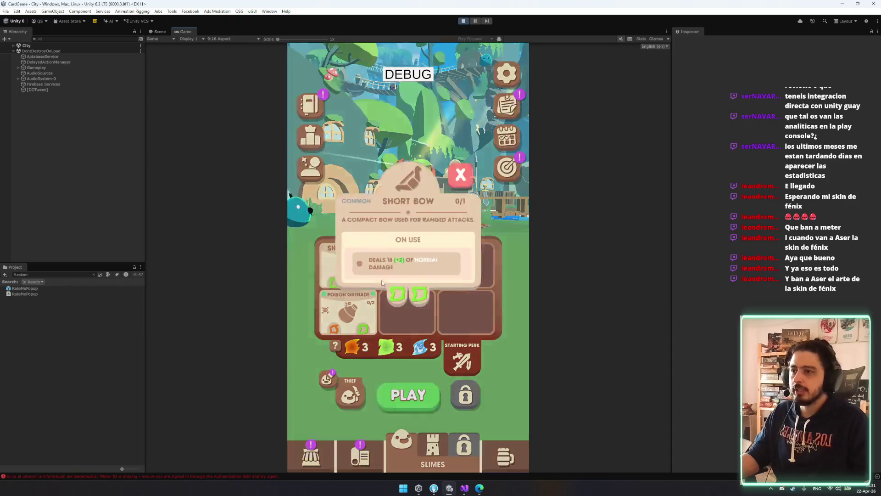
pyautogui.click(406, 331)
pyautogui.click(350, 393)
pyautogui.click(441, 312)
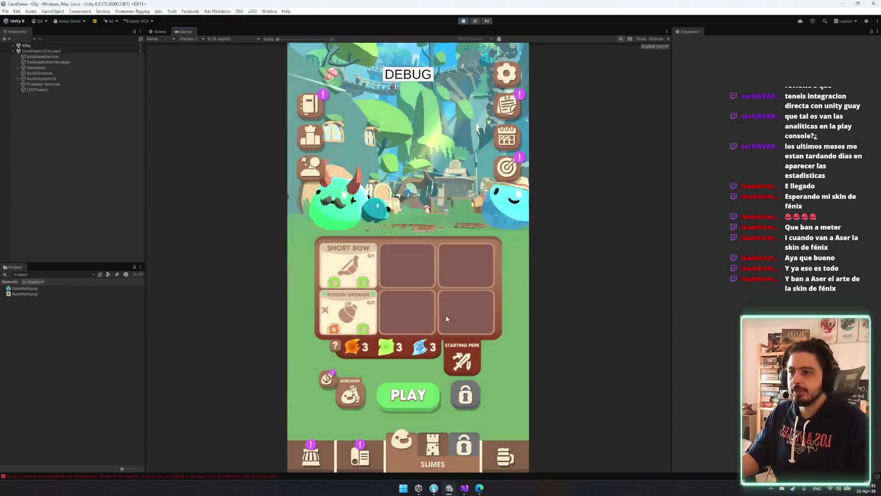
# Step: Cycle through Alchemist, Berserker and Bard classes before settling on Paladin
pyautogui.click(349, 404)
pyautogui.click(363, 363)
pyautogui.click(350, 394)
pyautogui.click(403, 313)
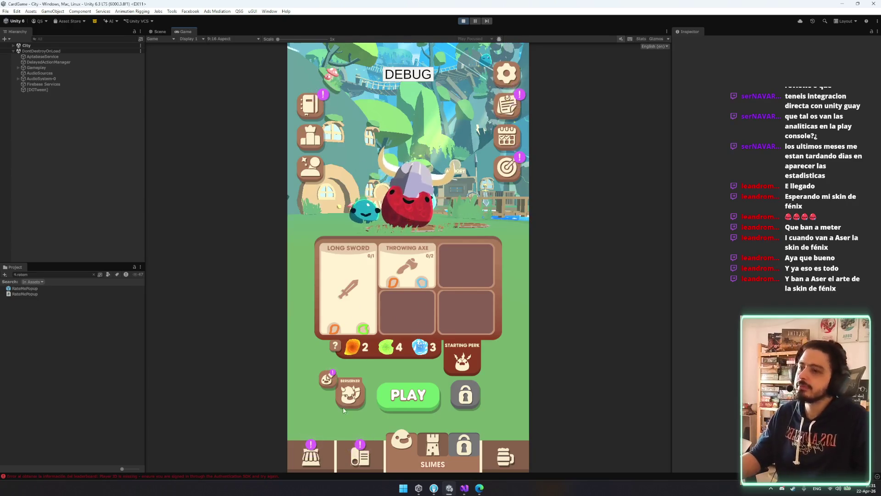
pyautogui.click(350, 394)
pyautogui.click(406, 260)
pyautogui.click(350, 393)
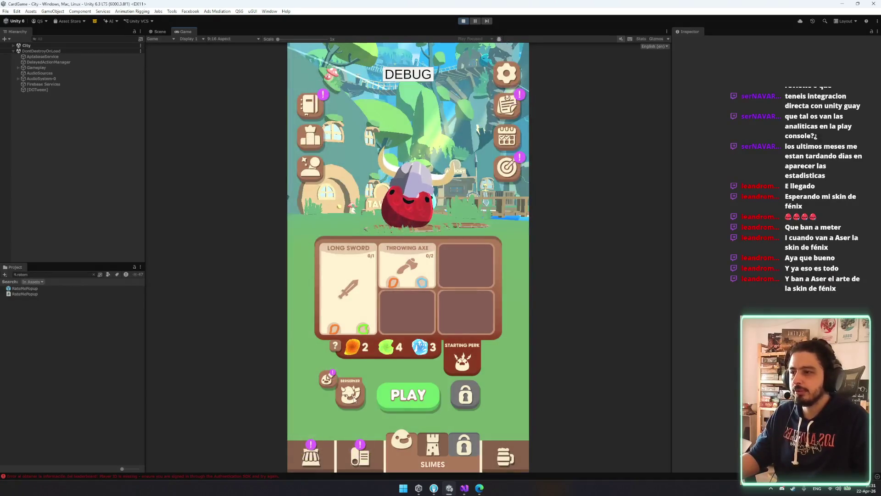
pyautogui.click(373, 367)
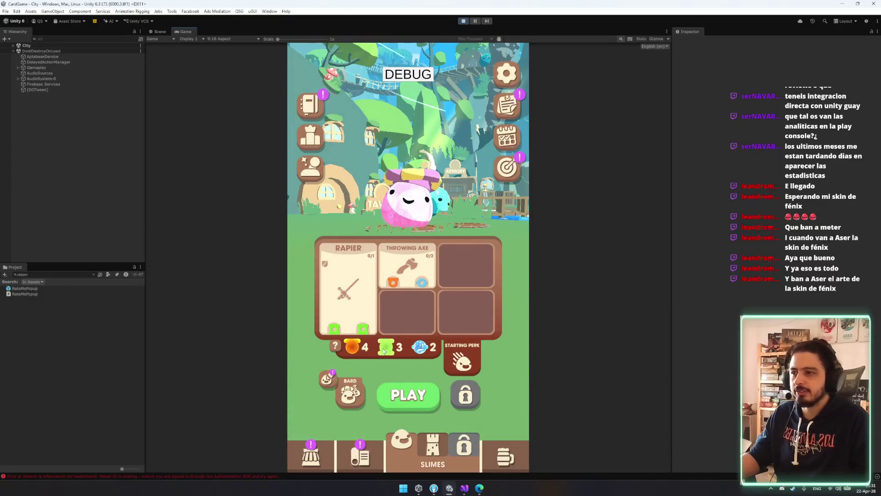
pyautogui.click(357, 389)
pyautogui.click(395, 372)
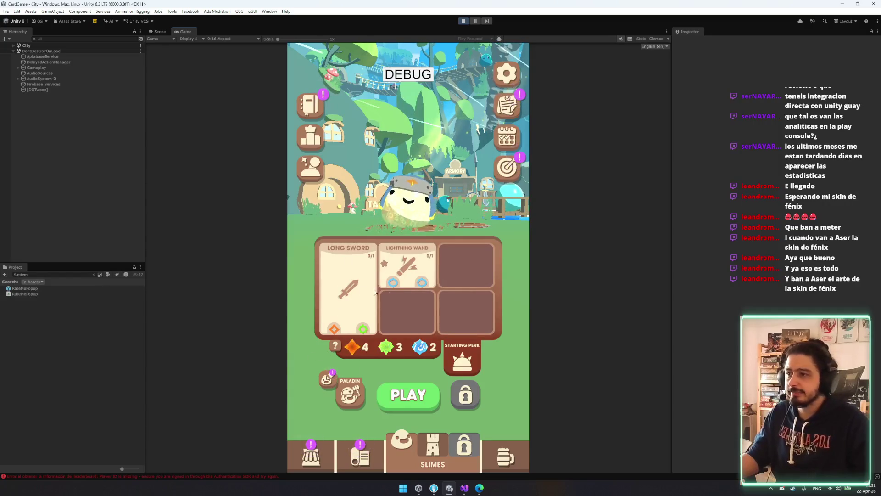
# Step: Switch the class to Necromancer and advance past the congratulations message
pyautogui.click(351, 393)
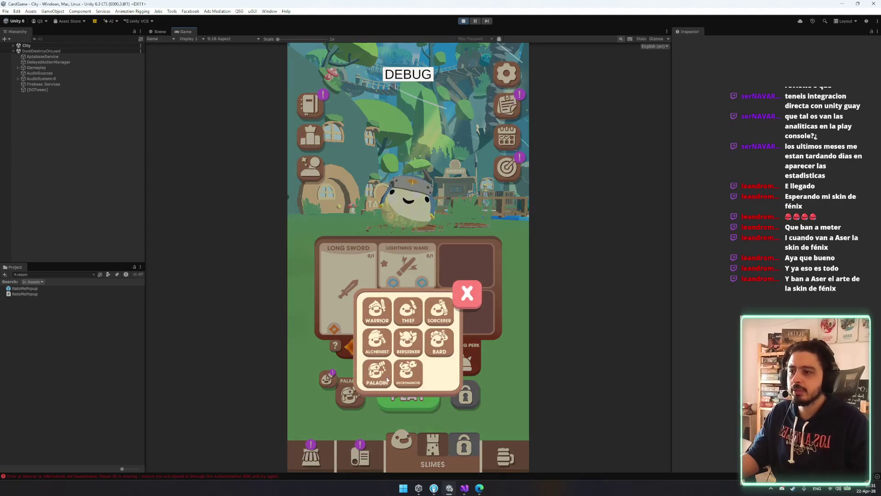
pyautogui.click(407, 371)
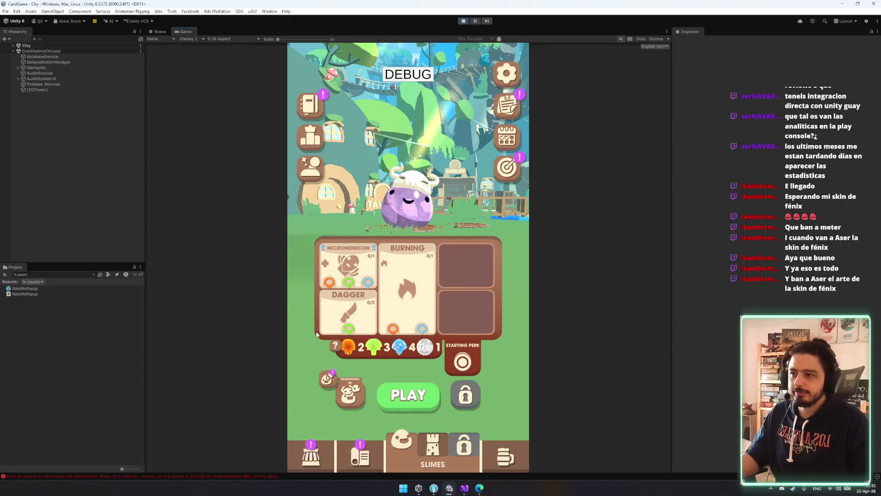
pyautogui.click(396, 288)
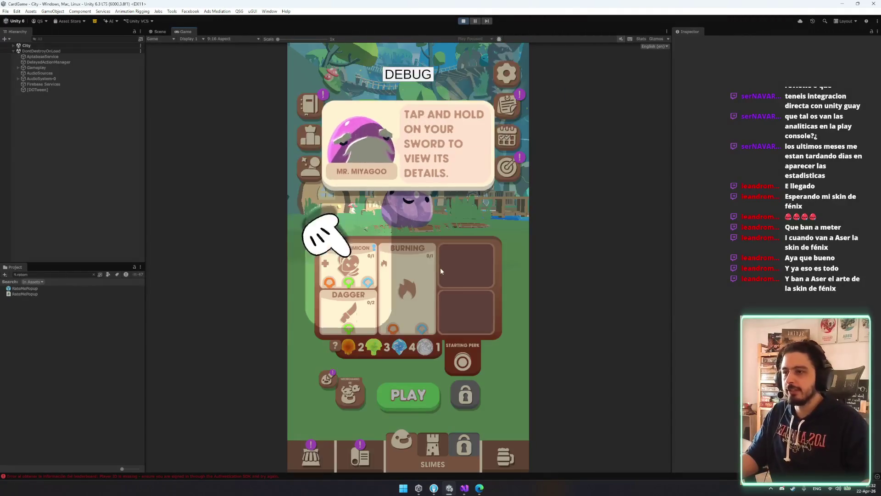
# Step: View the Necronomicon and Burning card details, dismiss the tutorial tip, and stop the game
pyautogui.click(348, 268)
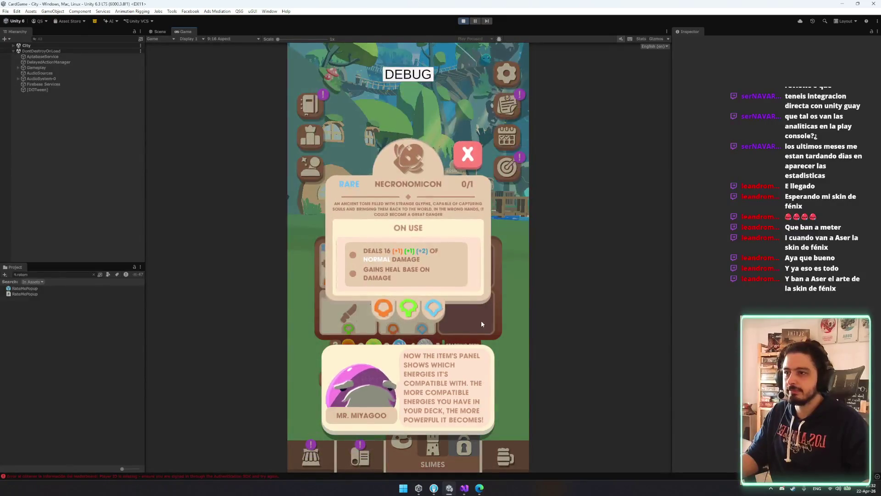
pyautogui.click(409, 318)
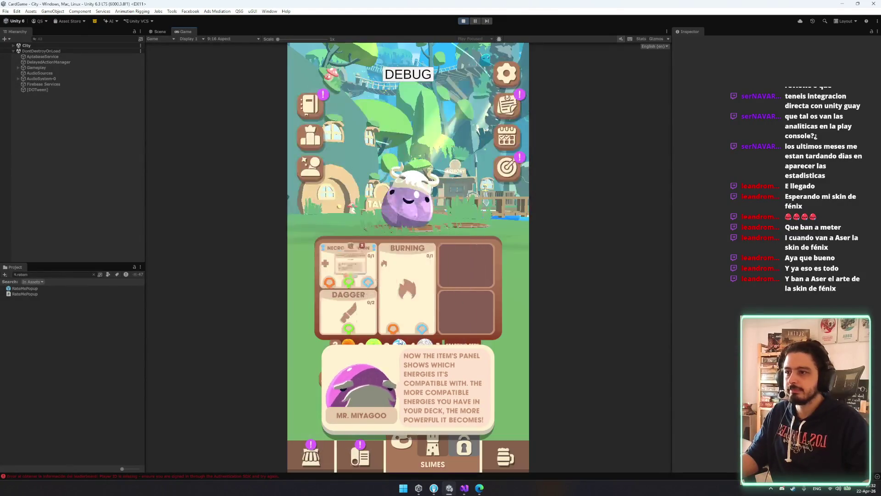
pyautogui.click(418, 301)
pyautogui.click(418, 301)
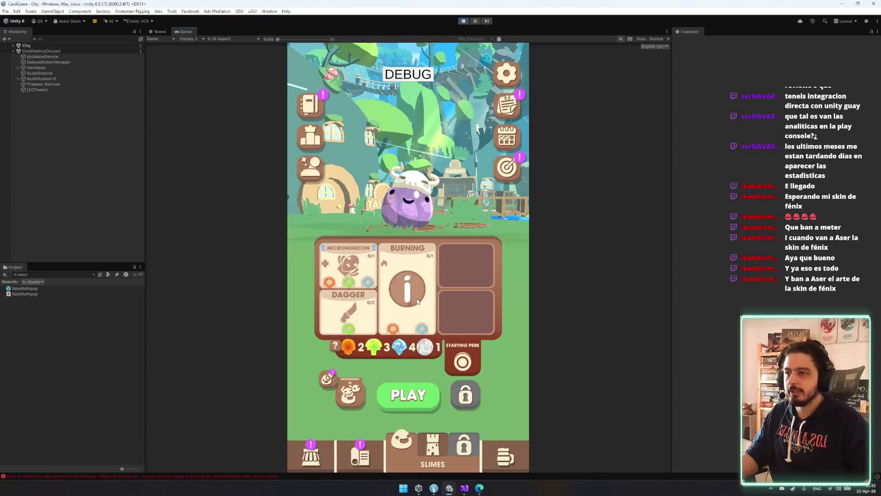
pyautogui.click(453, 332)
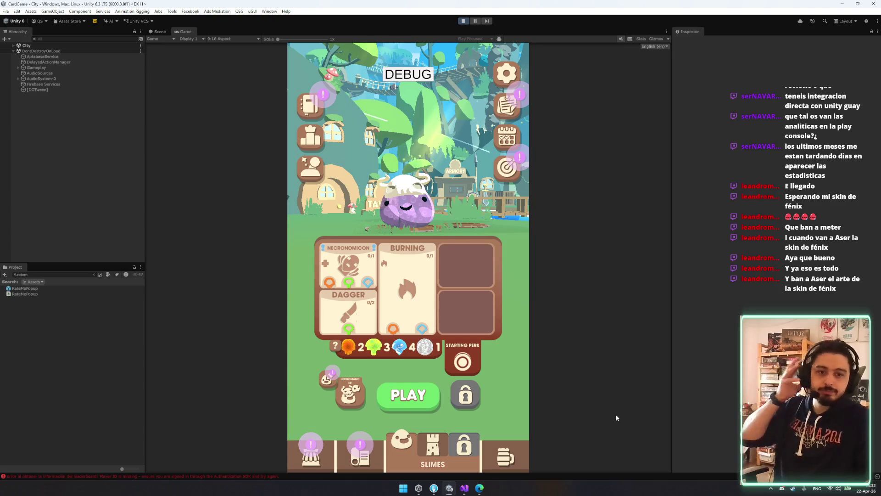
pyautogui.hotkey('ctrl', 'p')
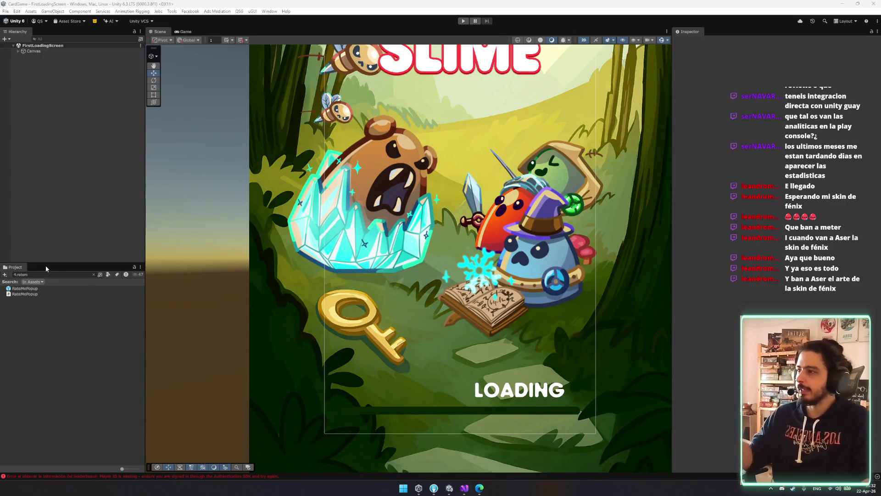
# Step: Open the RateMePopup prefab, browse its Hierarchy, then show the Downloads folder in File Explorer
pyautogui.doubleClick(25, 289)
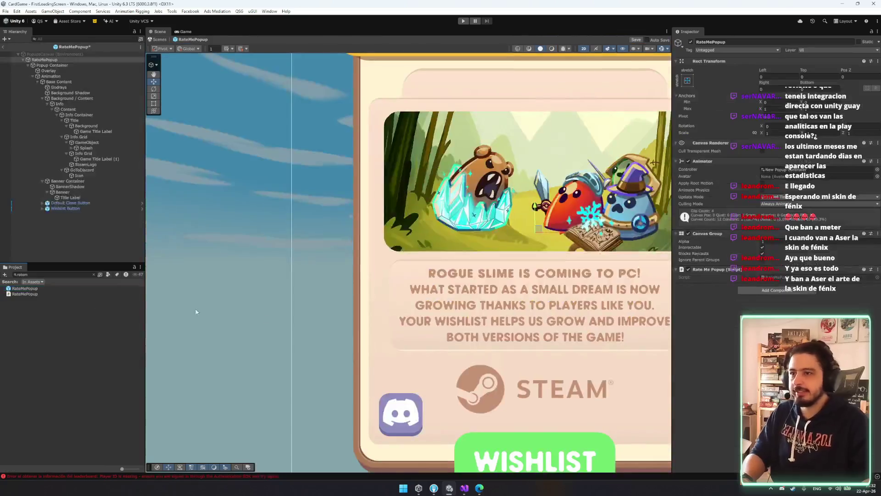
pyautogui.click(83, 171)
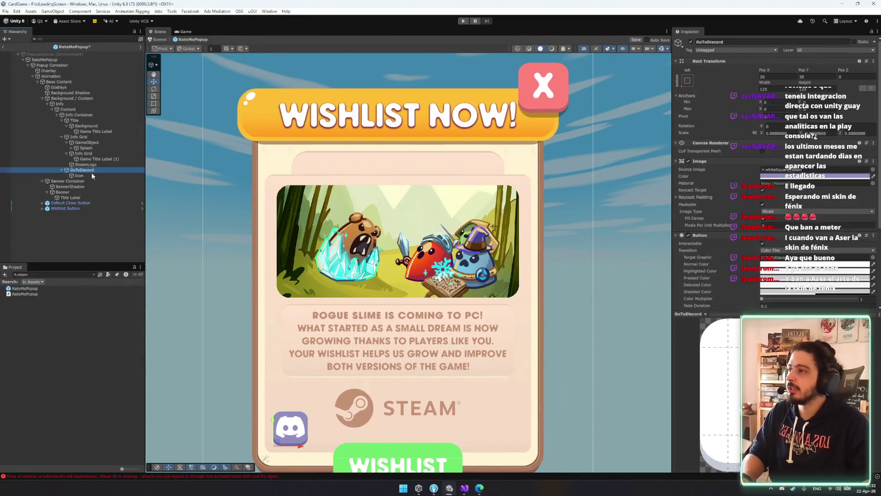
pyautogui.press('Left')
pyautogui.press('Up')
pyautogui.press('Up')
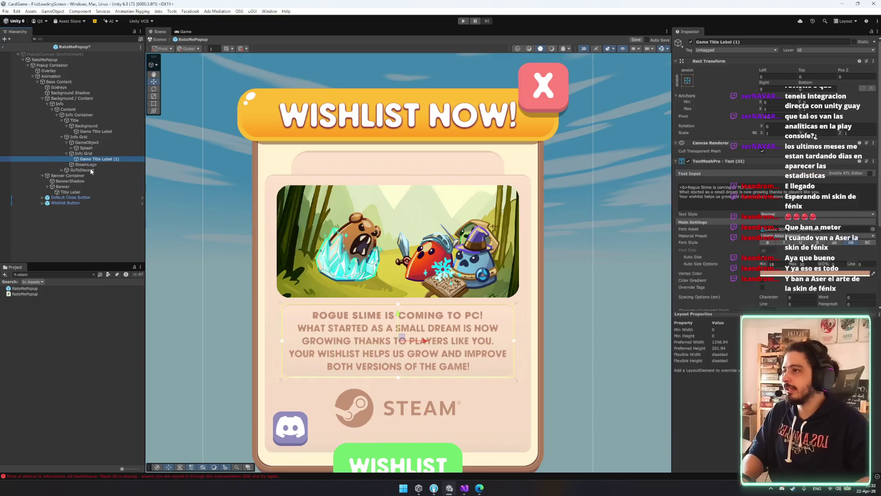
pyautogui.press('Up')
pyautogui.press('Left')
pyautogui.press('Left')
pyautogui.press('Left')
pyautogui.press('Up')
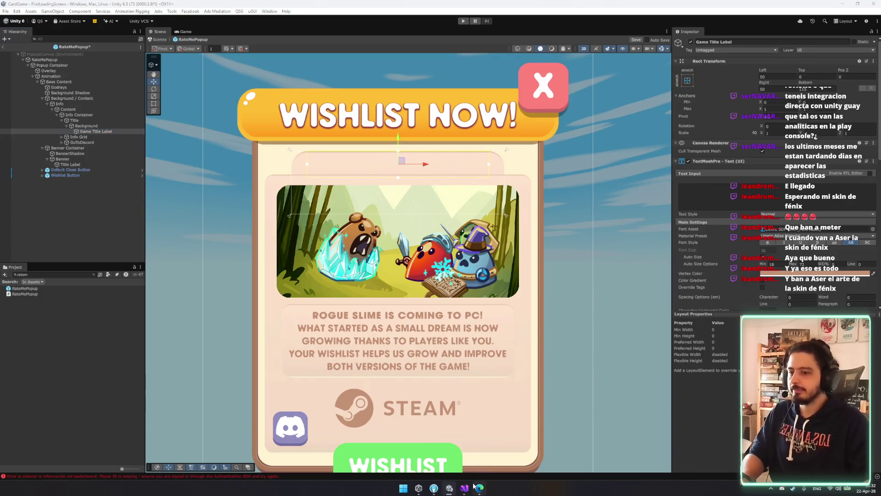
pyautogui.click(450, 487)
pyautogui.click(51, 255)
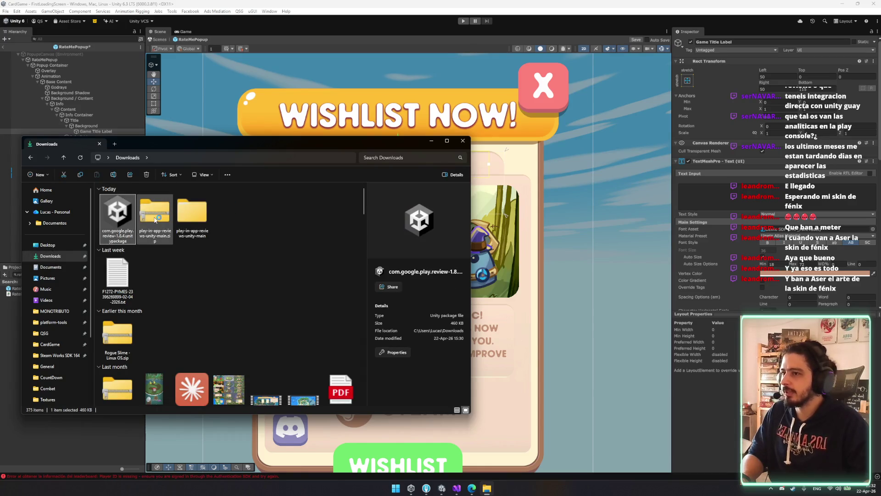
# Step: Open com.google.play.review-1.8.4.unitypackage with Unity 6000.3.8f1, just once
pyautogui.doubleClick(117, 213)
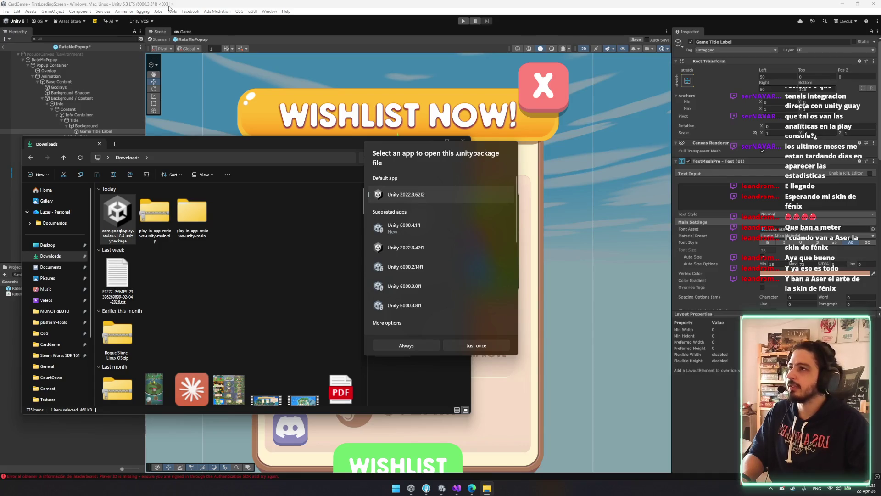
pyautogui.click(434, 308)
pyautogui.click(476, 350)
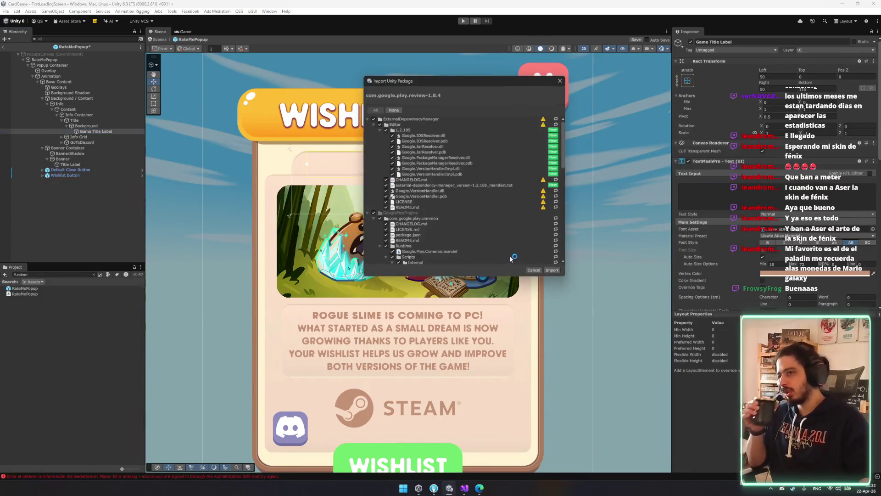
# Step: Expand ExternalDependencyManager and inspect its Editor files, including Google.VersionHandler.pdb
pyautogui.click(369, 120)
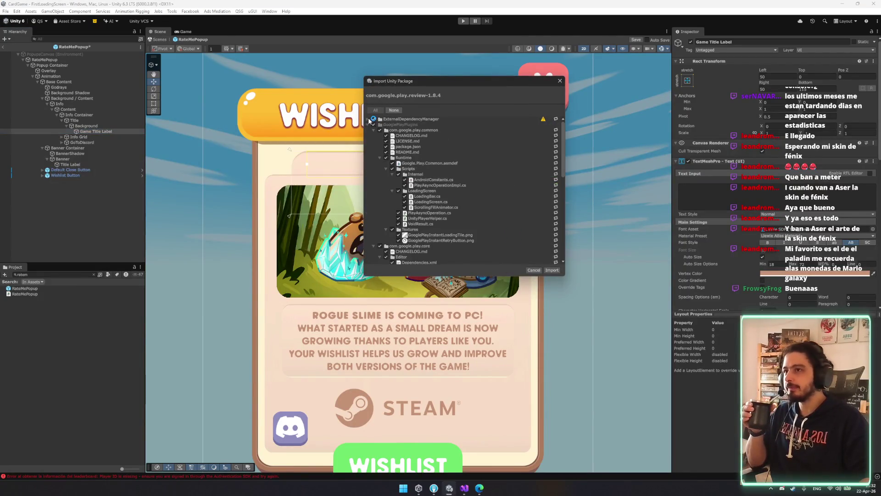
pyautogui.click(368, 125)
pyautogui.click(368, 120)
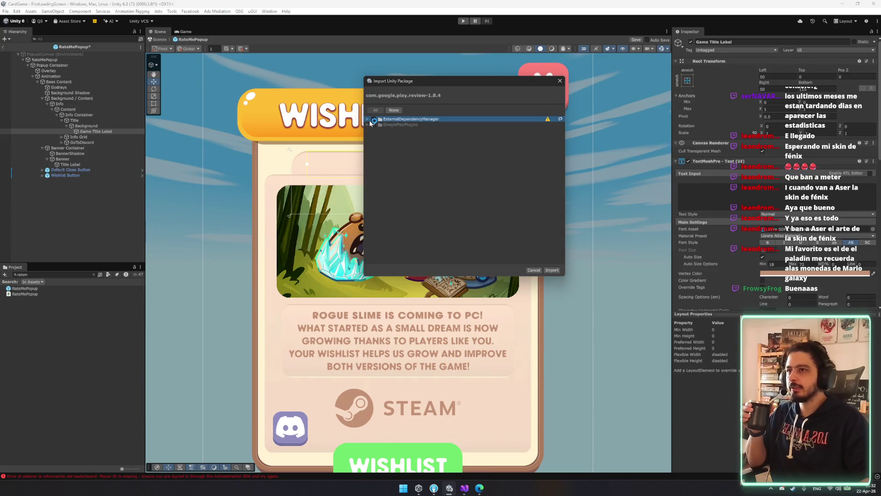
pyautogui.click(518, 180)
pyautogui.click(486, 201)
pyautogui.click(488, 190)
pyautogui.click(481, 196)
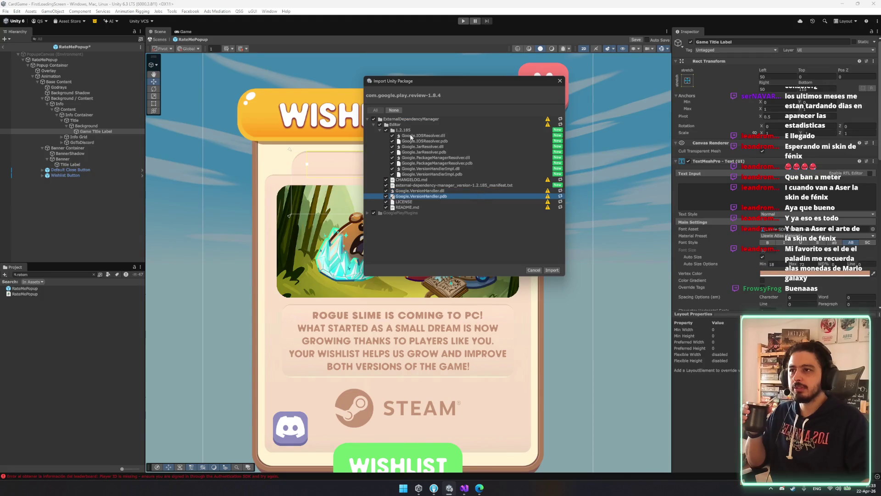
# Step: Inspect the resolver DLLs in the 1.2.185 folder, such as PackageManagerResolver and IOSResolver
pyautogui.click(380, 131)
pyautogui.click(379, 130)
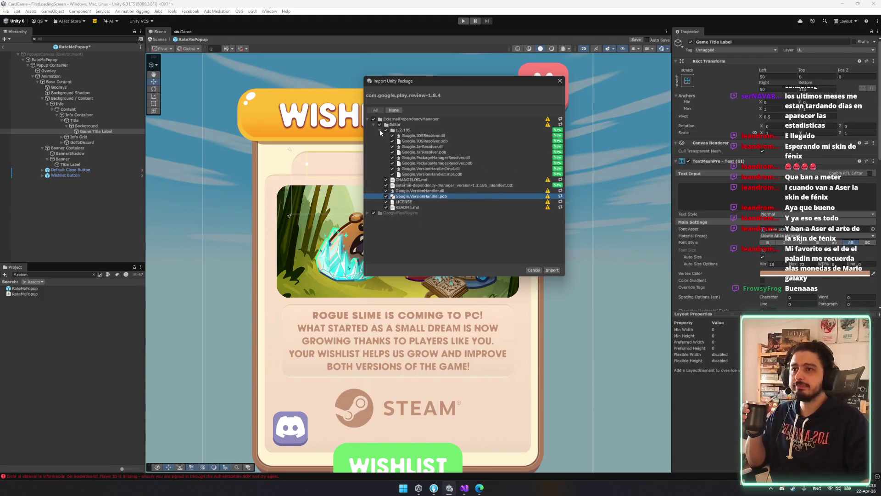
pyautogui.click(507, 141)
pyautogui.click(468, 159)
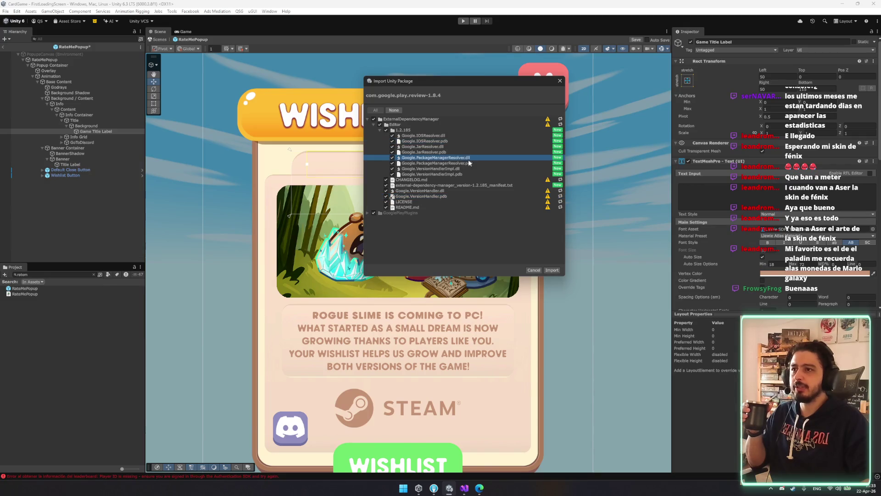
pyautogui.click(445, 168)
pyautogui.click(422, 141)
pyautogui.click(404, 135)
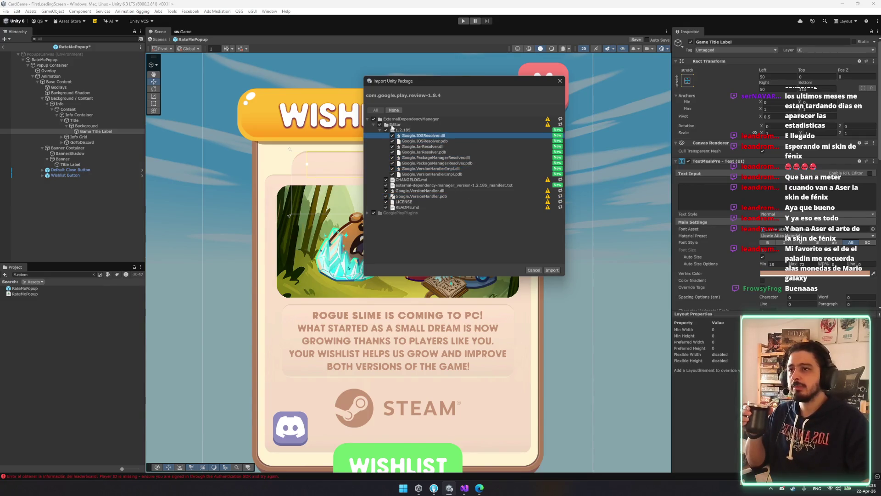
# Step: Collapse the folders, import the package contents, and return to the browser
pyautogui.click(379, 128)
pyautogui.click(377, 125)
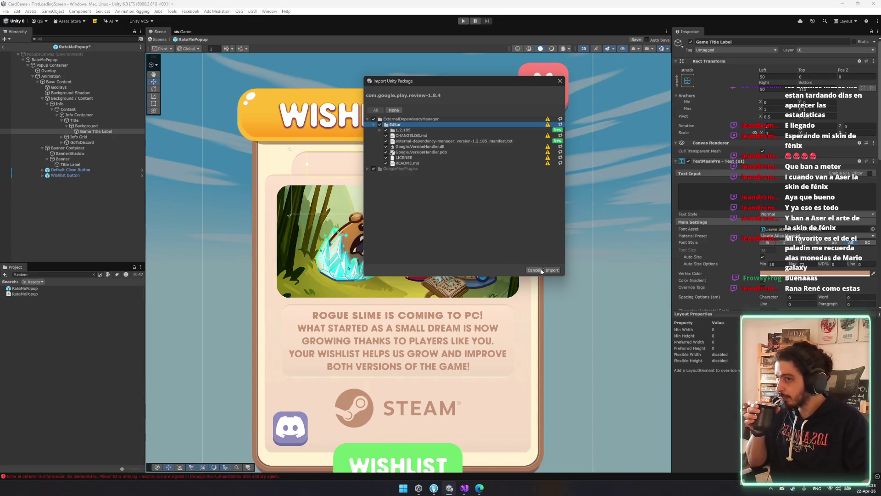
pyautogui.click(373, 125)
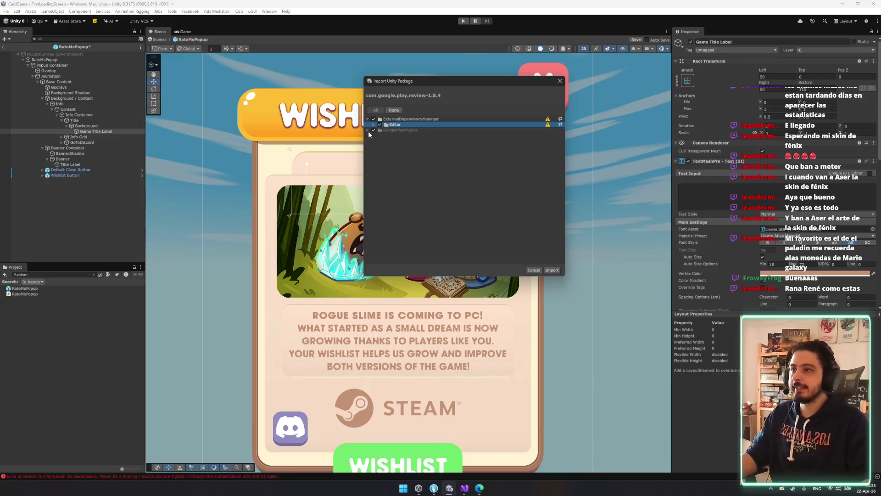
pyautogui.click(374, 126)
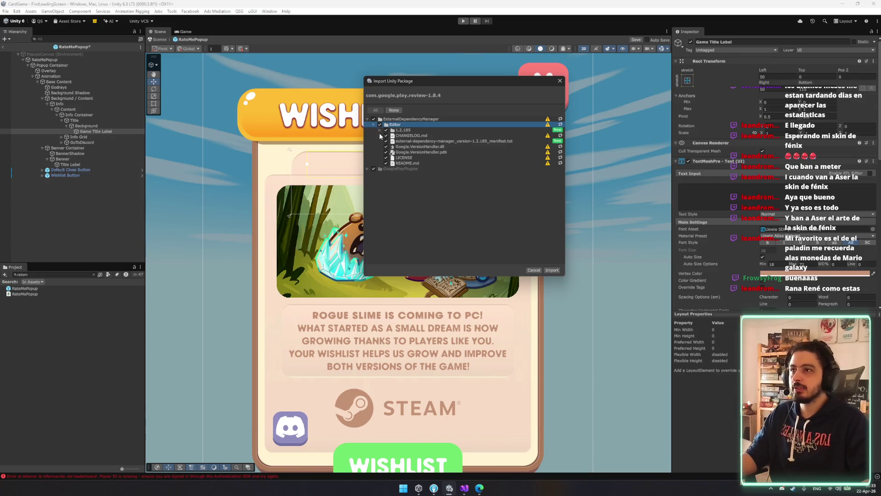
pyautogui.click(381, 131)
pyautogui.click(379, 131)
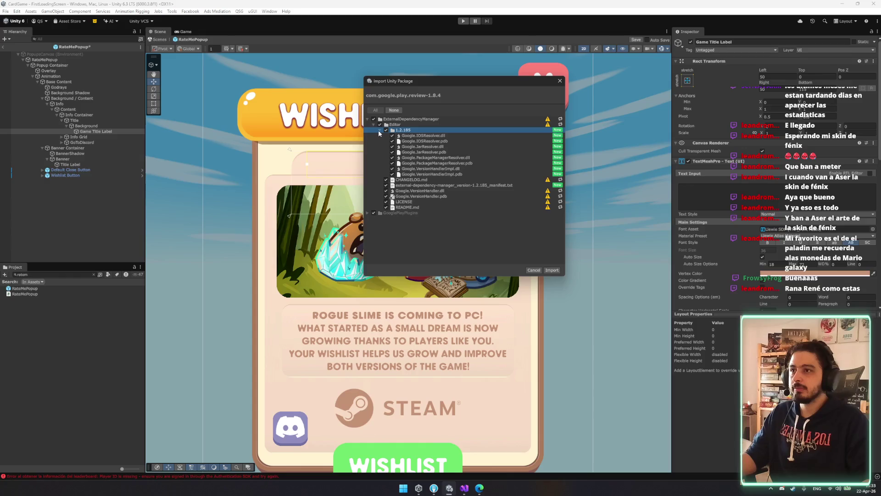
pyautogui.click(379, 130)
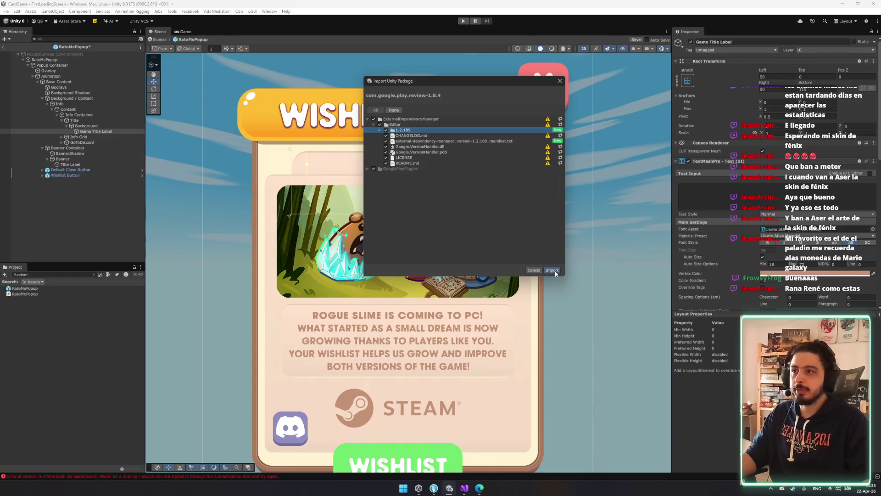
pyautogui.click(552, 270)
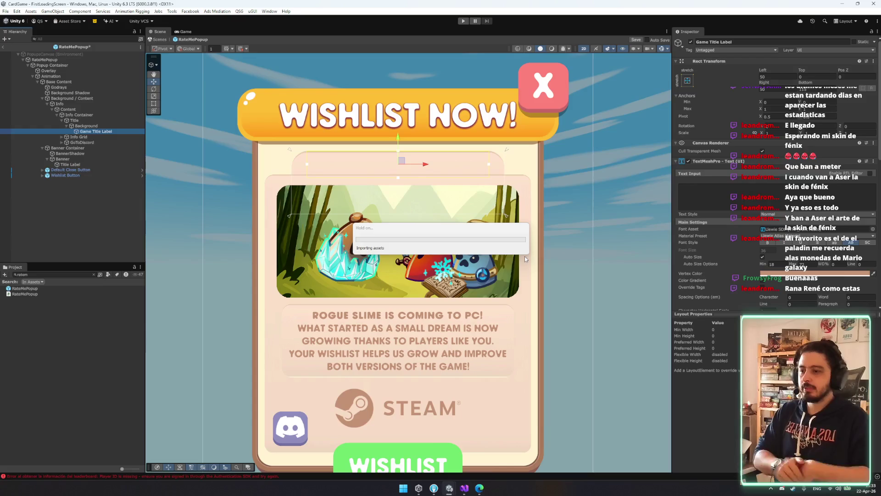
pyautogui.click(479, 489)
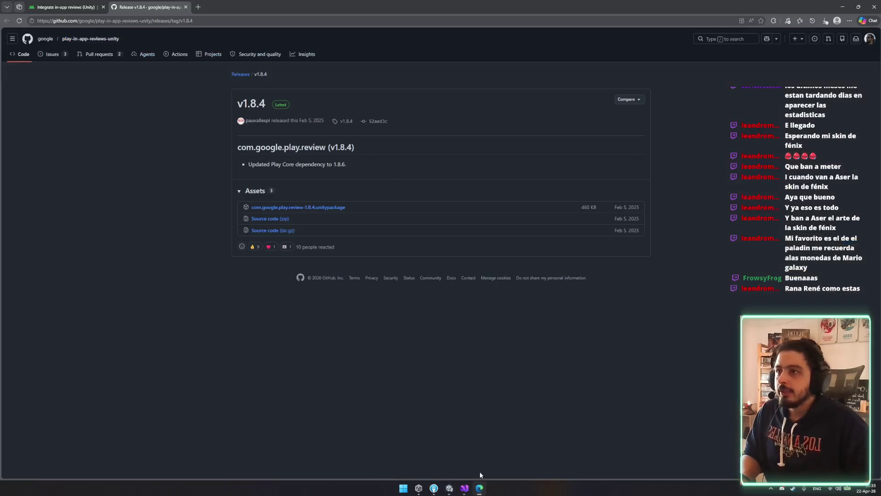
# Step: Read through the guide's ReviewManager and review-flow code samples, then scroll back up
pyautogui.click(138, 7)
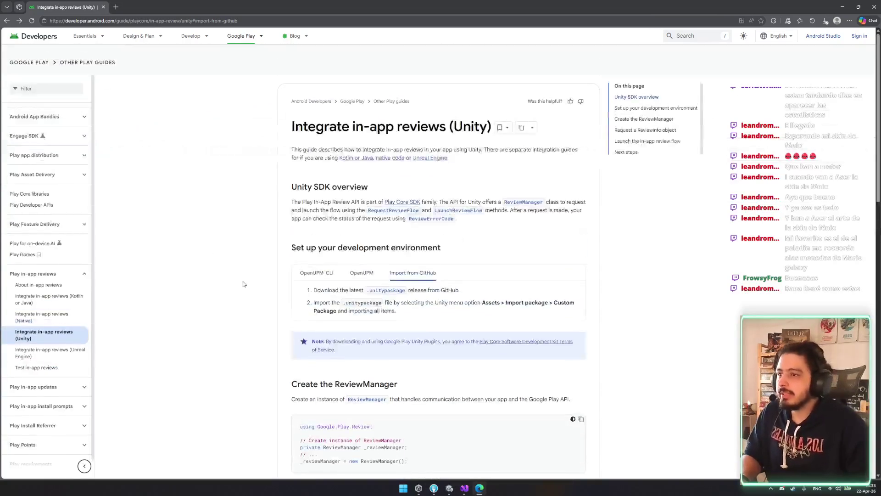
pyautogui.scroll(-5, 294, 285)
pyautogui.scroll(-2, 294, 289)
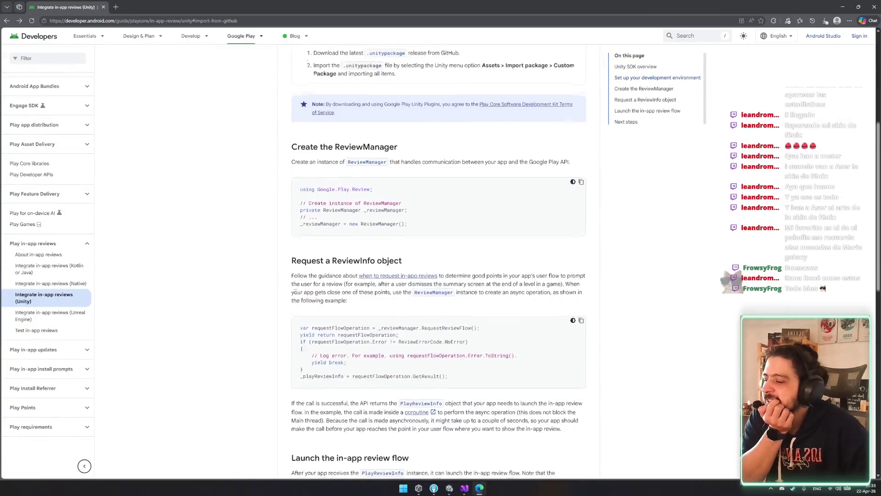
pyautogui.scroll(-1, 367, 254)
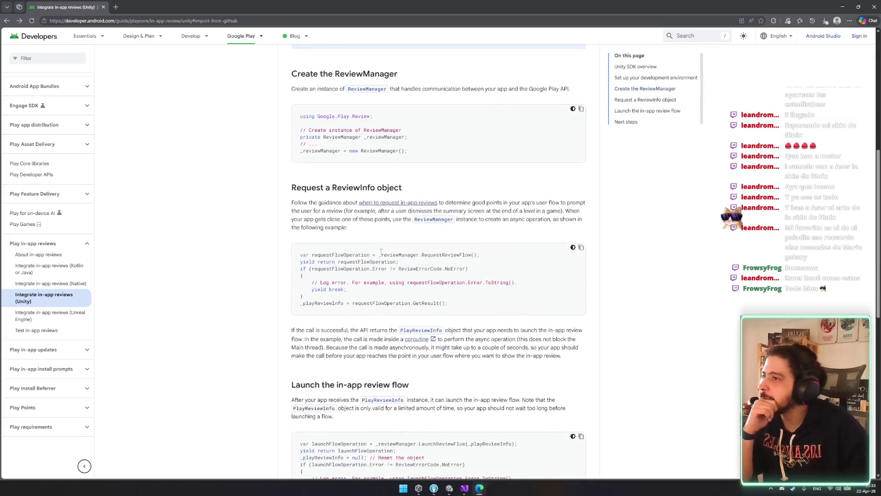
pyautogui.scroll(-1, 321, 246)
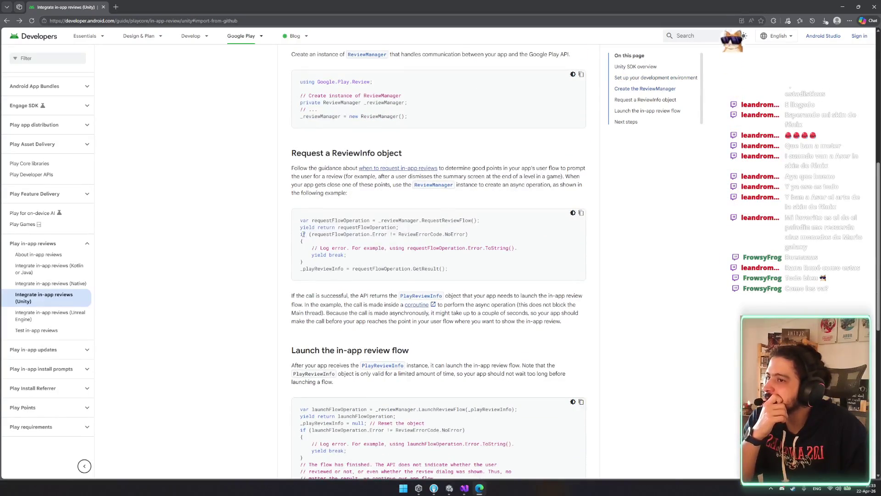
pyautogui.scroll(-3, 308, 243)
pyautogui.moveTo(292, 277); pyautogui.dragTo(386, 340)
pyautogui.click(384, 337)
pyautogui.scroll(-4, 383, 337)
pyautogui.scroll(5, 370, 316)
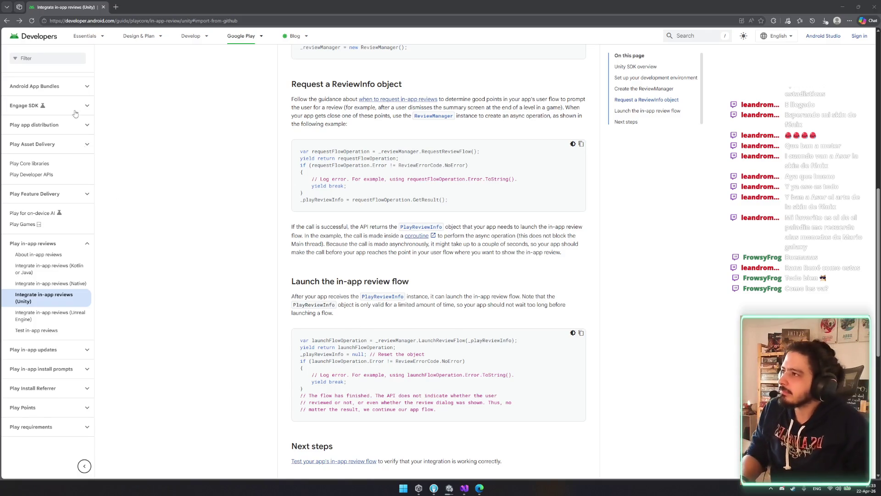
pyautogui.moveTo(100, 38)
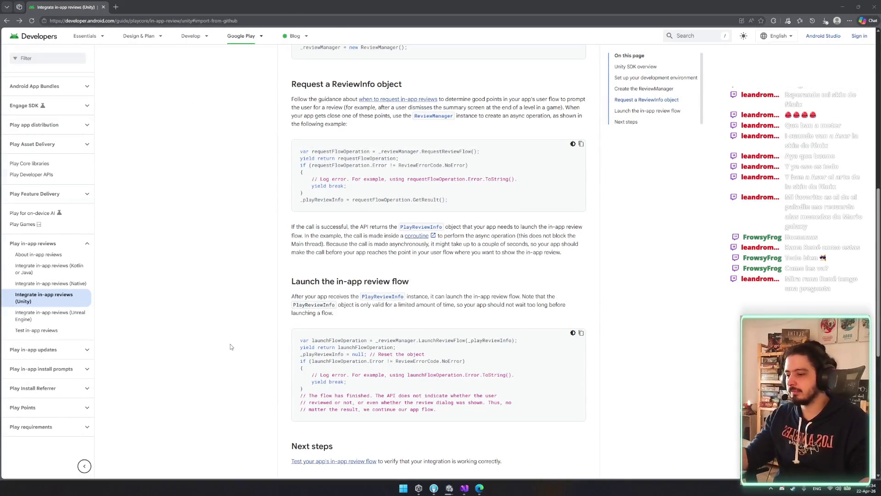
pyautogui.scroll(-3, 322, 454)
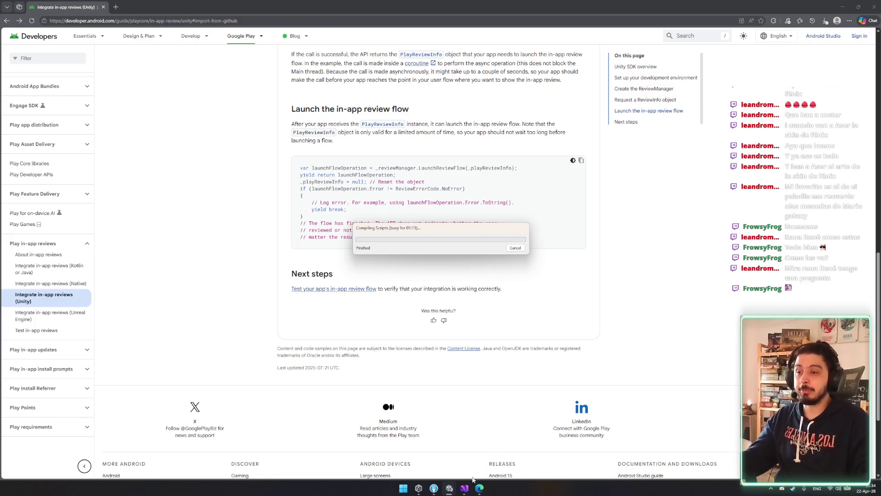
pyautogui.scroll(14, 517, 292)
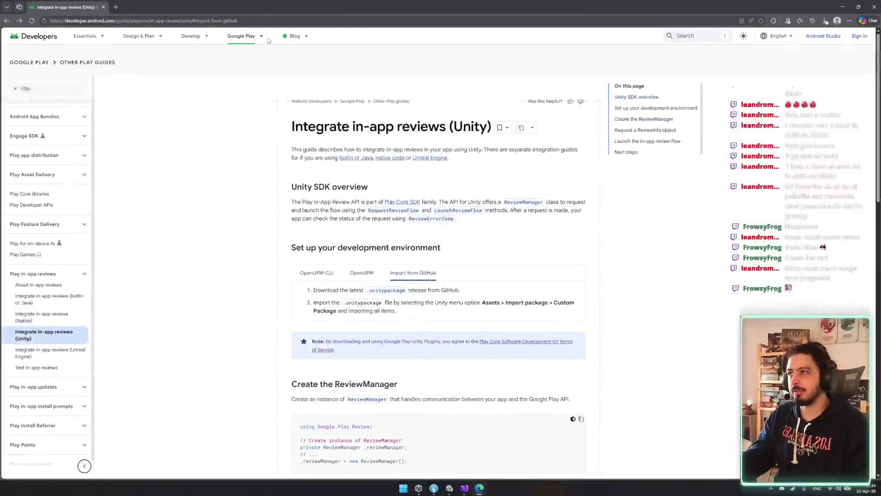
# Step: Search Google in a new tab for 'ios appstore inapp review'
pyautogui.click(116, 8)
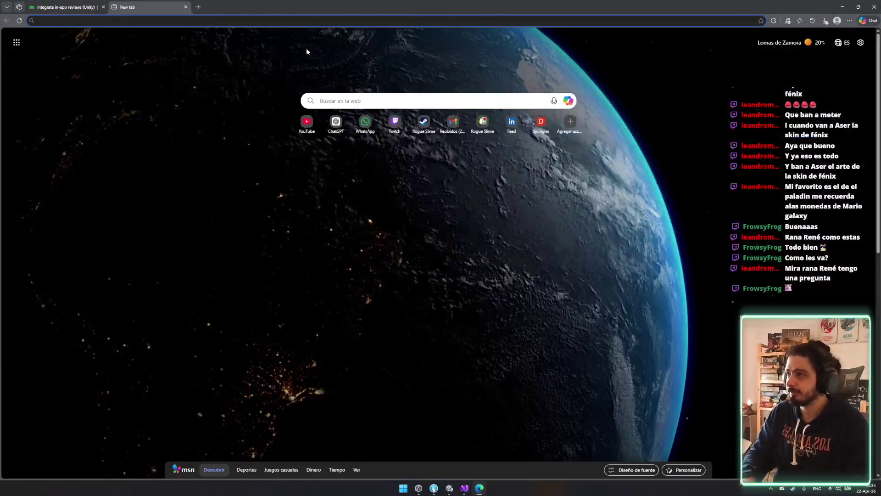
pyautogui.write('ops')
pyautogui.press('Escape')
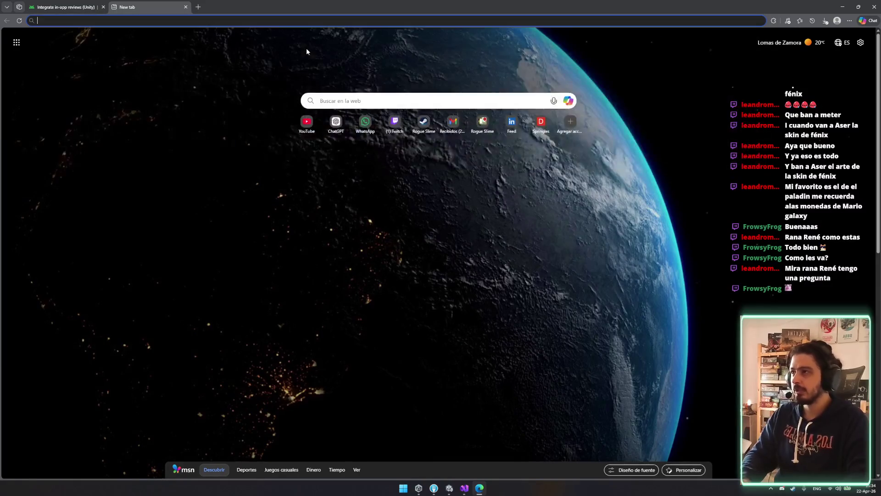
pyautogui.write('i')
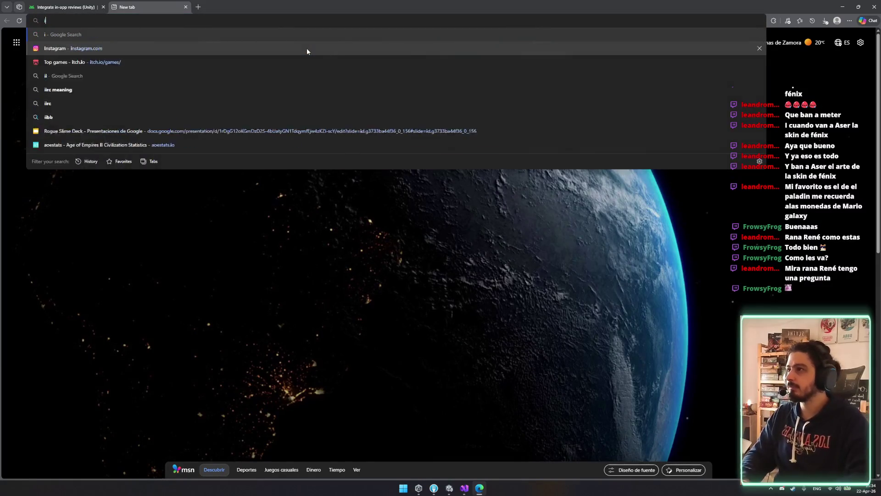
pyautogui.write('os ')
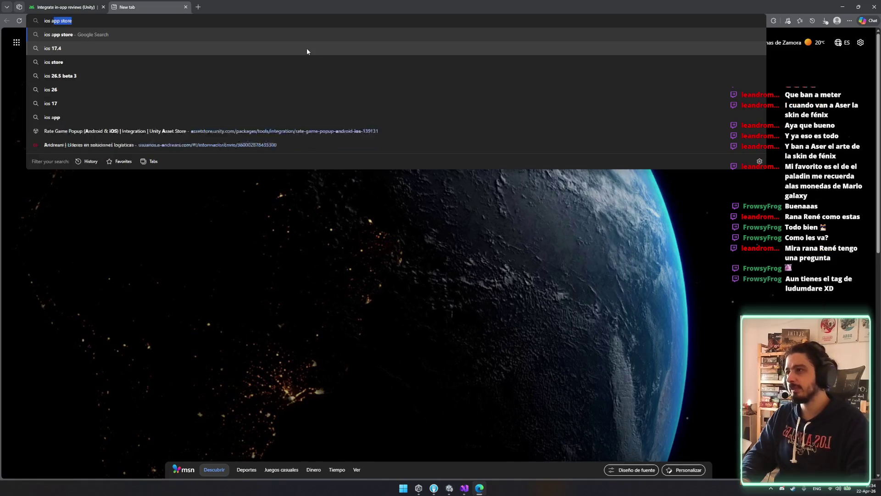
pyautogui.write('appstore inapp review')
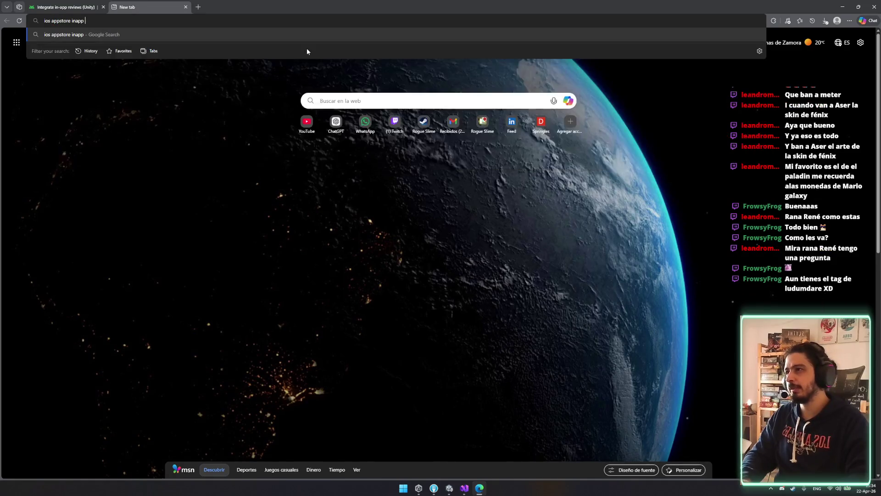
pyautogui.press('Return')
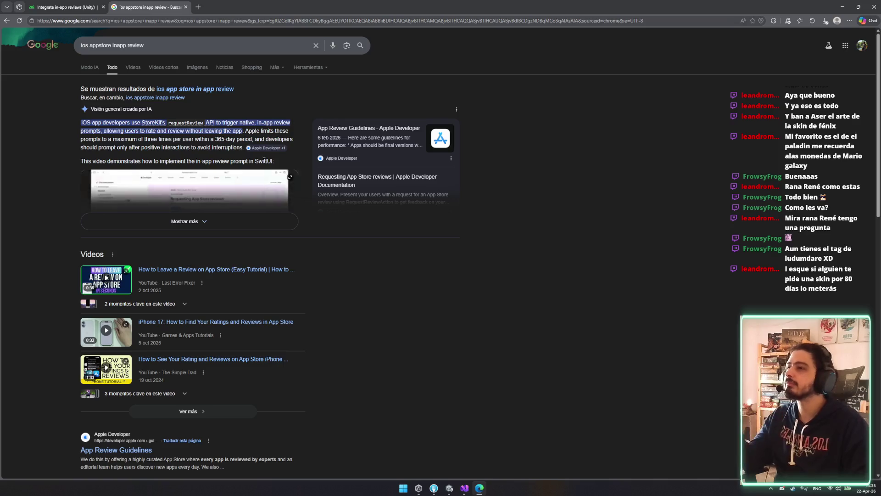
# Step: Expand the AI overview and preview the SwiftUI StoreKit review video around 5:04, then close it
pyautogui.click(221, 221)
pyautogui.click(161, 229)
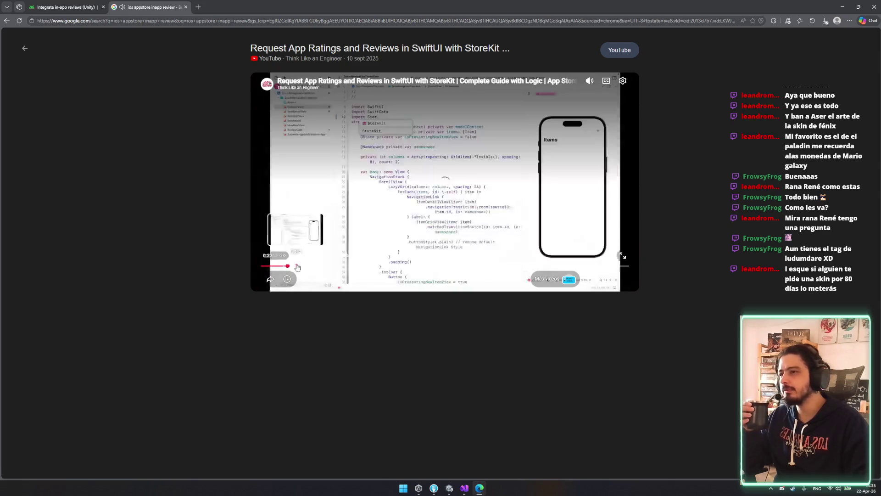
pyautogui.moveTo(306, 266); pyautogui.dragTo(372, 266)
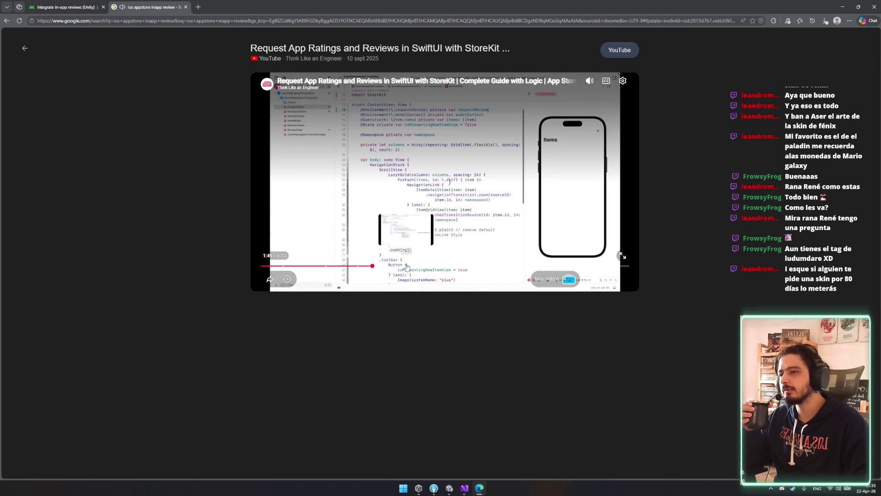
pyautogui.click(568, 270)
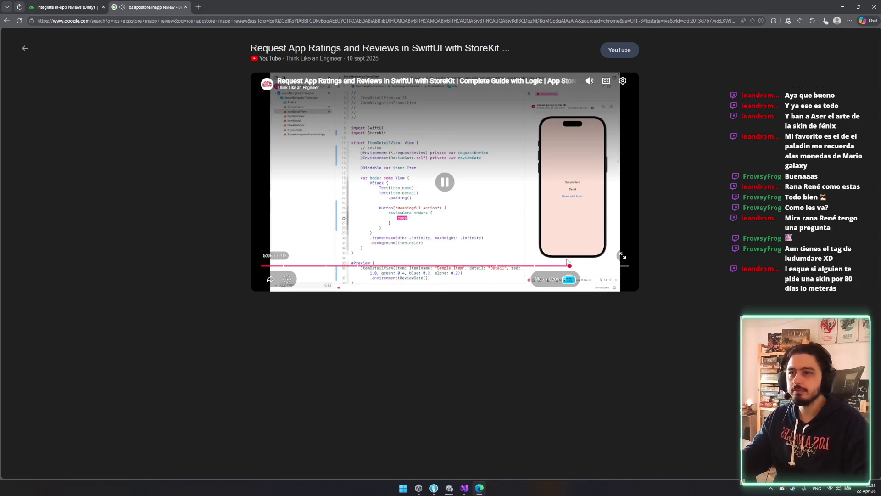
pyautogui.click(629, 275)
pyautogui.scroll(-8, 122, 316)
pyautogui.scroll(-5, 122, 315)
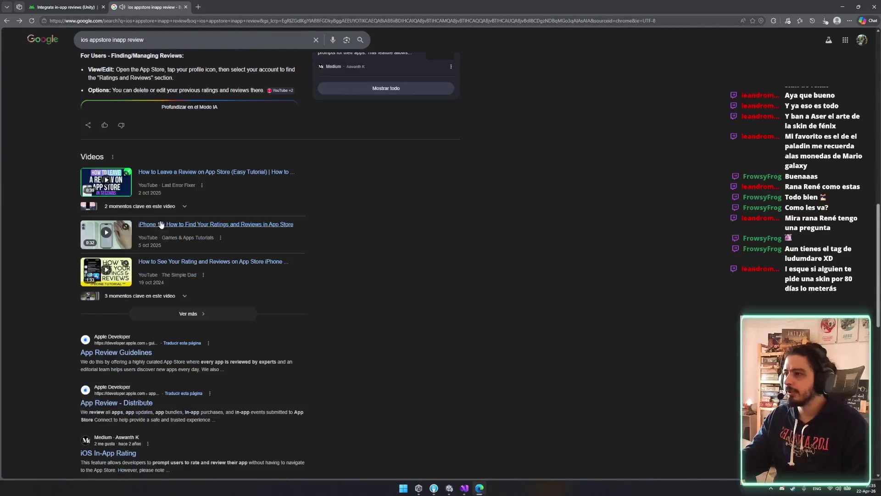
# Step: Open the first video on leaving App Store reviews, then return to the results
pyautogui.click(188, 176)
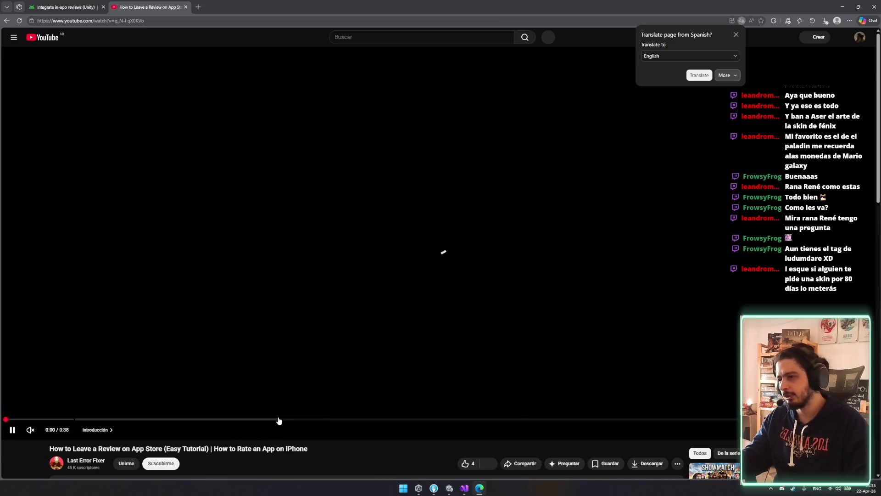
pyautogui.hotkey('alt', 'Left')
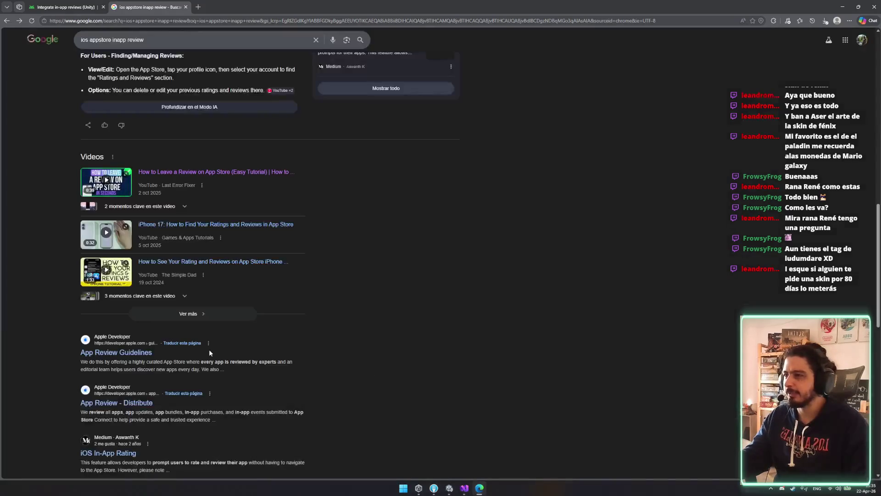
pyautogui.scroll(-4, 211, 317)
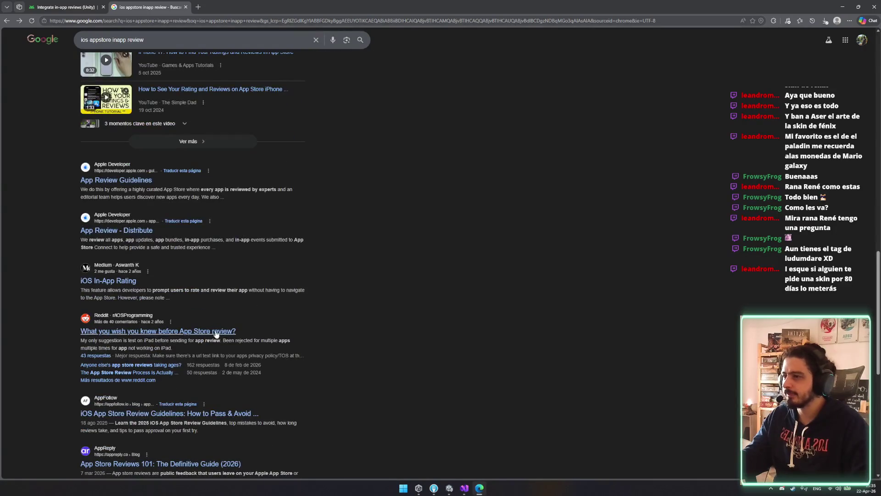
pyautogui.scroll(-2, 294, 367)
# Step: Refine the search to 'ios app store in app review implementation' using the suggestion
pyautogui.click(144, 41)
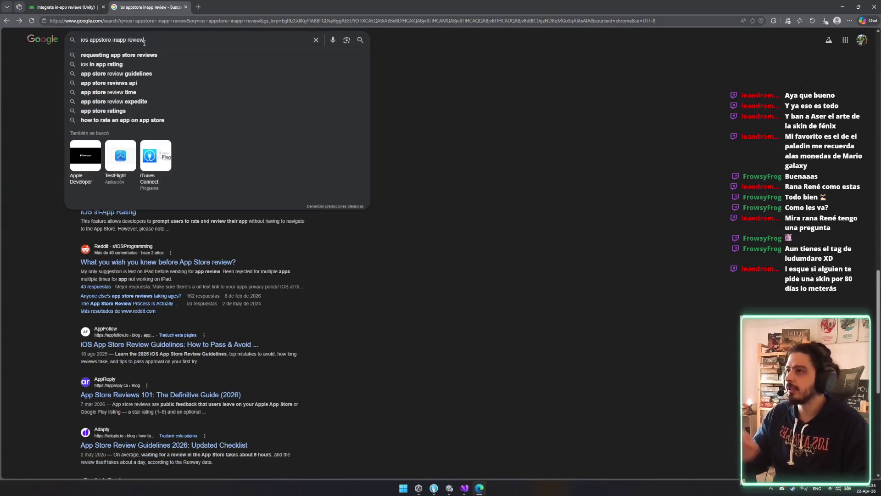
pyautogui.write('implemen')
pyautogui.press('Down')
pyautogui.press('Return')
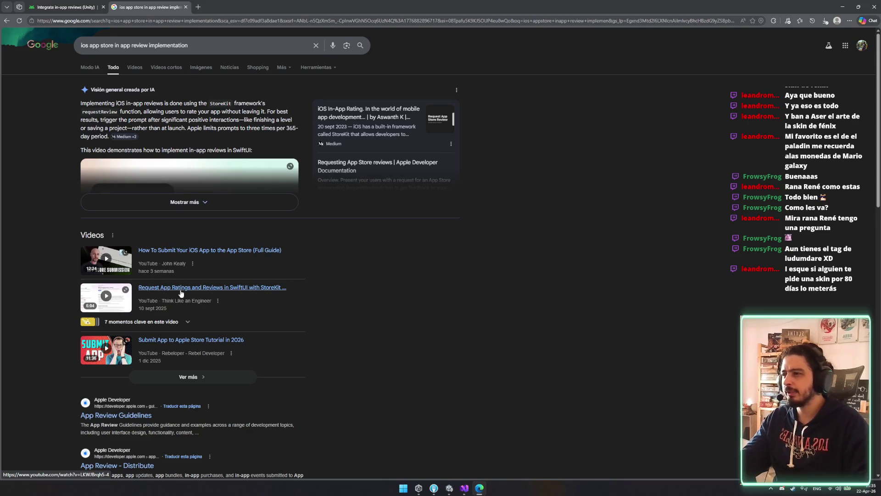
# Step: Open 'Request App Ratings and Reviews in SwiftUI' and App Review Guidelines in new tabs, then view the video
pyautogui.middleClick(213, 288)
pyautogui.scroll(-2, 211, 284)
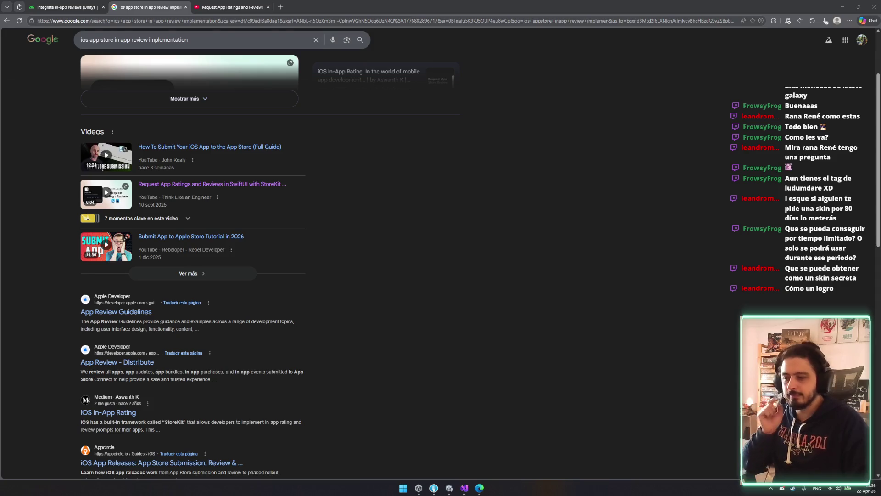
pyautogui.moveTo(386, 313); pyautogui.dragTo(381, 334)
pyautogui.click(360, 344)
pyautogui.scroll(-2, 282, 222)
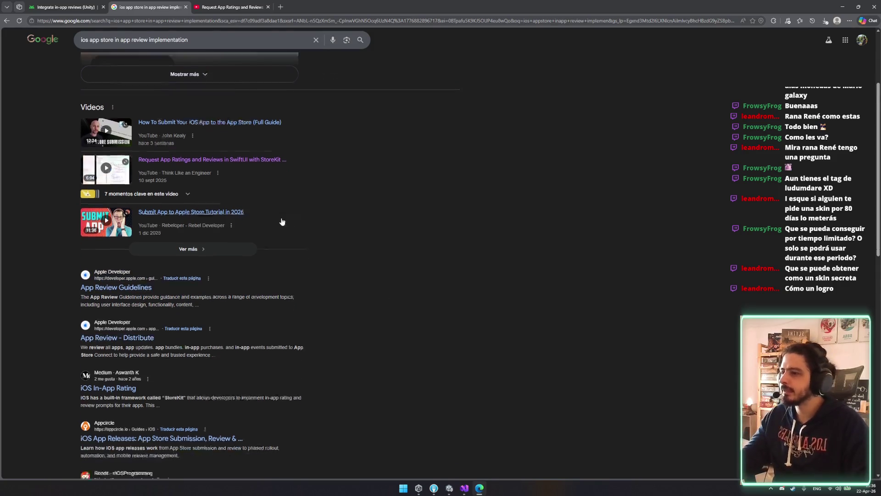
pyautogui.keyDown('ctrl'); pyautogui.click(120, 208); pyautogui.keyUp('ctrl')
pyautogui.hotkey('ctrl', 'Tab')
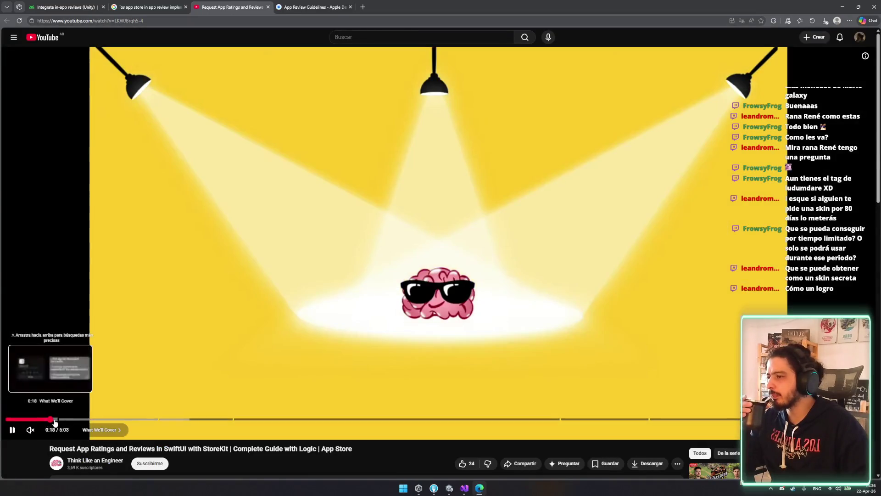
# Step: Jump the StoreKit video to its Try It Out chapter, unmute it and raise the volume
pyautogui.click(65, 419)
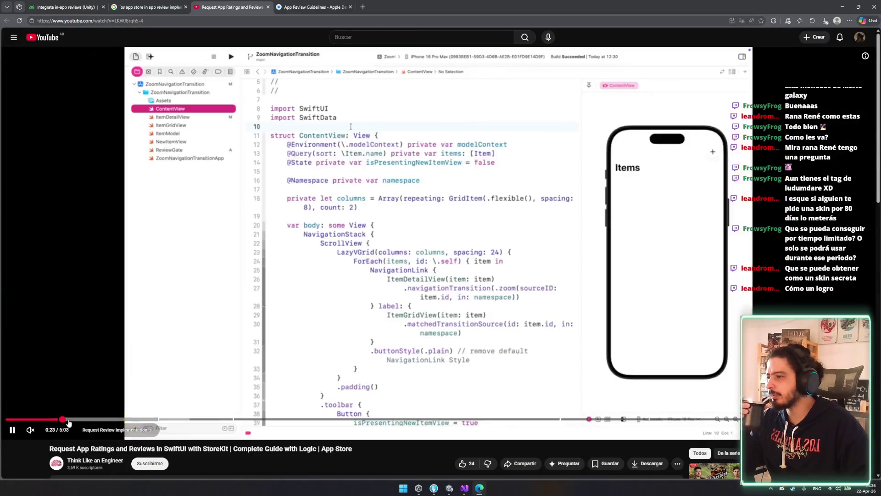
pyautogui.scroll(-3, 125, 420)
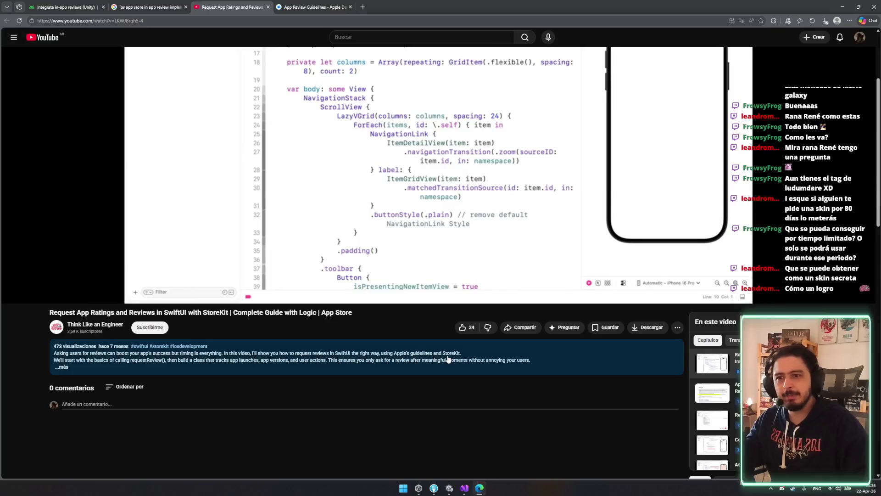
pyautogui.scroll(-2, 713, 422)
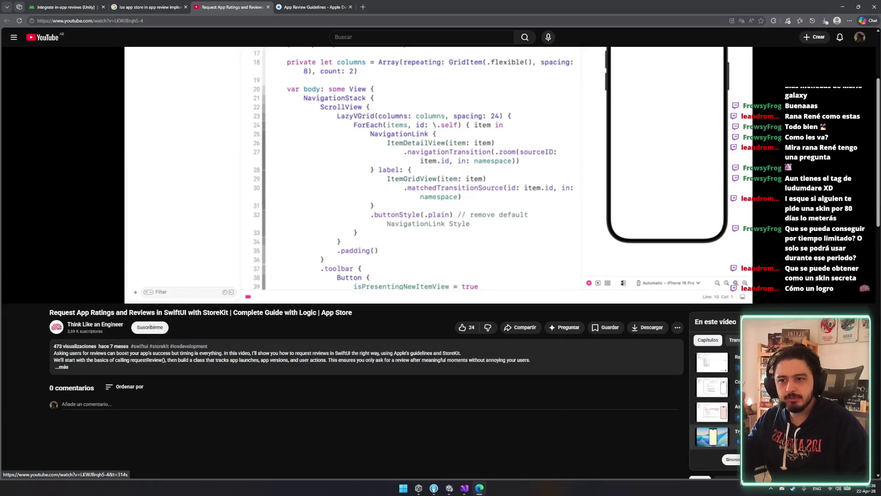
pyautogui.click(711, 457)
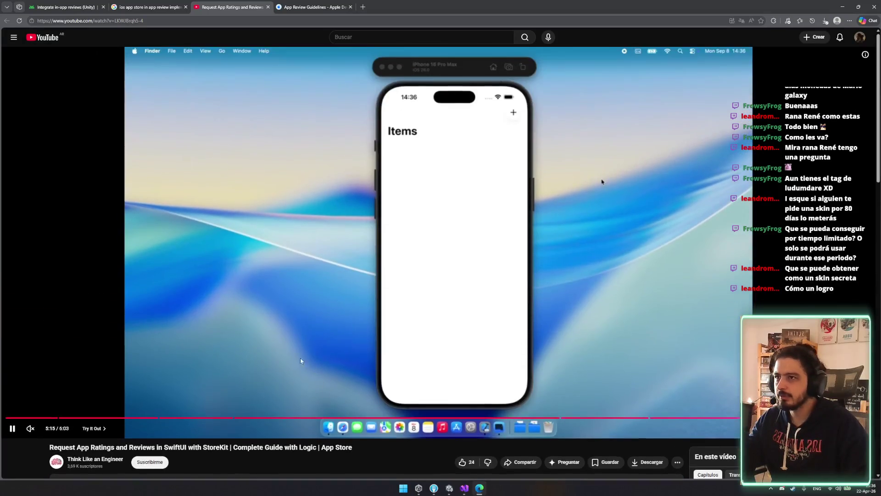
pyautogui.moveTo(40, 430); pyautogui.dragTo(53, 434)
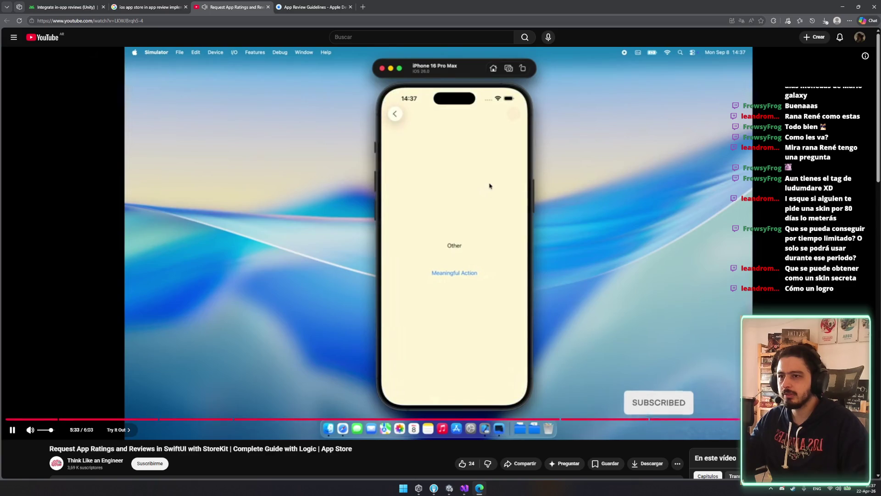
pyautogui.press('Up')
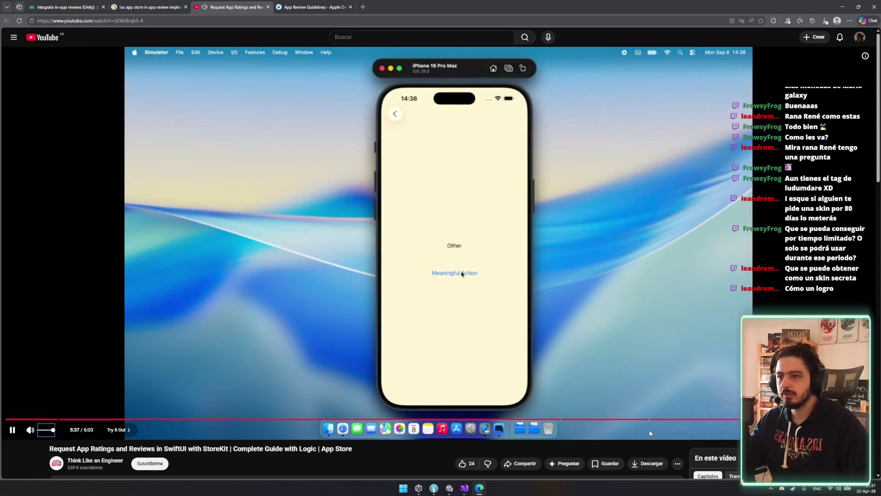
pyautogui.press('Left')
pyautogui.press('Left')
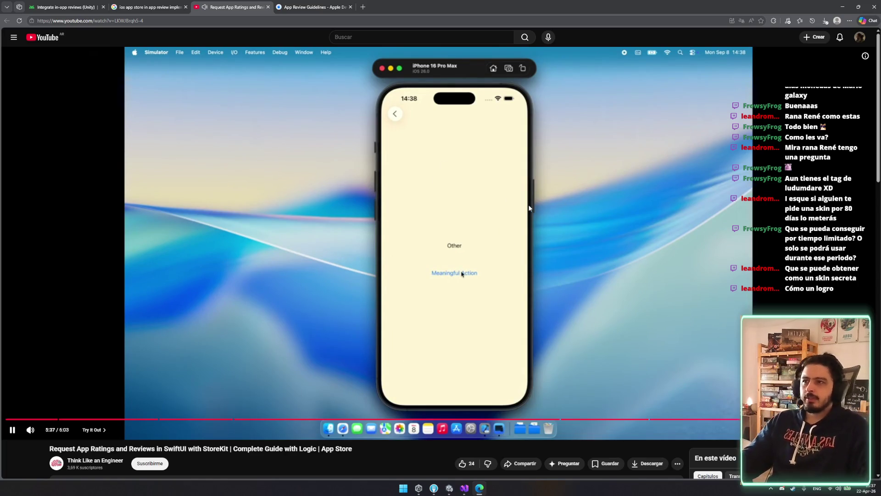
pyautogui.press('space')
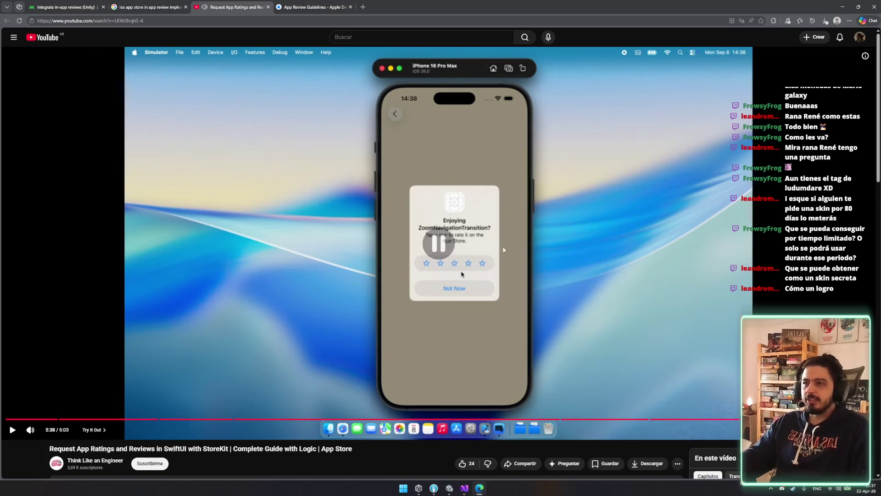
pyautogui.press('space')
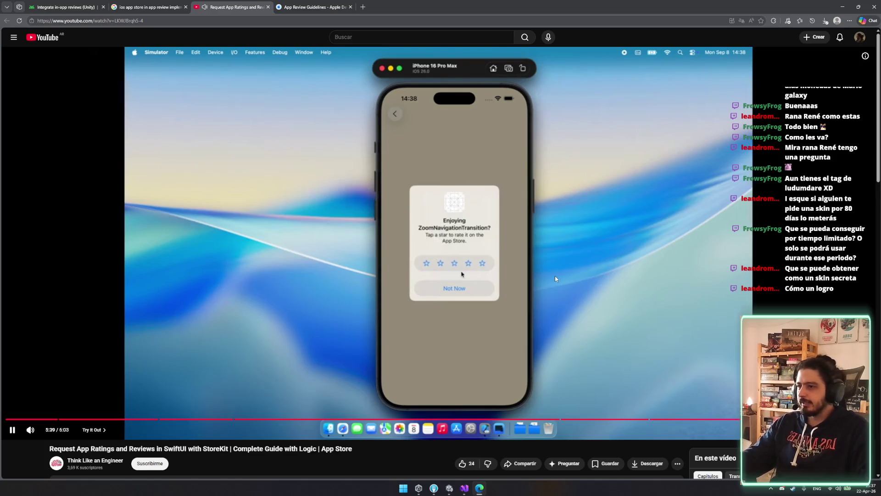
# Step: Pause at 5:40 and expand the description to read its chapters and requestReview notes
pyautogui.click(543, 274)
pyautogui.scroll(-4, 321, 285)
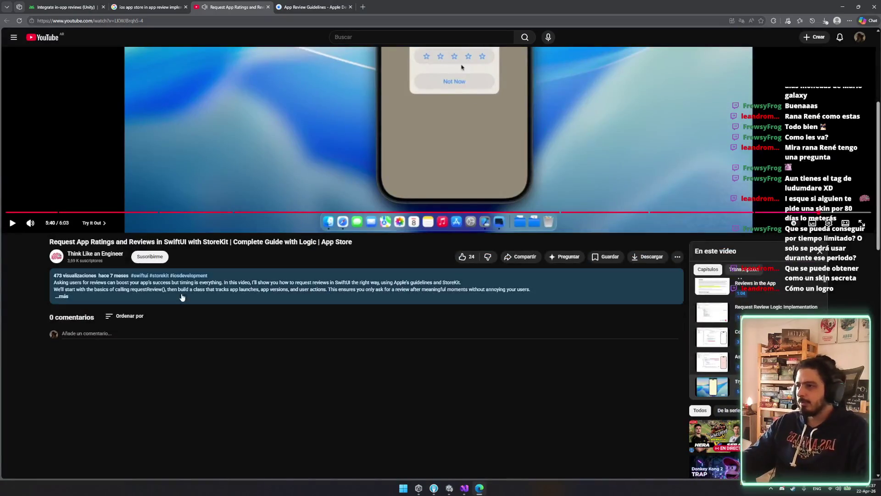
pyautogui.click(174, 299)
pyautogui.scroll(-2, 174, 300)
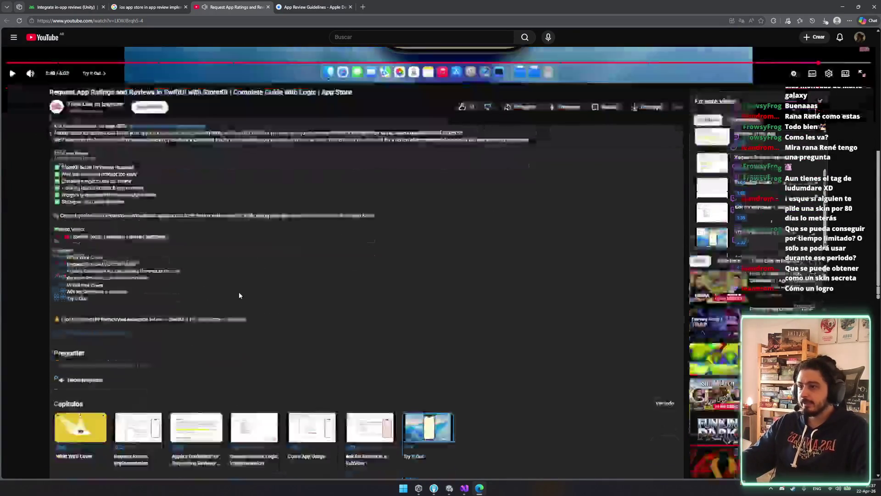
pyautogui.scroll(4, 65, 187)
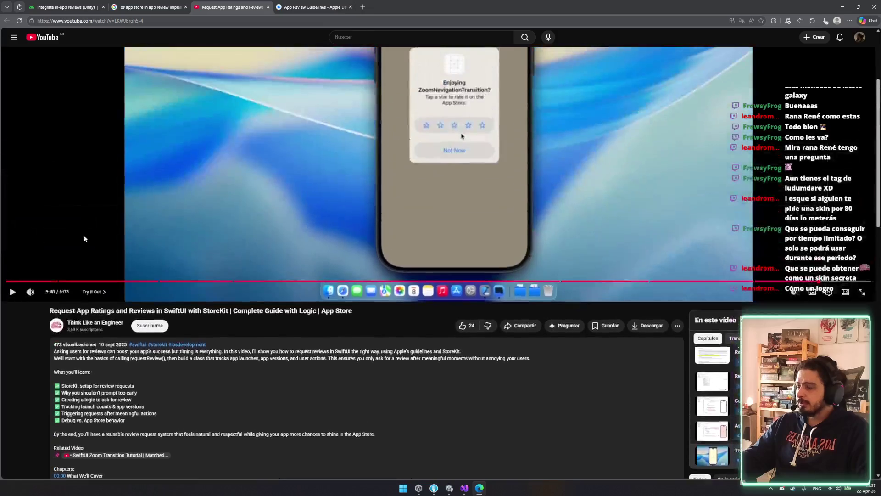
pyautogui.moveTo(49, 311); pyautogui.dragTo(128, 312)
pyautogui.click(311, 368)
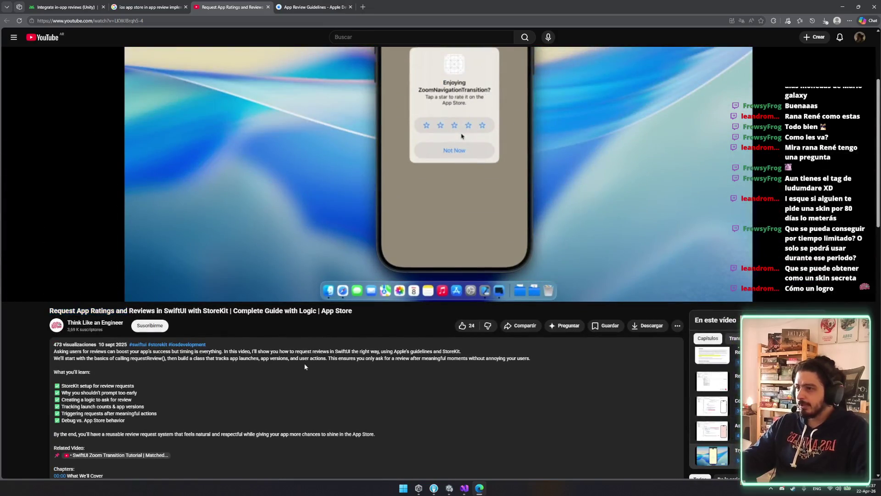
pyautogui.doubleClick(138, 358)
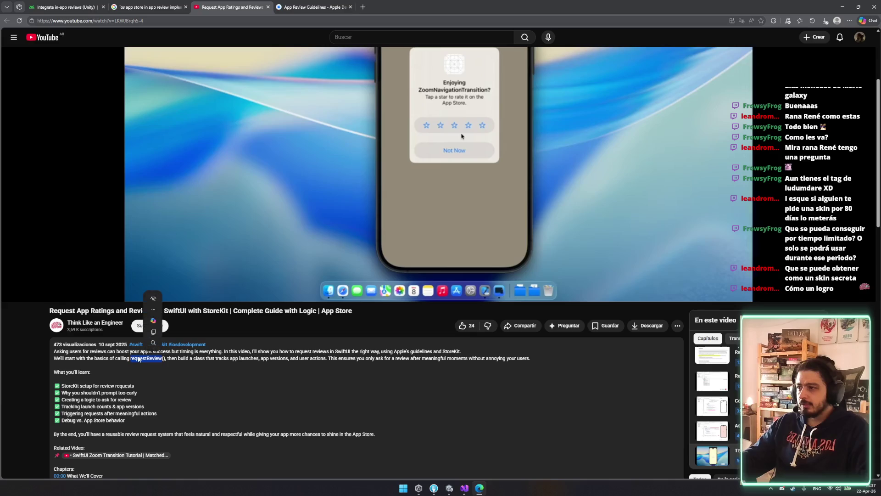
pyautogui.click(429, 356)
pyautogui.moveTo(395, 352); pyautogui.dragTo(434, 351)
pyautogui.click(420, 369)
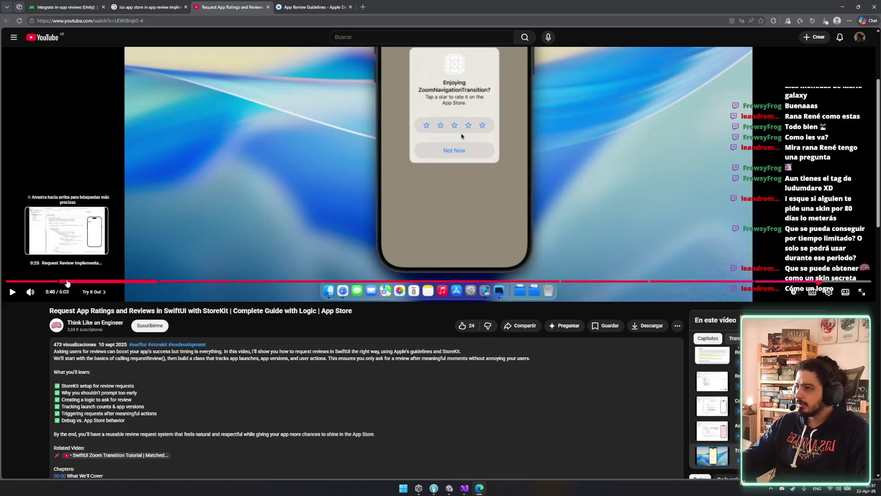
# Step: Jump the video back to 0:25, then bring the App Review Guidelines page to the front
pyautogui.click(62, 281)
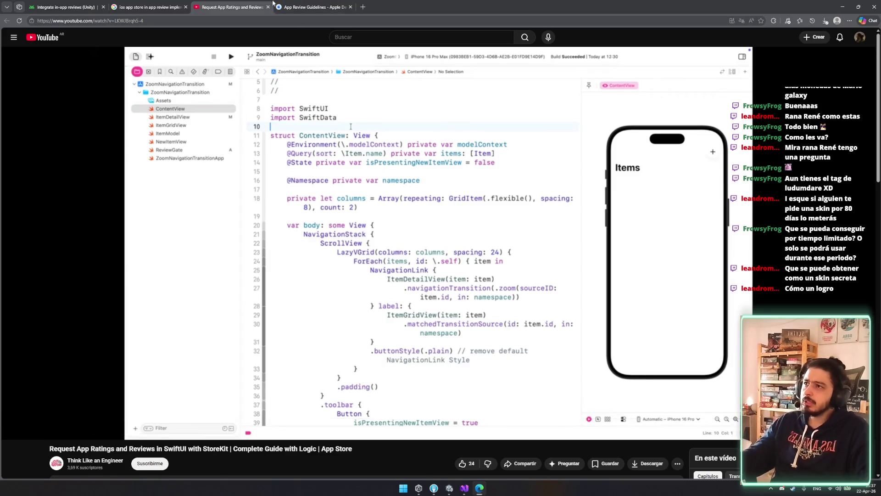
pyautogui.click(294, 9)
pyautogui.scroll(-5, 459, 299)
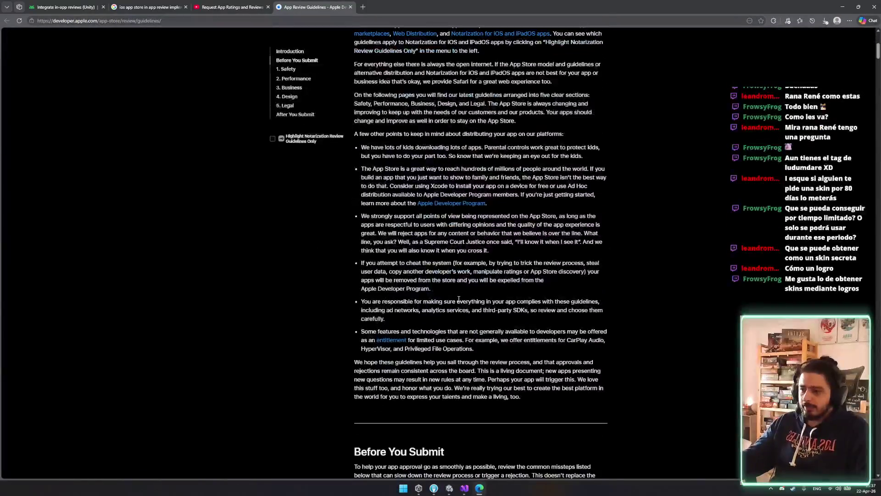
# Step: Browse the App Review Guidelines, glance at the Google results, then bring Visual Studio forward
pyautogui.scroll(-3, 455, 296)
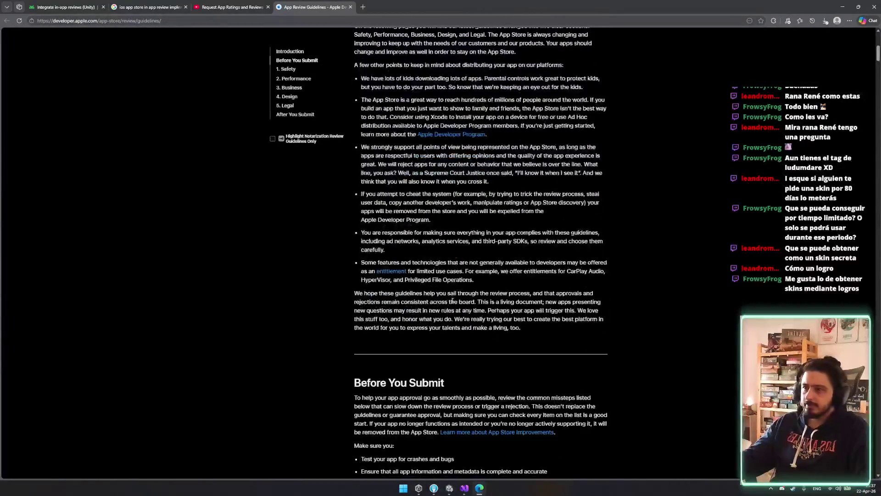
pyautogui.scroll(-4, 438, 292)
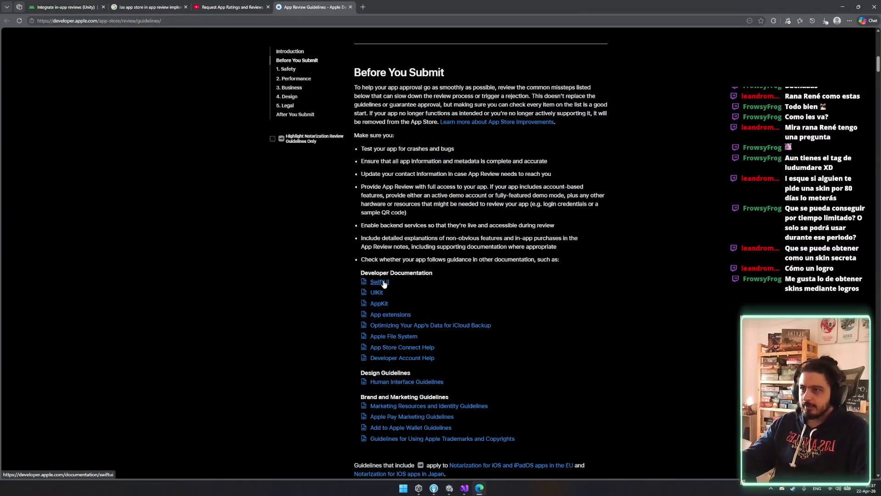
pyautogui.scroll(5, 372, 282)
pyautogui.click(149, 7)
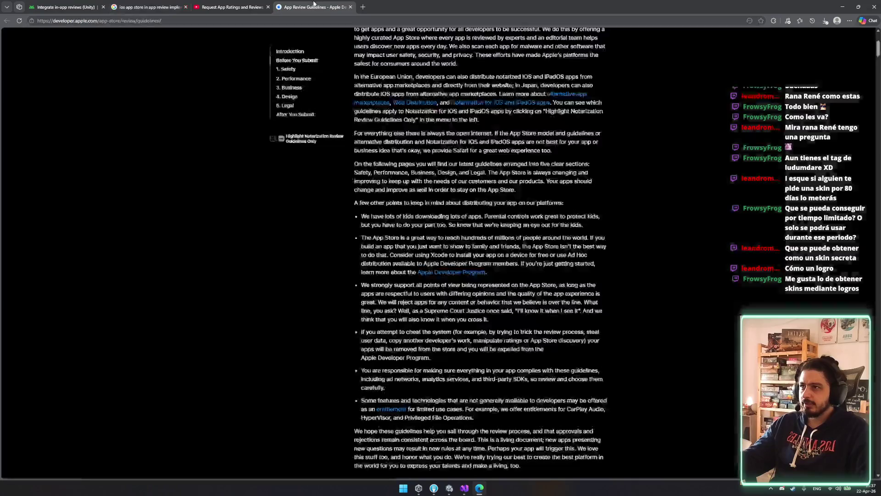
pyautogui.click(313, 7)
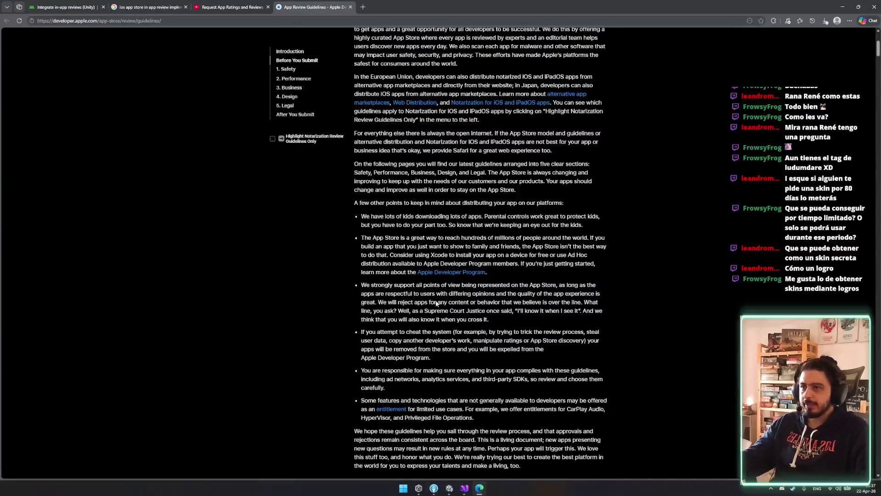
pyautogui.click(468, 491)
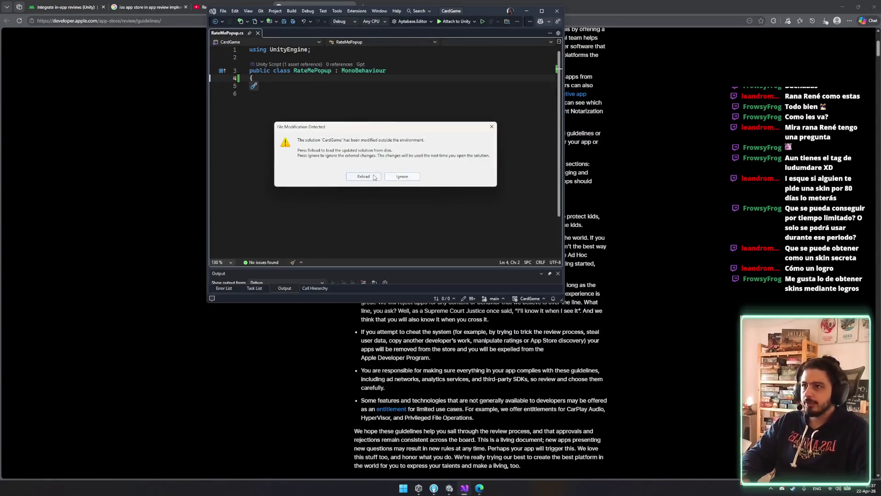
# Step: Reload the externally changed CardGame solution, maximize Visual Studio, and start a using line on line 2
pyautogui.click(363, 177)
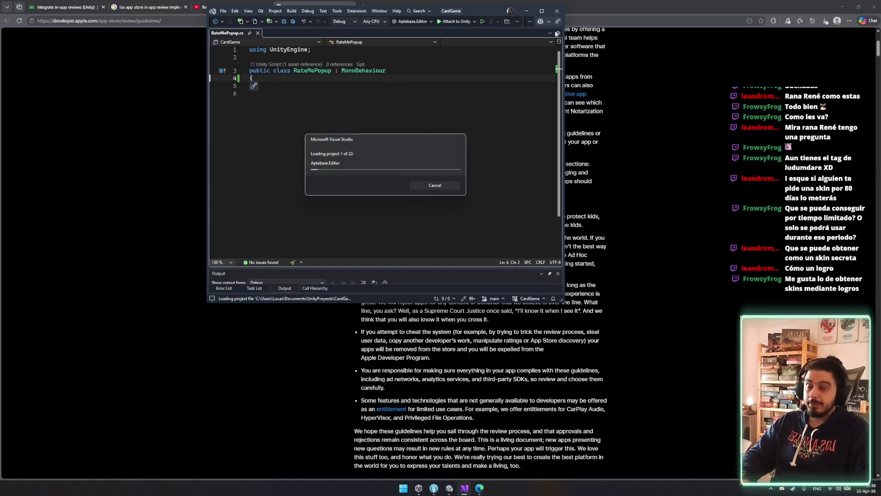
pyautogui.press('super+Up')
pyautogui.click(154, 49)
pyautogui.write('ysubg')
pyautogui.press('BackSpace')
pyautogui.press('BackSpace')
pyautogui.press('BackSpace')
pyautogui.write('using sw')
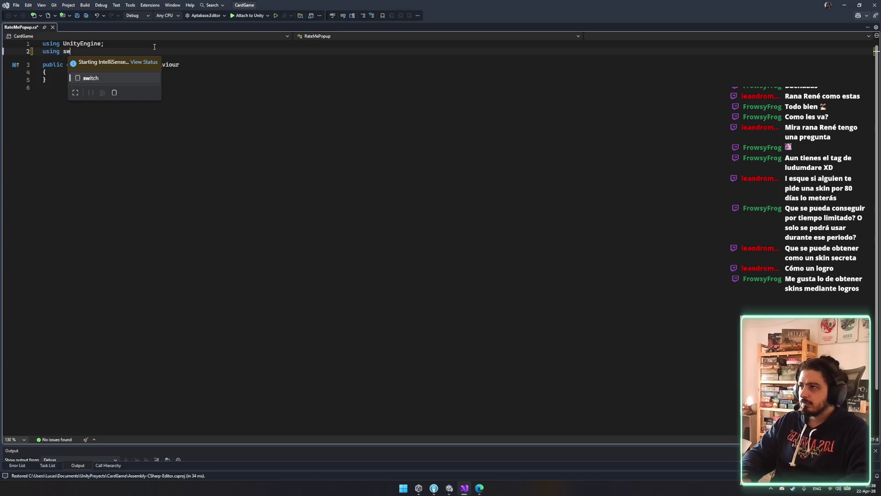
pyautogui.write('i')
pyautogui.press('BackSpace')
pyautogui.press('BackSpace')
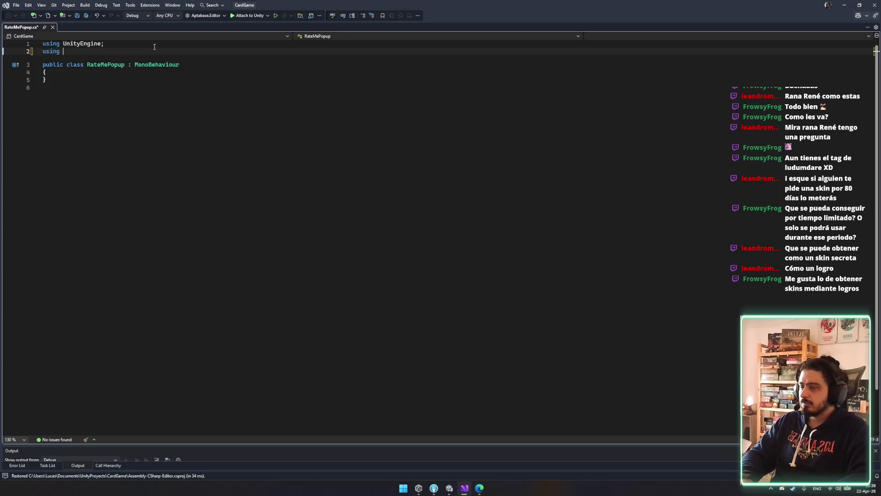
# Step: Keep revising the using line on line 2, then return to the browser's Google results
pyautogui.press('BackSpace')
pyautogui.press('BackSpace')
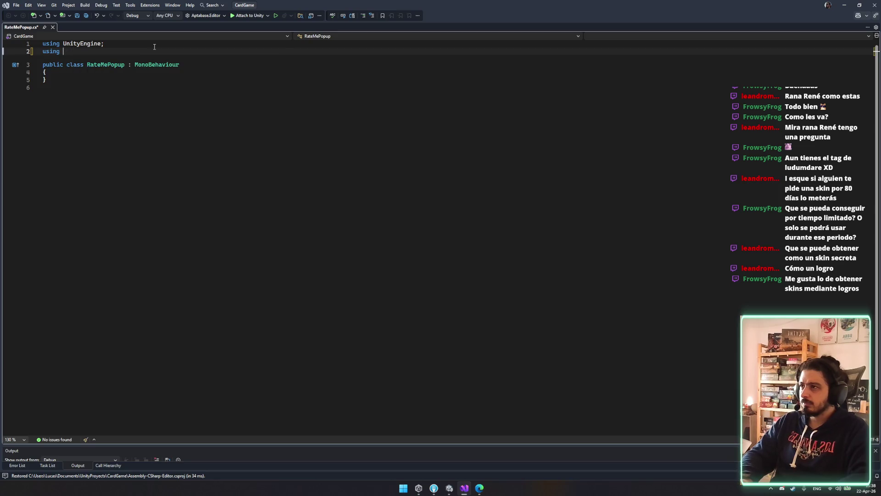
pyautogui.write('unity')
pyautogui.press('BackSpace')
pyautogui.press('BackSpace')
pyautogui.press('BackSpace')
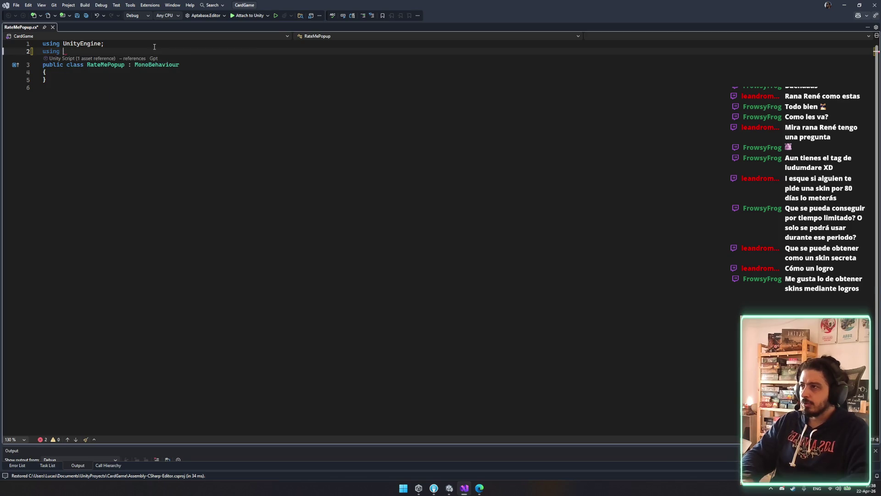
pyautogui.write('sw')
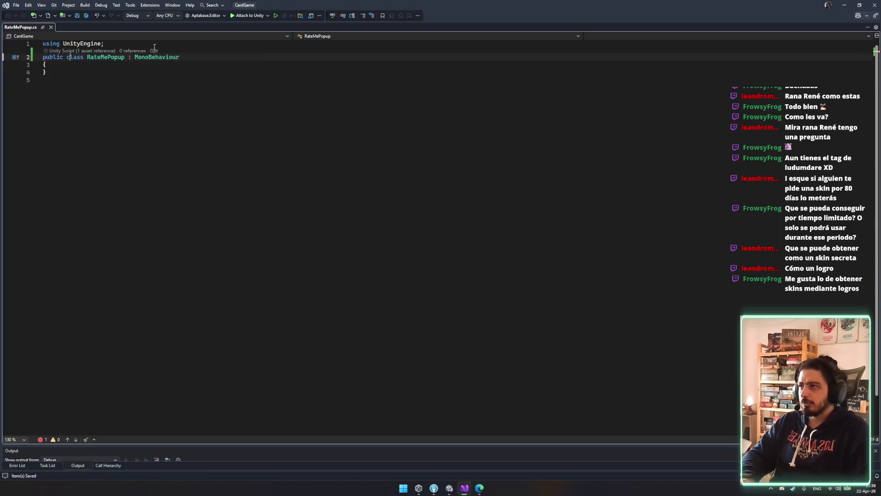
pyautogui.click(843, 5)
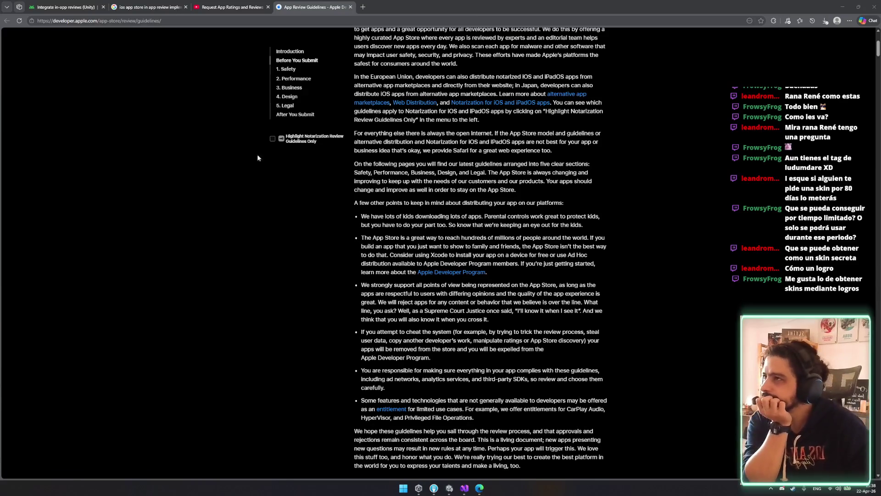
pyautogui.click(147, 7)
# Step: Look over the Integrate in-app reviews (Unity) guide, then return to RateMePopup.cs in Visual Studio
pyautogui.click(64, 7)
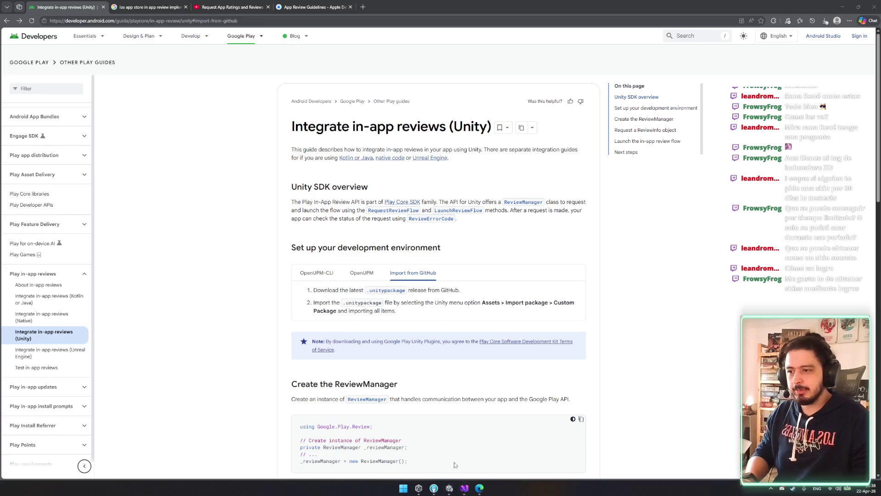
pyautogui.click(463, 492)
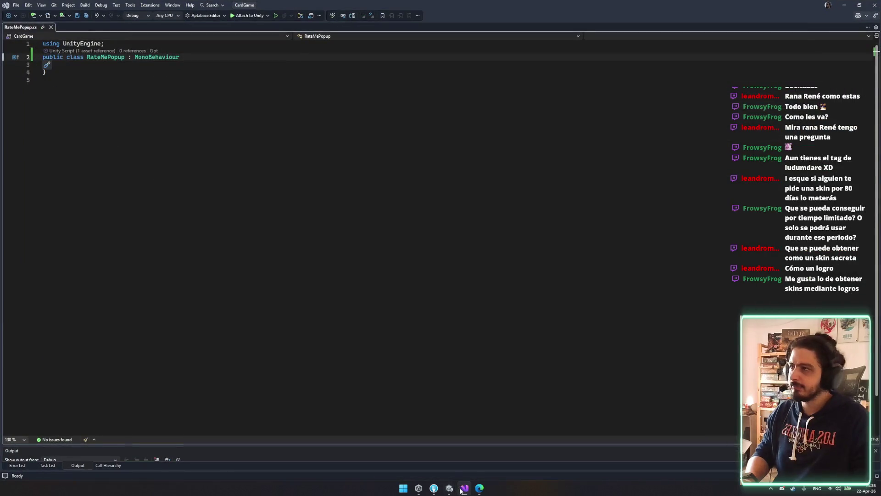
# Step: Begin a serialized private Button field at the top of the RateMePopup class body
pyautogui.click(122, 67)
pyautogui.press('Return')
pyautogui.press('Return')
pyautogui.press('Up')
pyautogui.write('[seria')
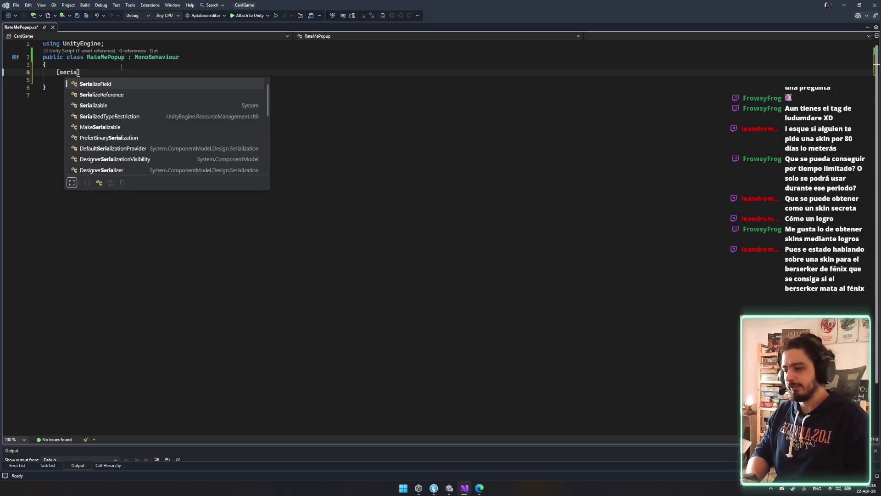
pyautogui.write(']')
pyautogui.write('private Bu')
pyautogui.hotkey('ctrl', 'z')
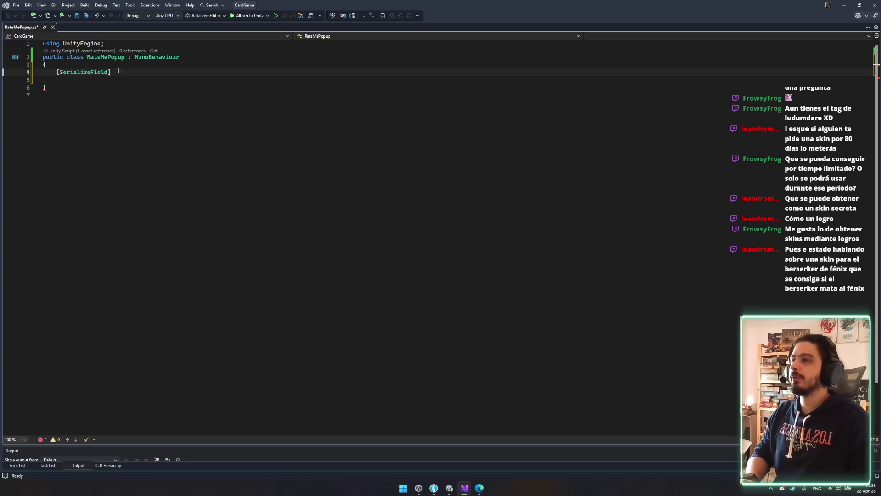
pyautogui.write('Button')
pyautogui.press('Tab')
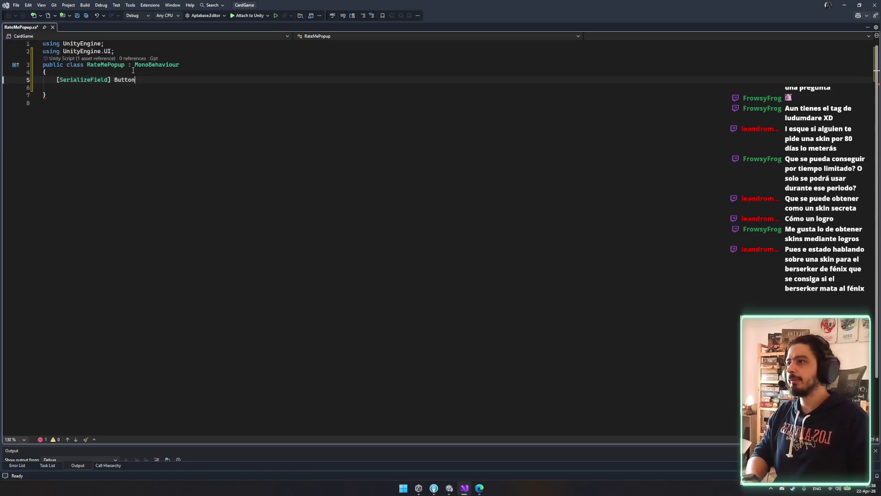
# Step: Change RateMePopup's base class from MonoBehaviour to BasePopUp and save the script
pyautogui.doubleClick(154, 64)
pyautogui.write('basep')
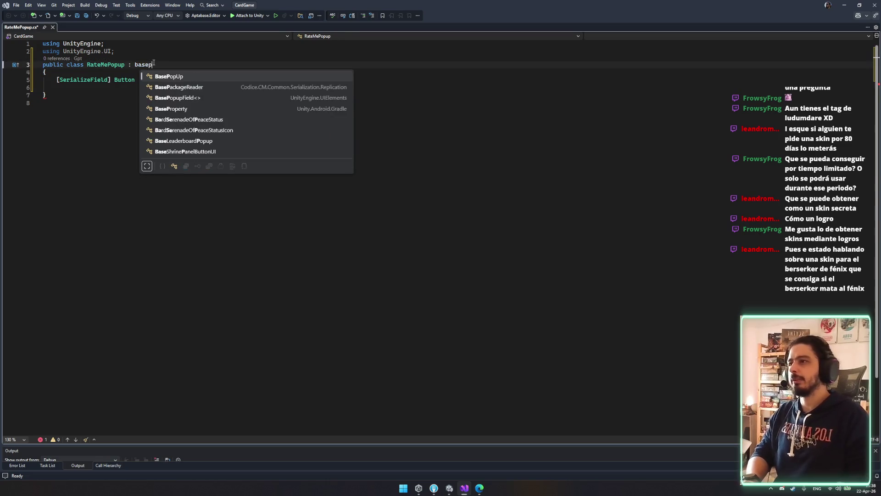
pyautogui.press('Tab')
pyautogui.hotkey('ctrl', 's')
# Step: Name the field rateMeButton and add a second [SerializeField] Button field named closeButton
pyautogui.click(152, 80)
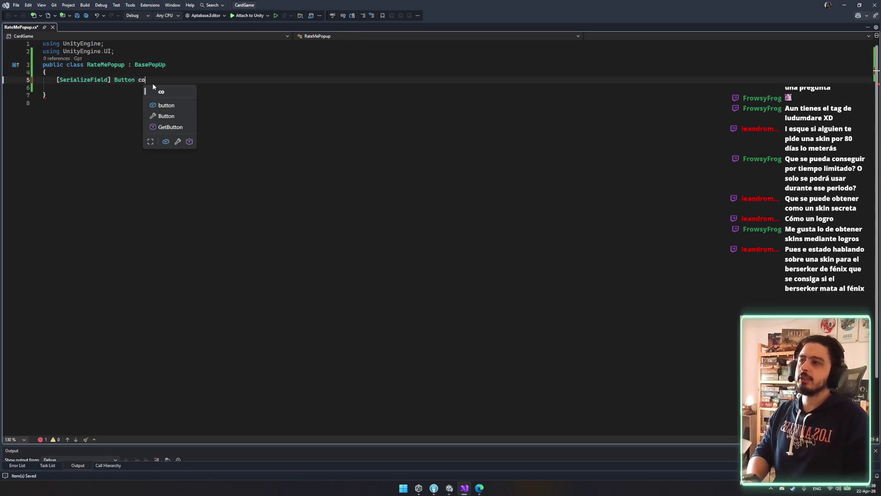
pyautogui.write('rate')
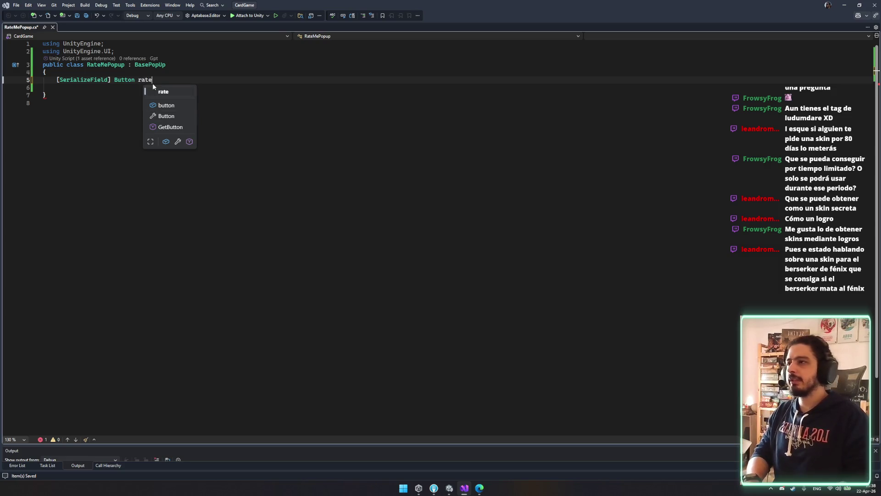
pyautogui.write('MeButton;')
pyautogui.press('Return')
pyautogui.write('[Seri')
pyautogui.press('Tab')
pyautogui.press('Down')
pyautogui.click(223, 85)
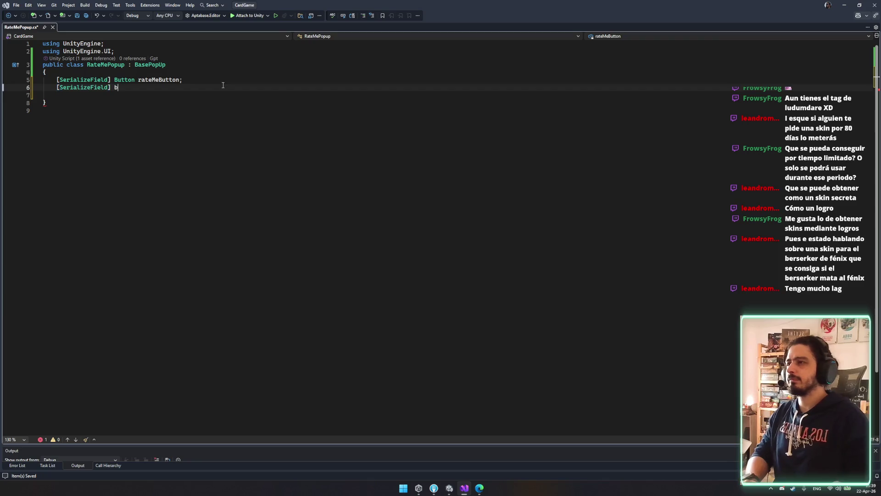
pyautogui.write('utton C')
pyautogui.press('BackSpace')
pyautogui.write('closeButton')
pyautogui.press('Return')
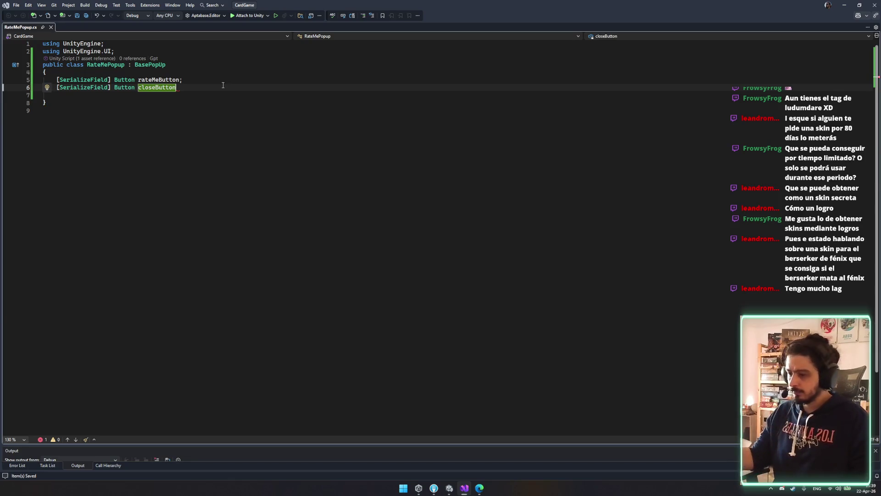
pyautogui.write(';')
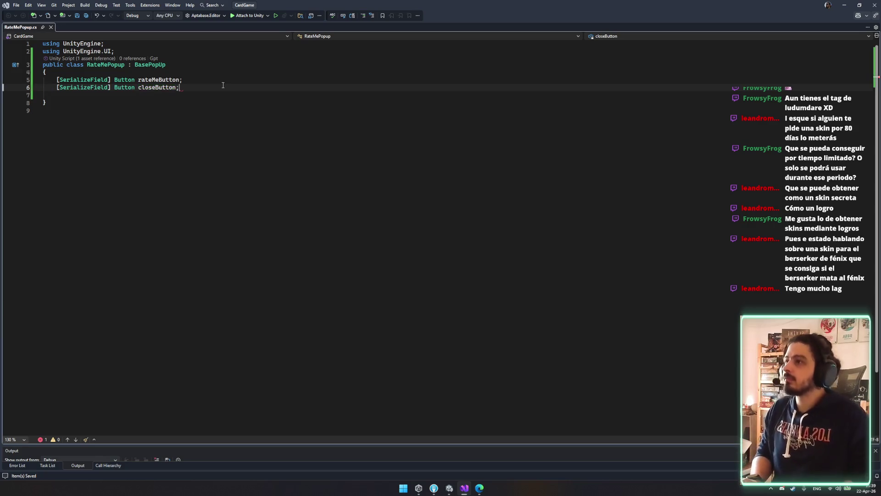
# Step: Generate an empty Start() method below the button fields
pyautogui.press('Return')
pyautogui.press('Return')
pyautogui.write('ov')
pyautogui.press('BackSpace')
pyautogui.press('BackSpace')
pyautogui.write('St')
pyautogui.press('Return')
# Step: Add closeButton.onClick.AddListener(Close); inside Start and save the script
pyautogui.click(175, 87)
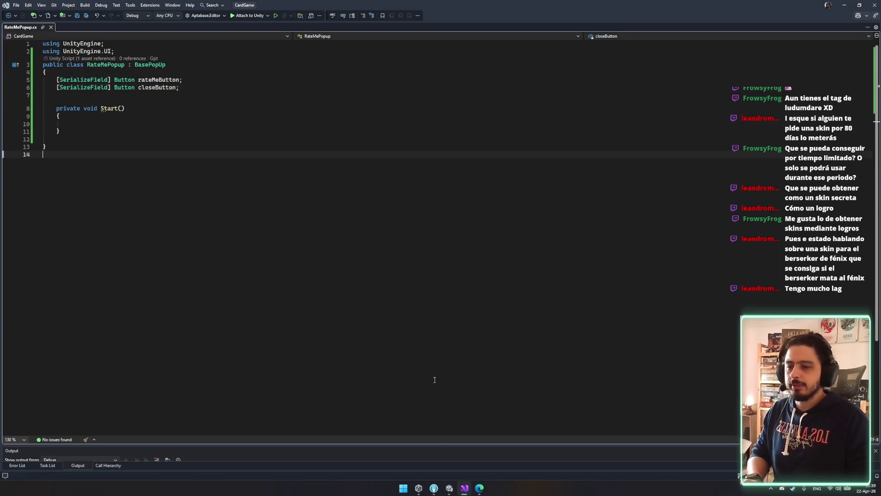
pyautogui.click(156, 87)
pyautogui.doubleClick(157, 87)
pyautogui.hotkey('ctrl', 'c')
pyautogui.click(156, 124)
pyautogui.hotkey('ctrl', 'v')
pyautogui.write('.close')
pyautogui.press('Return')
pyautogui.press('BackSpace')
pyautogui.press('BackSpace')
pyautogui.press('BackSpace')
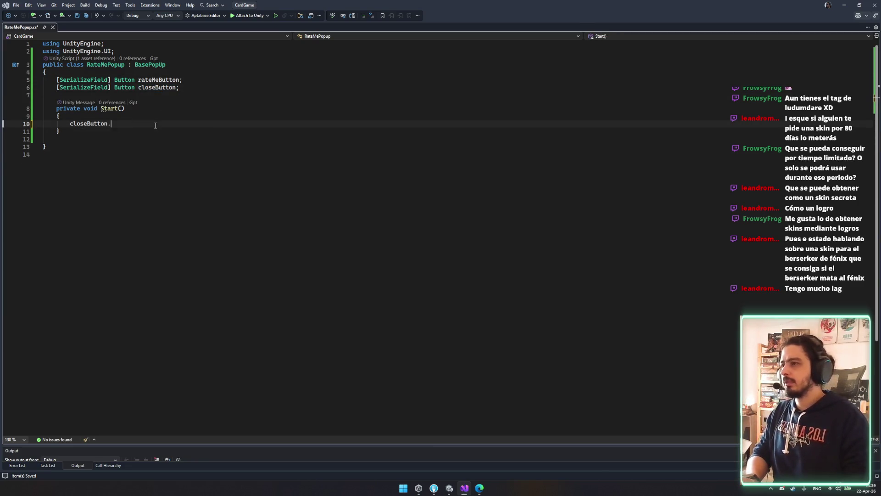
pyautogui.write('onClick.')
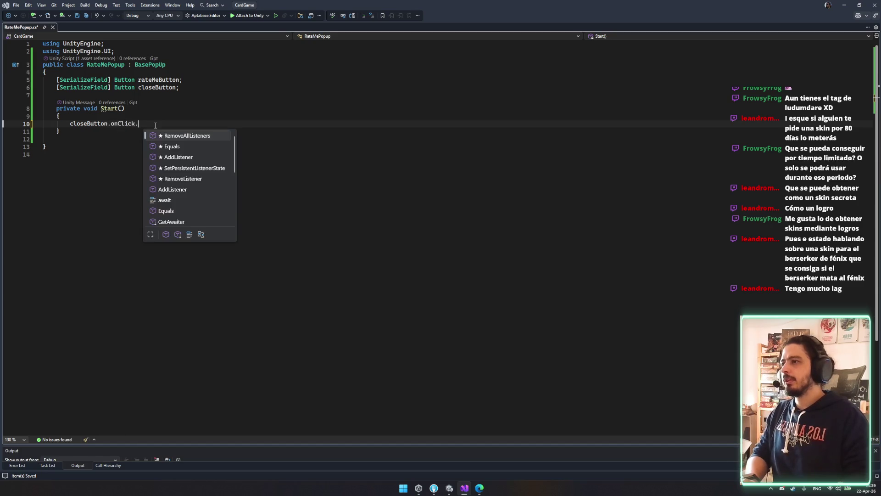
pyautogui.write('AddListener(Close')
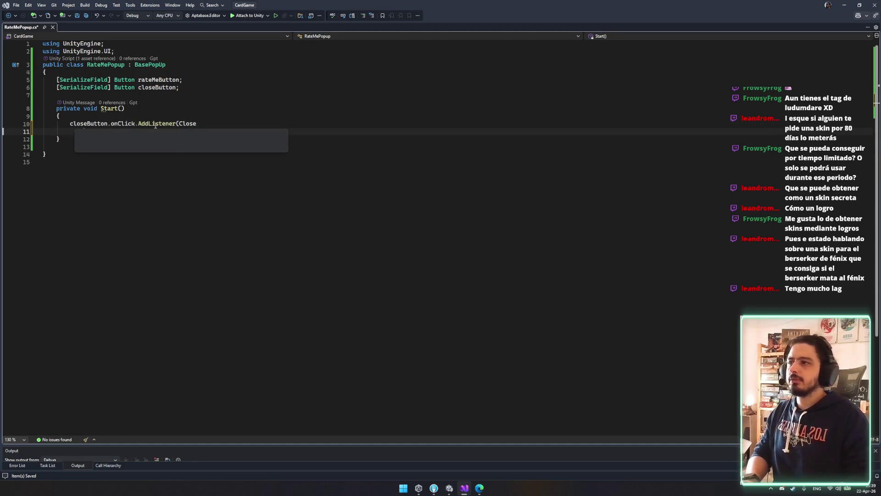
pyautogui.press('BackSpace')
pyautogui.press('BackSpace')
pyautogui.press('BackSpace')
pyautogui.write('close')
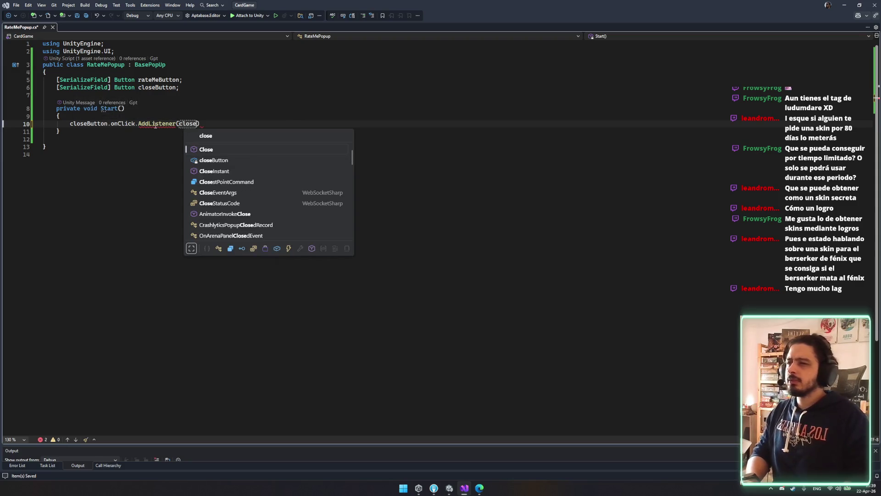
pyautogui.press('Tab')
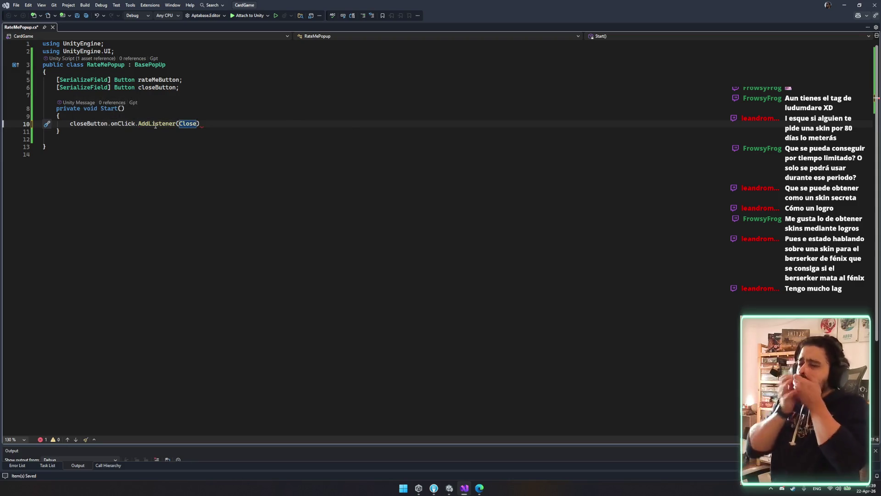
pyautogui.write(';')
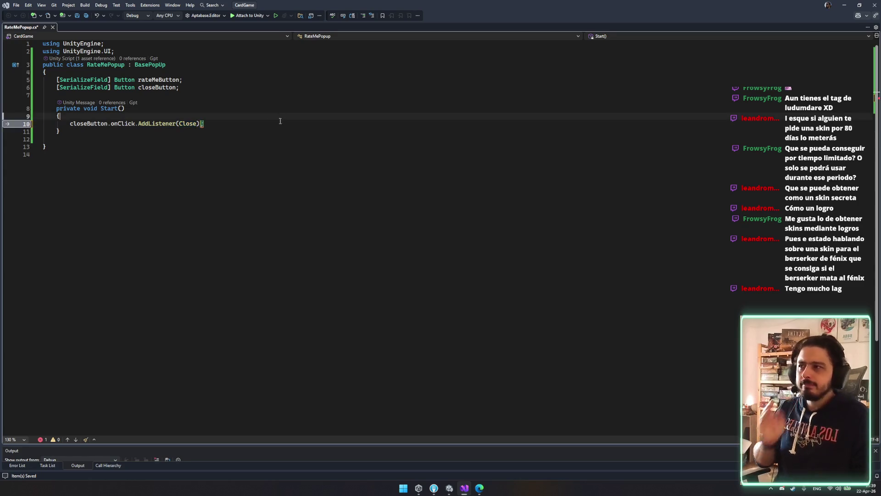
pyautogui.click(250, 130)
pyautogui.hotkey('ctrl', 's')
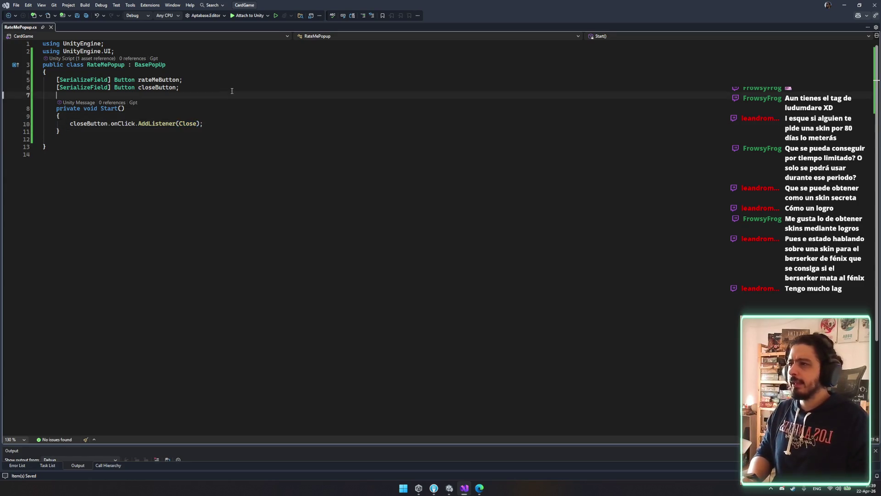
# Step: Duplicate the rateMeButton declaration as a new remindMeLaterButton field
pyautogui.click(238, 81)
pyautogui.hotkey('ctrl', 'c')
pyautogui.press('Down')
pyautogui.press('Home')
pyautogui.hotkey('ctrl', 'v')
pyautogui.doubleClick(162, 87)
pyautogui.press('BackSpace')
pyautogui.write('show')
pyautogui.write('Me')
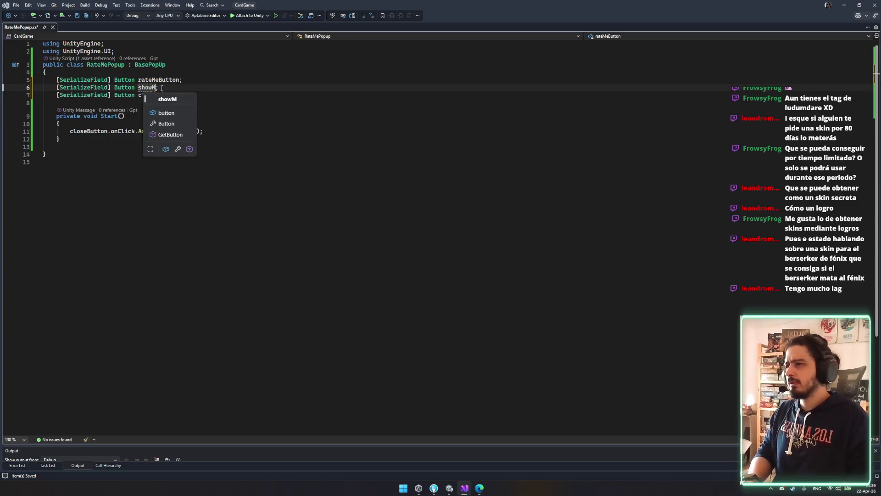
pyautogui.press('BackSpace')
pyautogui.press('BackSpace')
pyautogui.press('BackSpace')
pyautogui.write('remin')
pyautogui.hotkey('ctrl', 'shift', 'Left')
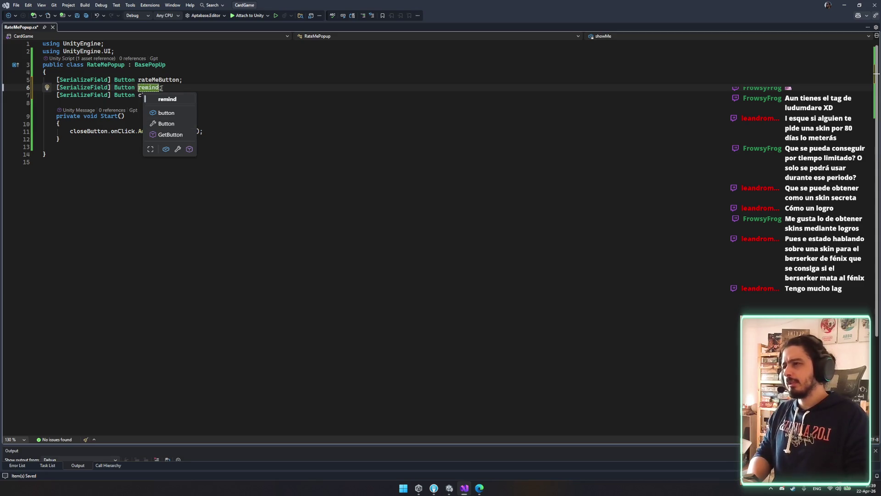
pyautogui.press('BackSpace')
pyautogui.write('remin')
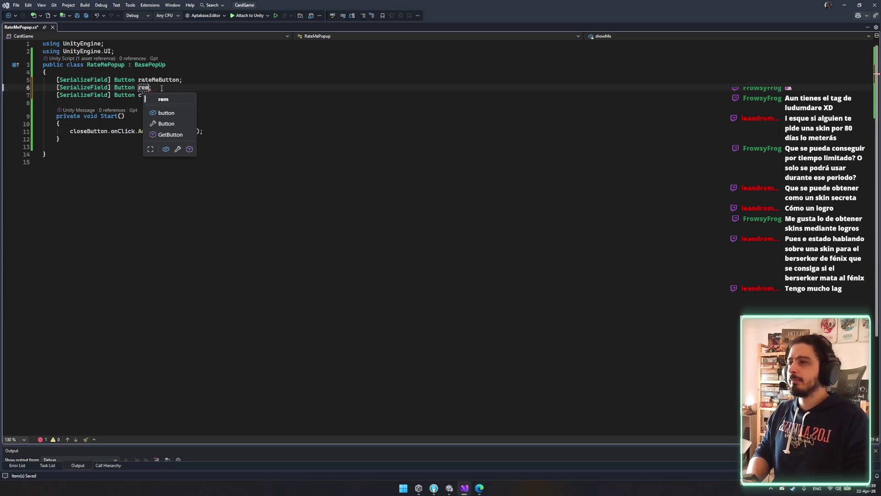
pyautogui.press('Escape')
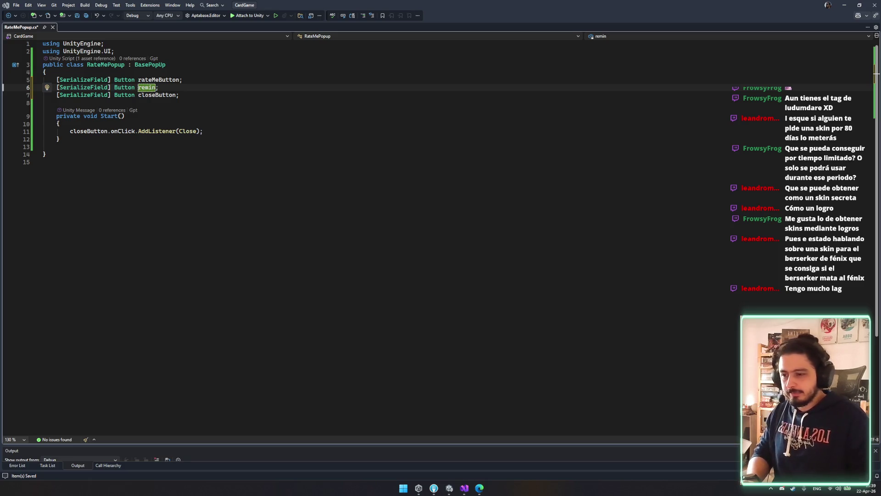
pyautogui.write('d me')
pyautogui.press('BackSpace')
pyautogui.press('BackSpace')
pyautogui.press('BackSpace')
pyautogui.write('MeL')
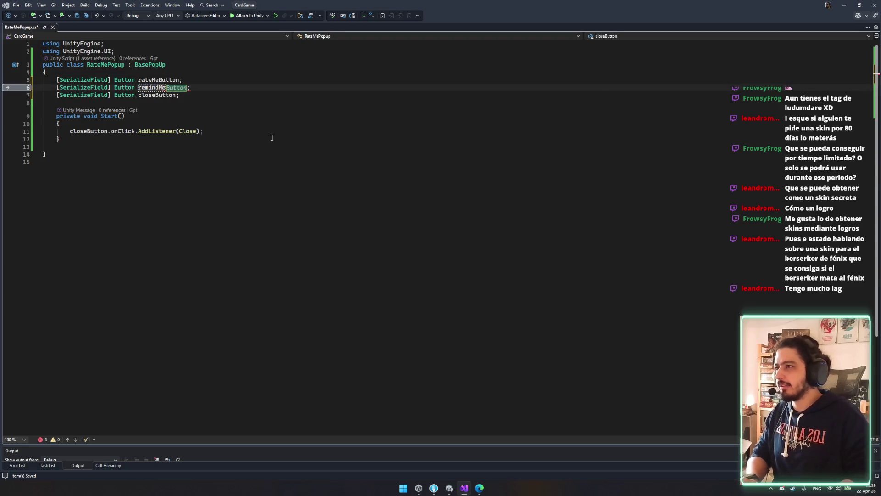
pyautogui.write('aterButton;')
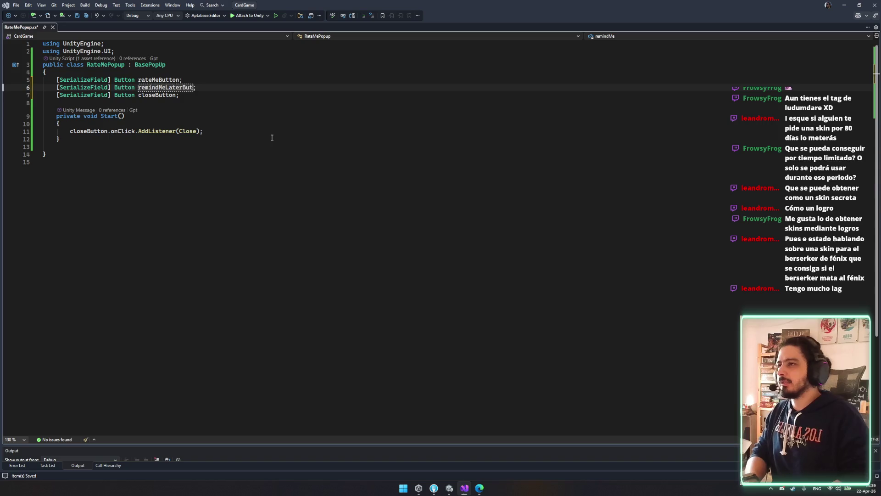
pyautogui.press('BackSpace')
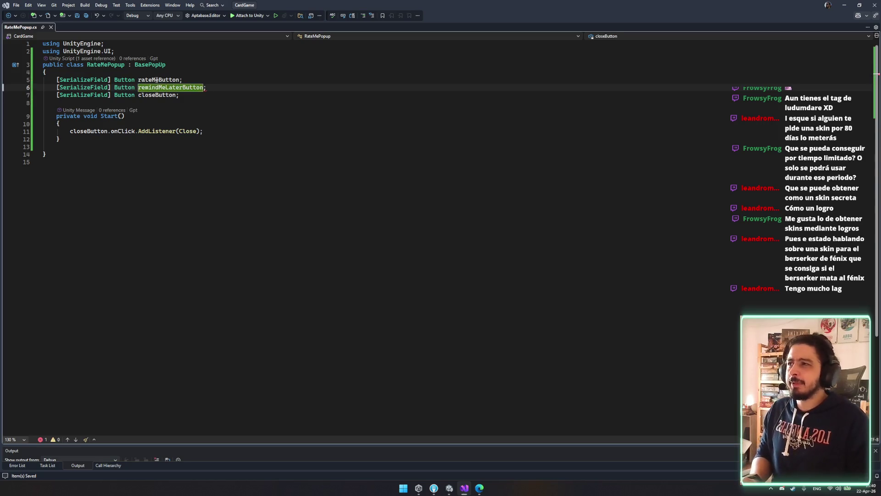
# Step: Add remindMeLaterButton.onClick.AddListener(Close); in Start and save
pyautogui.click(248, 131)
pyautogui.press('Return')
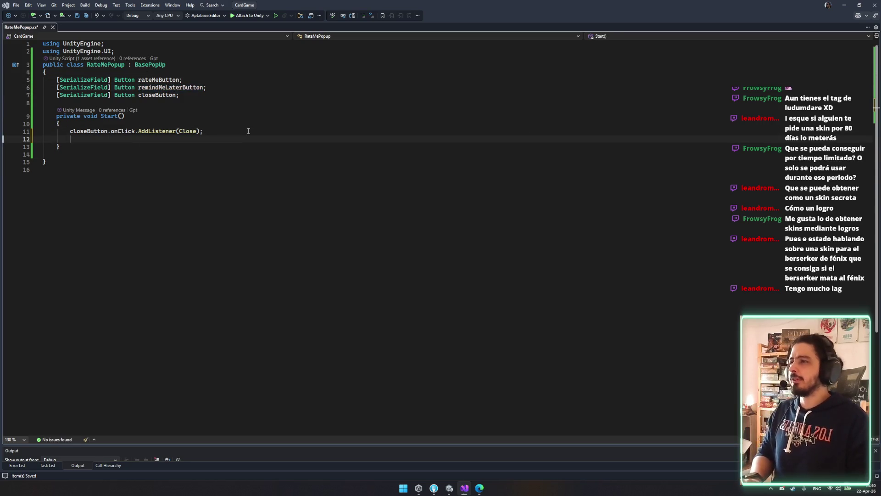
pyautogui.write('await remindMeLaterButton.on')
pyautogui.write('.a')
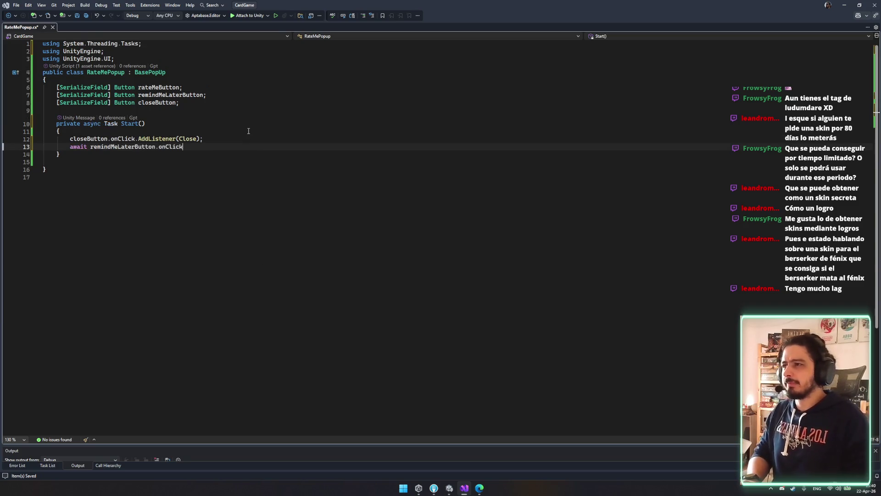
pyautogui.write('d')
pyautogui.press('Tab')
pyautogui.write('(')
pyautogui.write('Close')
pyautogui.press('Return')
pyautogui.hotkey('ctrl', 'z')
pyautogui.hotkey('ctrl', 'z')
pyautogui.write('Close')
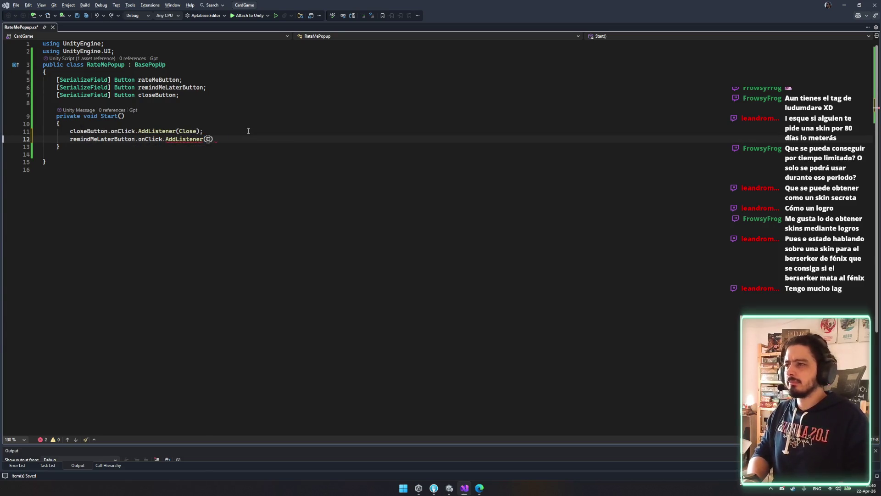
pyautogui.write(');')
pyautogui.hotkey('ctrl', 's')
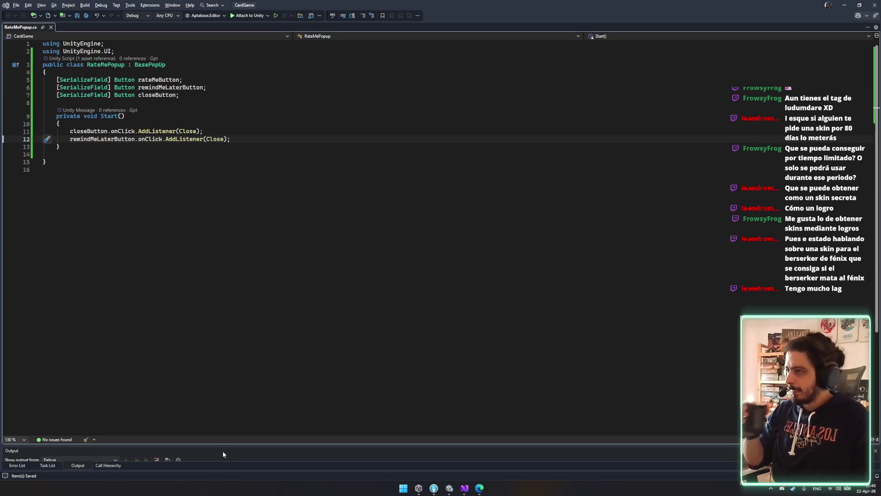
# Step: Add a new private void RateMe() method below Start
pyautogui.doubleClick(157, 79)
pyautogui.click(259, 135)
pyautogui.press('Down')
pyautogui.press('Down')
pyautogui.press('Return')
pyautogui.press('Return')
pyautogui.write('private void ')
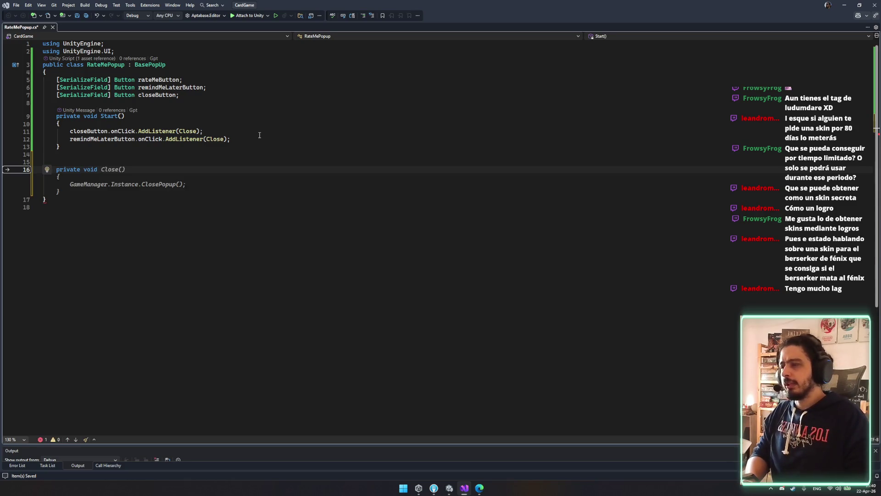
pyautogui.write('RateMe()')
pyautogui.press('Return')
pyautogui.write('{')
pyautogui.press('Return')
pyautogui.press('Tab')
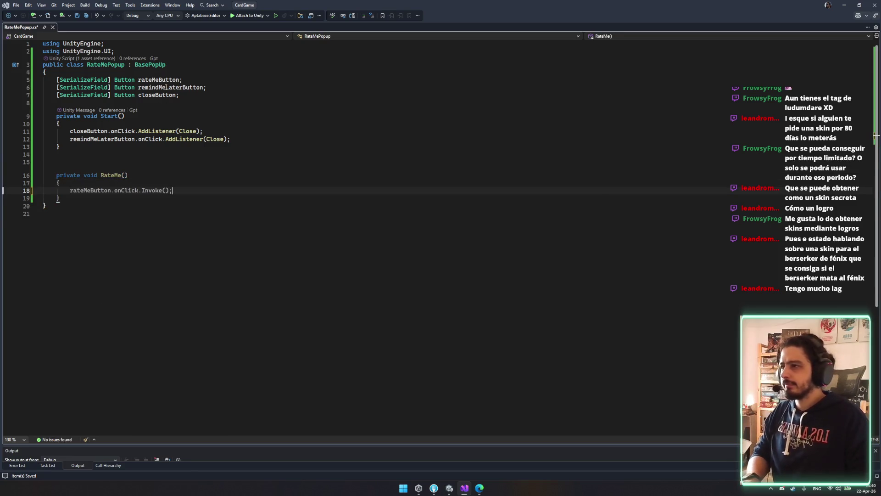
# Step: Add rateMeButton.onClick.AddListener(RateMe); to Start and save the script
pyautogui.click(278, 141)
pyautogui.hotkey('ctrl', 'z')
pyautogui.hotkey('ctrl', 'z')
pyautogui.click(288, 140)
pyautogui.write('\\')
pyautogui.press('Return')
pyautogui.press('Tab')
pyautogui.press('Return')
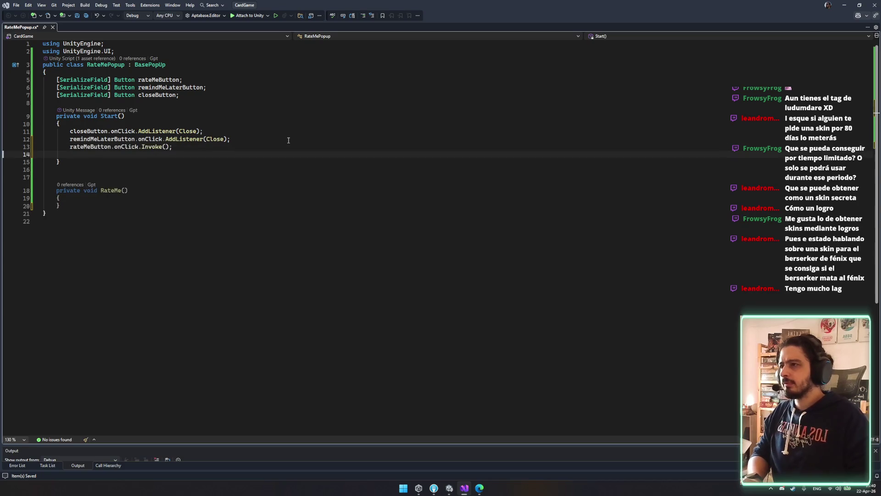
pyautogui.press('BackSpace')
pyautogui.press('BackSpace')
pyautogui.press('BackSpace')
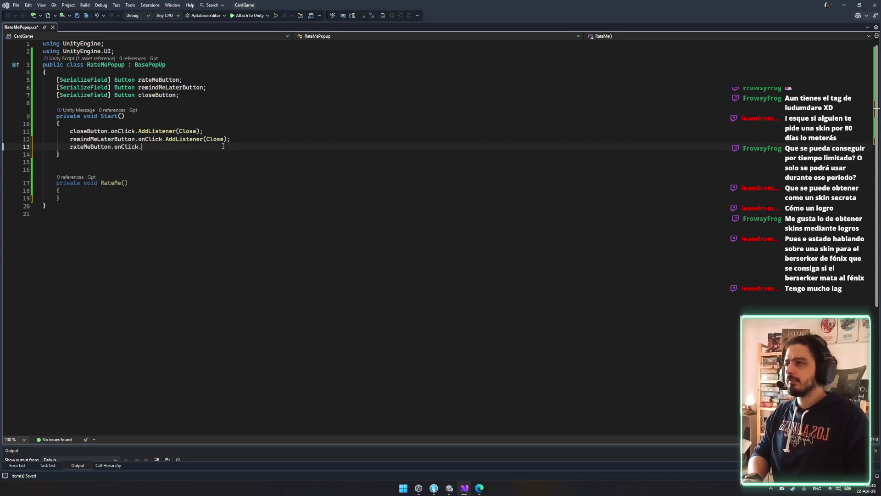
pyautogui.write('.')
pyautogui.press('Tab')
pyautogui.write('(R')
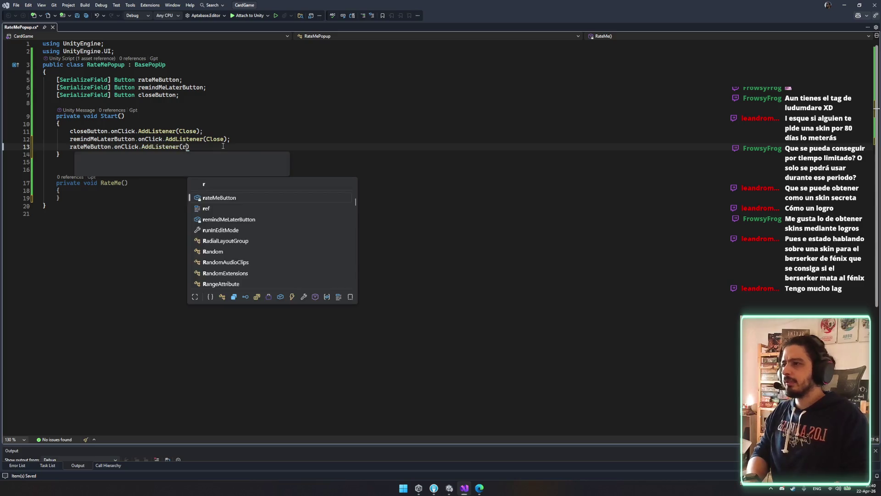
pyautogui.write('ateme')
pyautogui.press('BackSpace')
pyautogui.press('BackSpace')
pyautogui.write('Me);')
pyautogui.hotkey('ctrl', 's')
# Step: Leave the RateMe body empty, save again, and switch to Unity to recompile
pyautogui.click(242, 154)
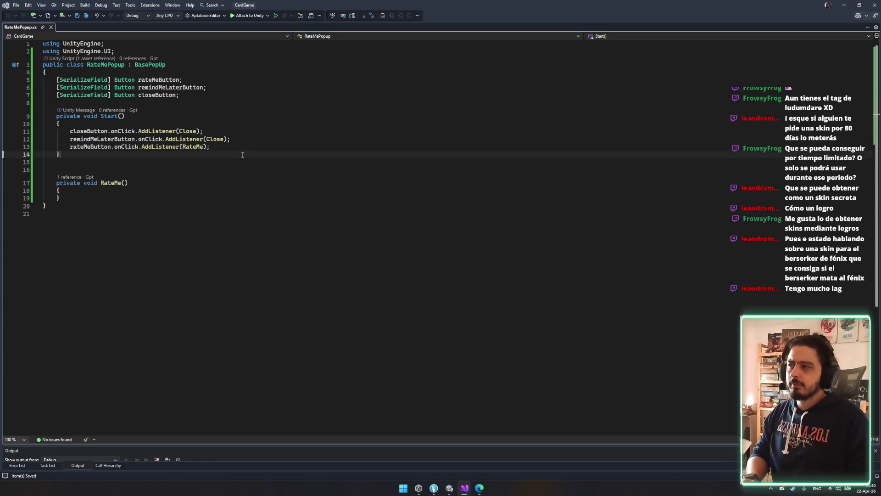
pyautogui.doubleClick(114, 138)
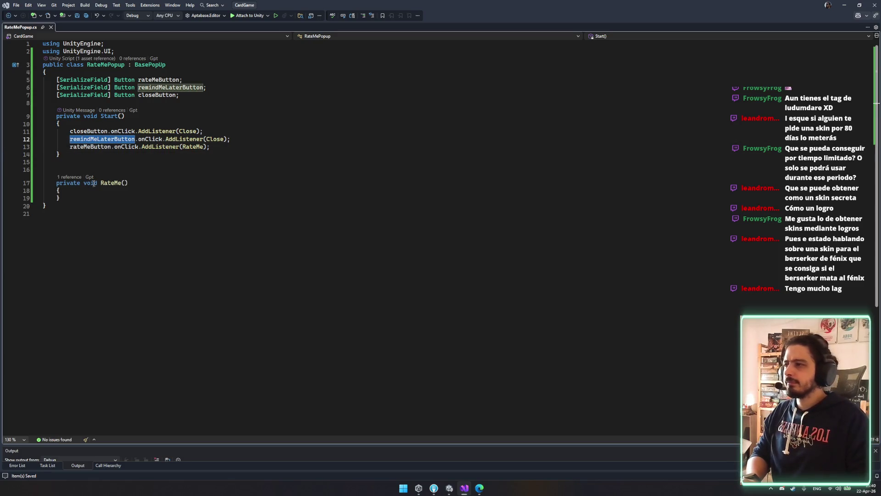
pyautogui.click(90, 162)
pyautogui.press('Return')
pyautogui.write('override')
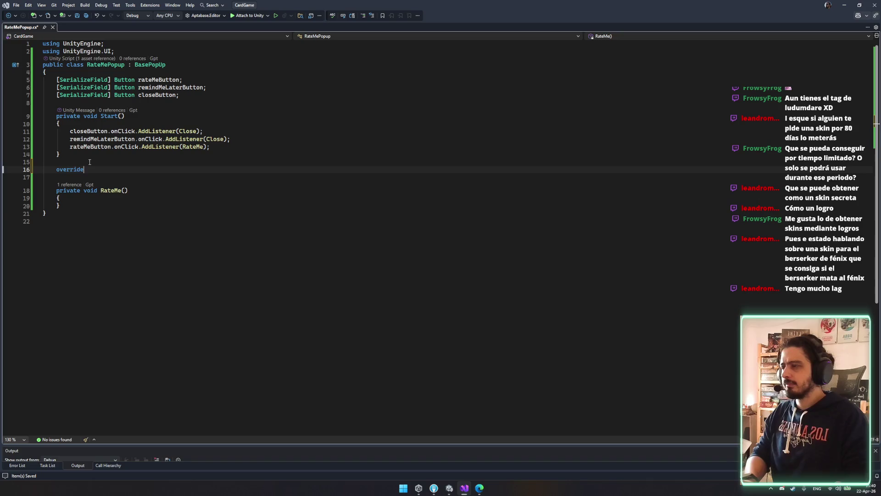
pyautogui.hotkey('ctrl', 'z')
pyautogui.hotkey('ctrl', 'z')
pyautogui.click(172, 183)
pyautogui.press('Return')
pyautogui.hotkey('ctrl', 's')
pyautogui.press('Down')
pyautogui.press('Down')
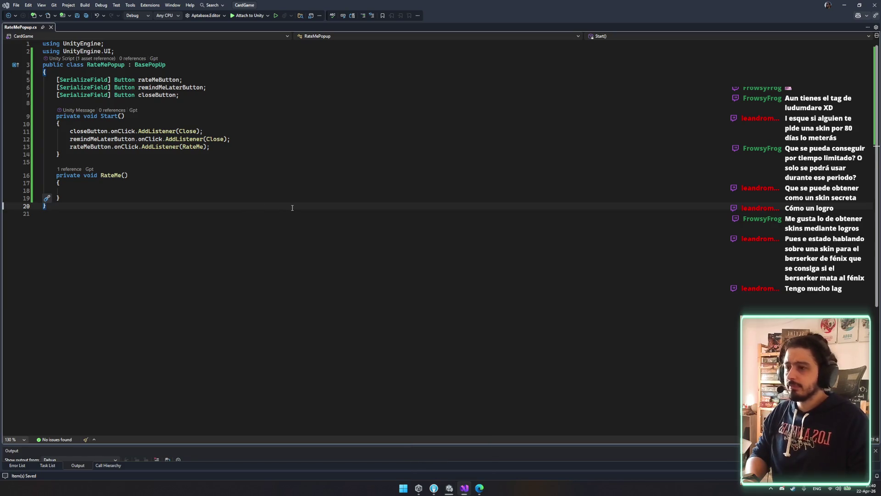
pyautogui.press('Up')
pyautogui.press('Up')
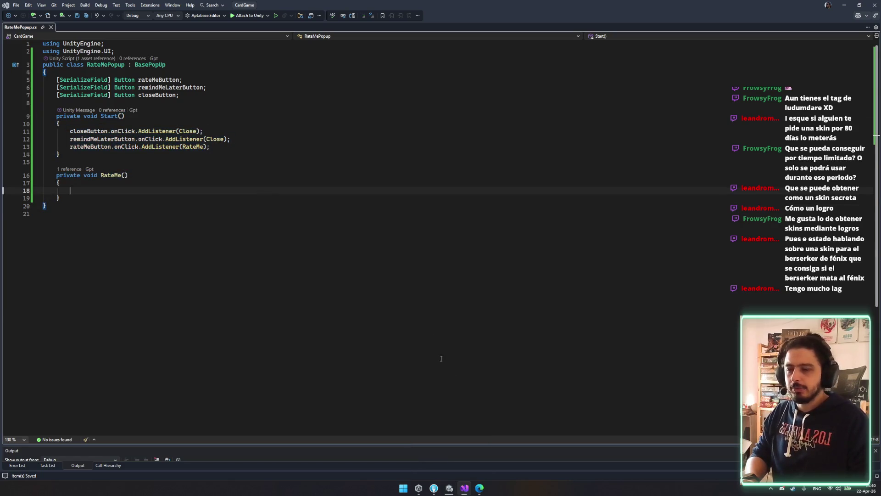
pyautogui.moveTo(449, 488)
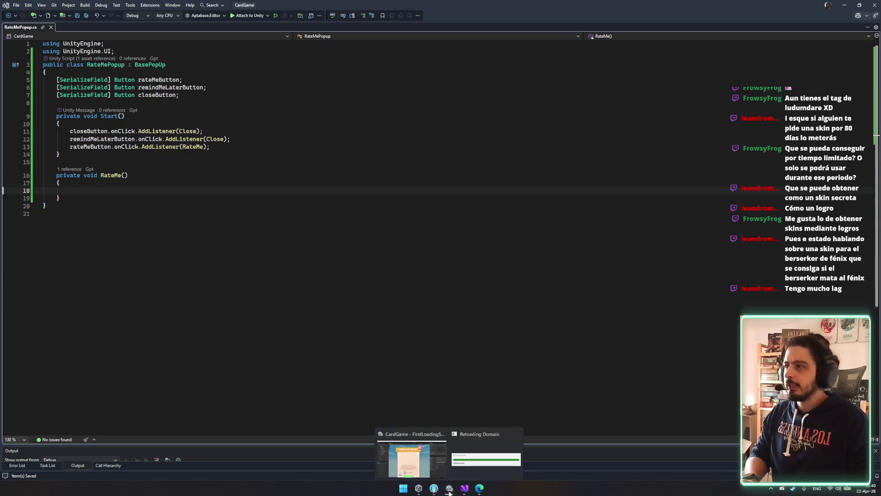
pyautogui.click(453, 461)
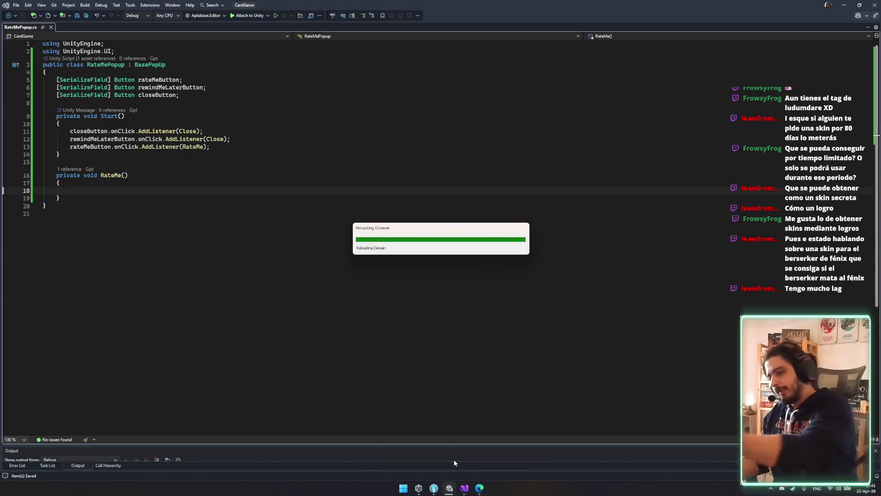
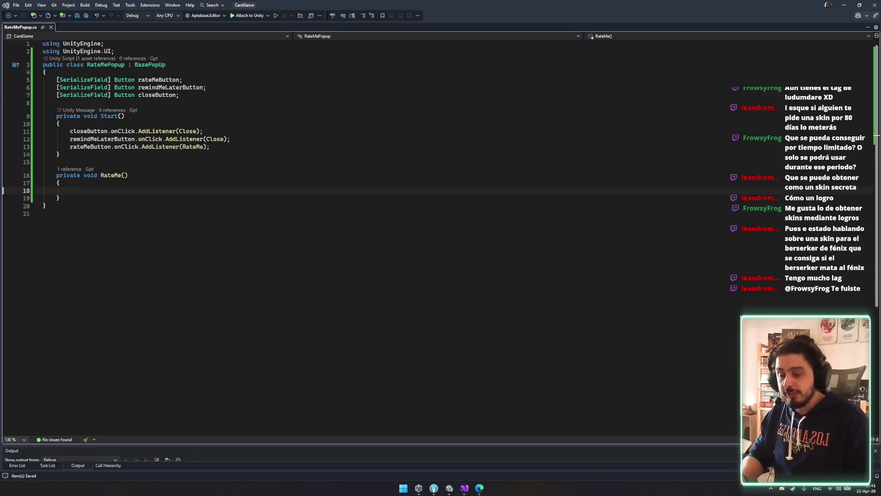
# Step: Set the RateMePopup script aside, minimize Visual Studio and bring the Unity editor forward
pyautogui.click(471, 350)
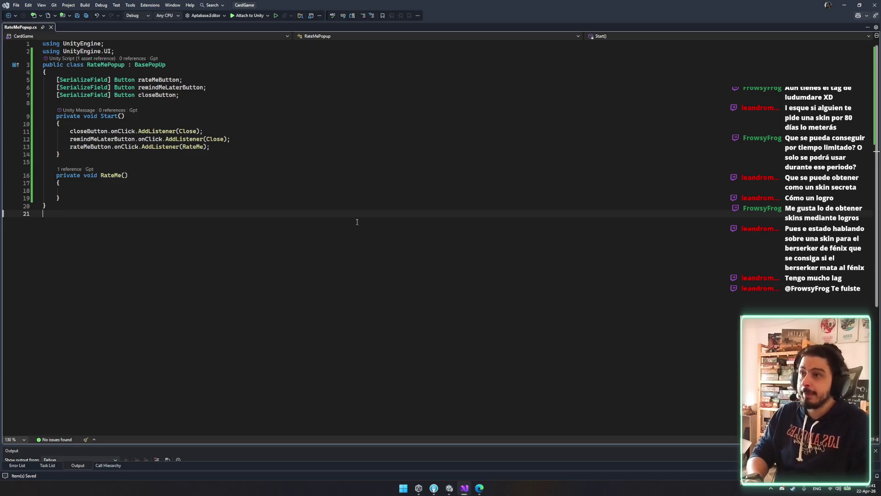
pyautogui.click(844, 4)
pyautogui.hotkey('alt', 'Tab')
pyautogui.click(843, 4)
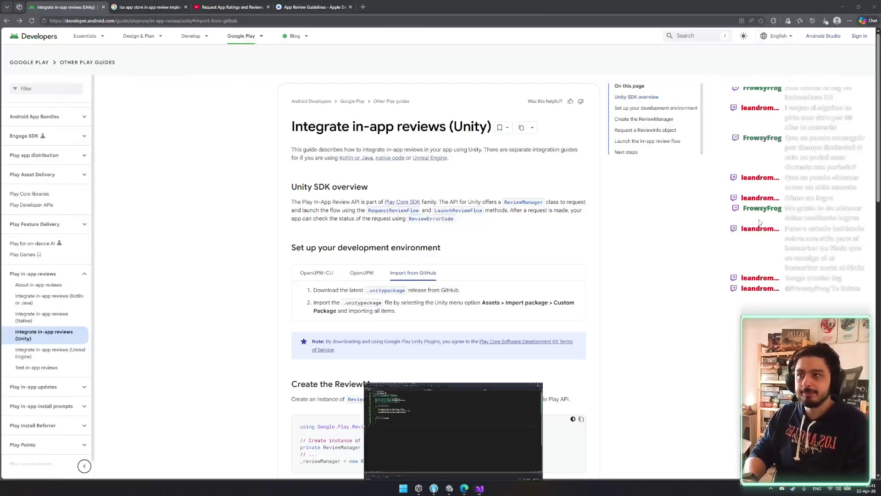
pyautogui.click(449, 488)
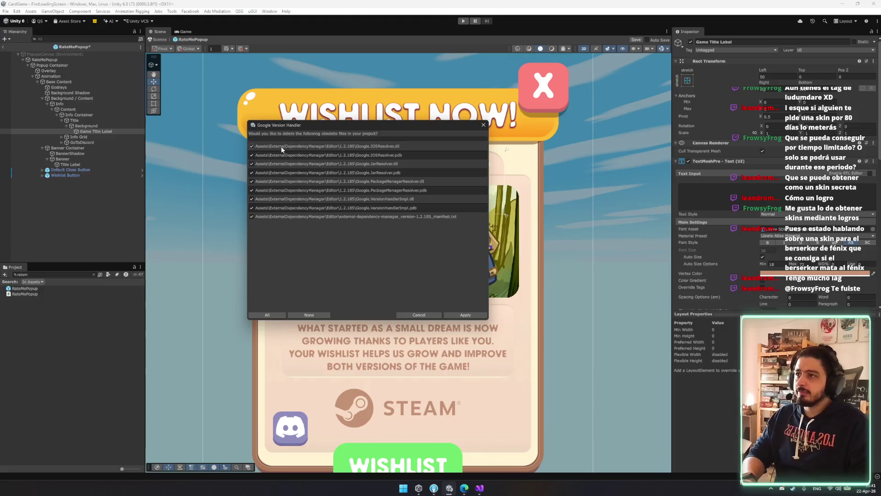
# Step: Apply the Version Handler prompt with all obsolete dependency files ticked for deletion
pyautogui.click(471, 316)
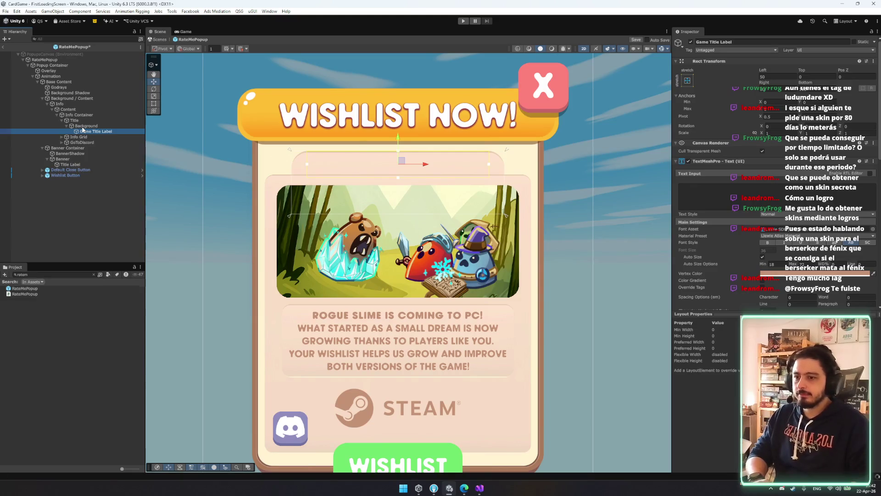
# Step: Change the Game Title Label text to 'Do You Like Slimes?'
pyautogui.click(85, 125)
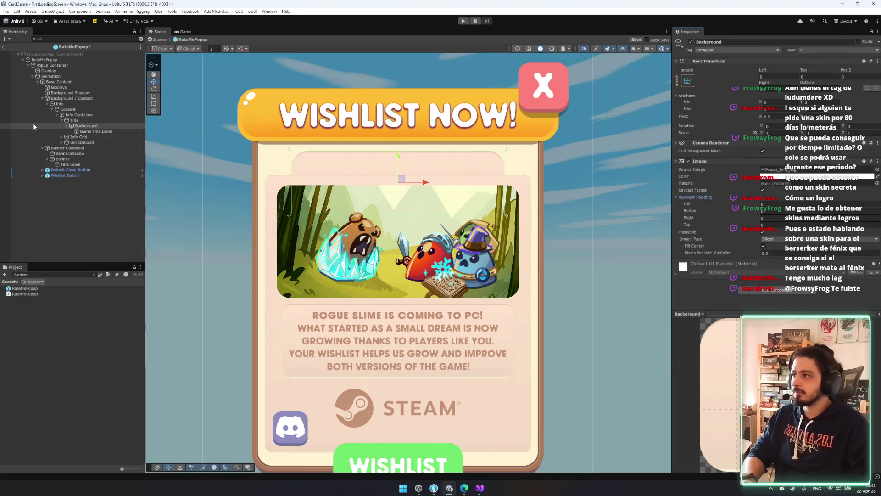
pyautogui.click(91, 132)
pyautogui.click(710, 207)
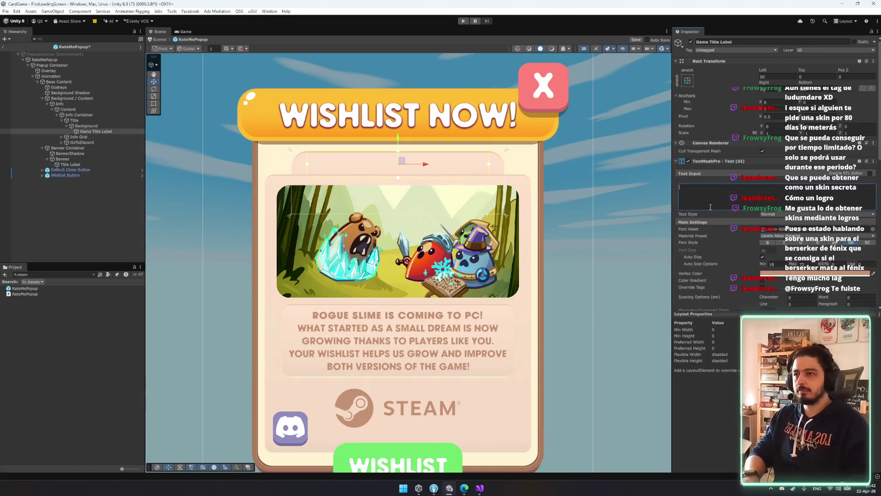
pyautogui.write('Do')
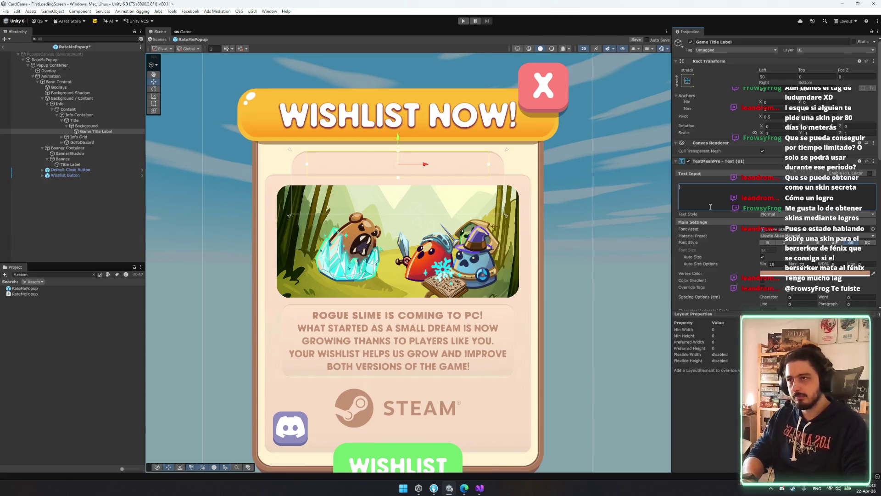
pyautogui.write(' You Liek')
pyautogui.press('BackSpace')
pyautogui.press('BackSpace')
pyautogui.write('ke Sliems?')
pyautogui.press('BackSpace')
pyautogui.press('BackSpace')
pyautogui.press('BackSpace')
pyautogui.press('BackSpace')
pyautogui.write('limes?')
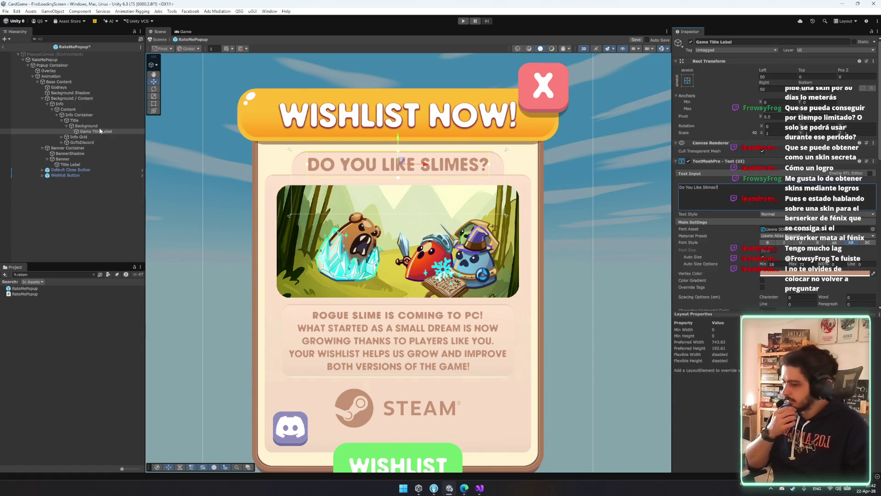
# Step: Select the Button Label inside the Wishlist Button's inner Button object
pyautogui.scroll(-2, 329, 283)
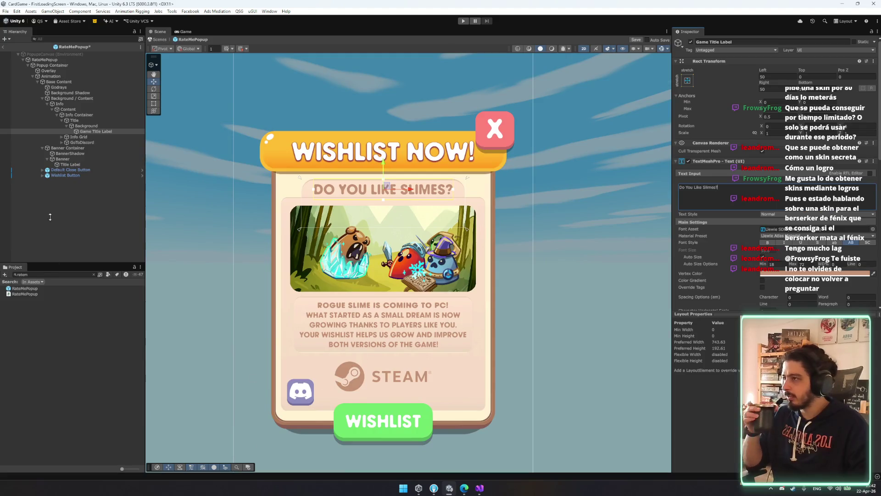
pyautogui.click(89, 158)
pyautogui.press('Left')
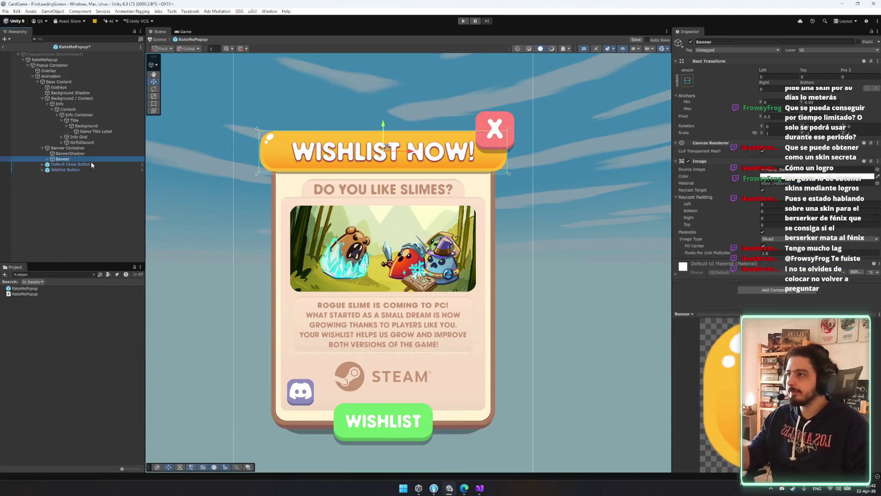
pyautogui.click(91, 162)
pyautogui.press('Down')
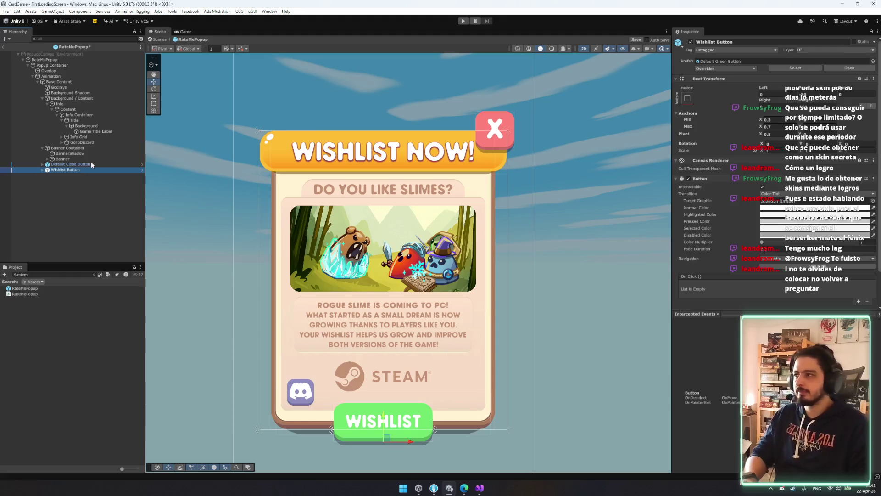
pyautogui.press('Right')
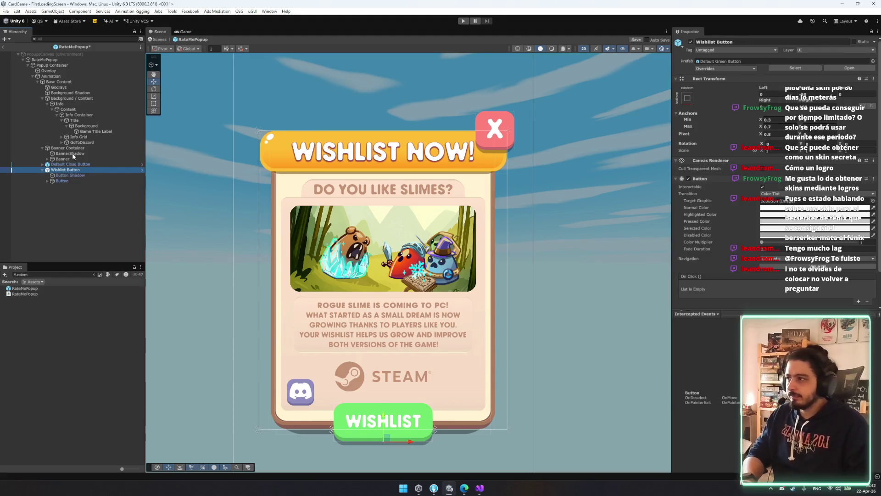
pyautogui.press('Down')
pyautogui.press('Down')
pyautogui.press('Right')
pyautogui.press('Down')
# Step: Replace the button label text WISHLIST with 'RATE NOW!'
pyautogui.click(775, 199)
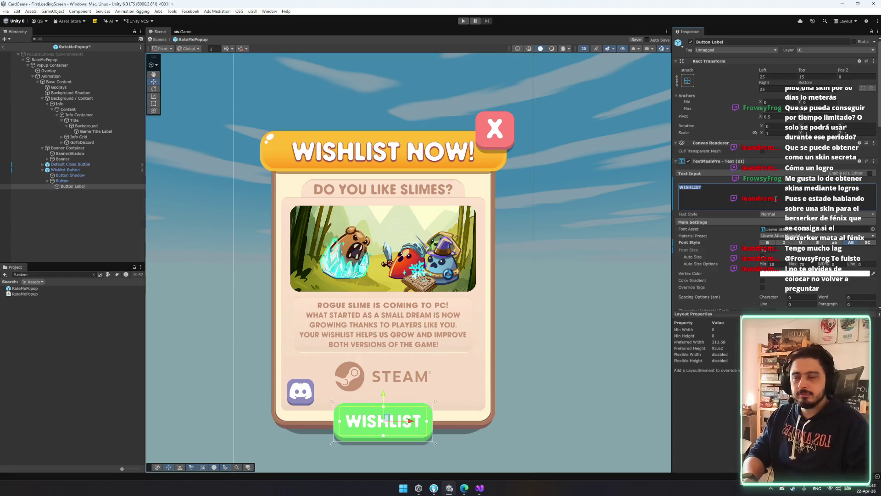
pyautogui.press('BackSpace')
pyautogui.write('RATE ME')
pyautogui.press('BackSpace')
pyautogui.press('BackSpace')
pyautogui.press('BackSpace')
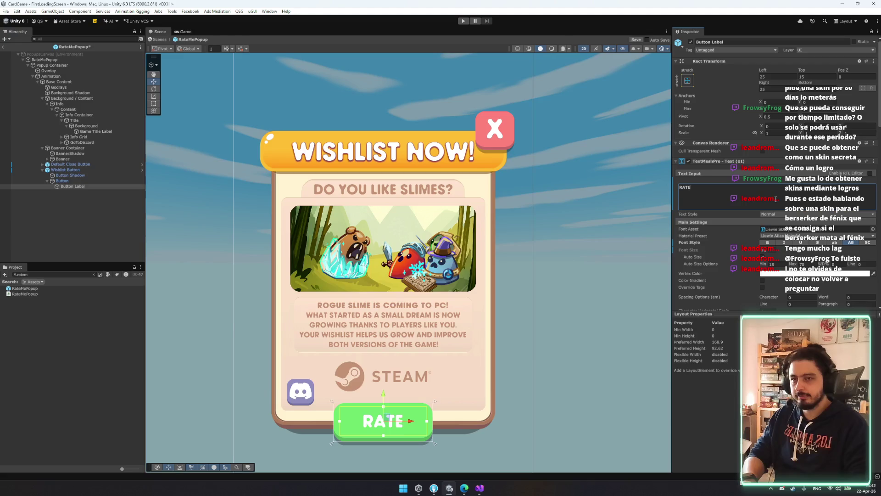
pyautogui.write('NEW')
pyautogui.press('BackSpace')
pyautogui.press('BackSpace')
pyautogui.write('OW')
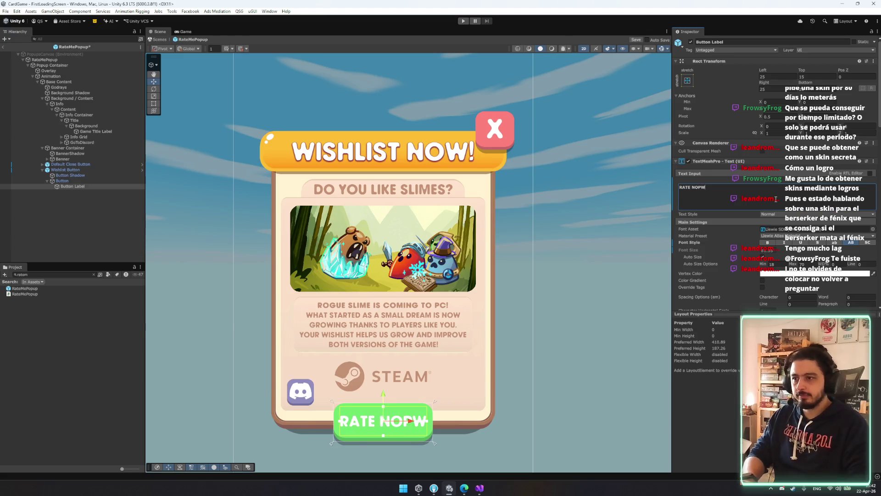
pyautogui.write('!')
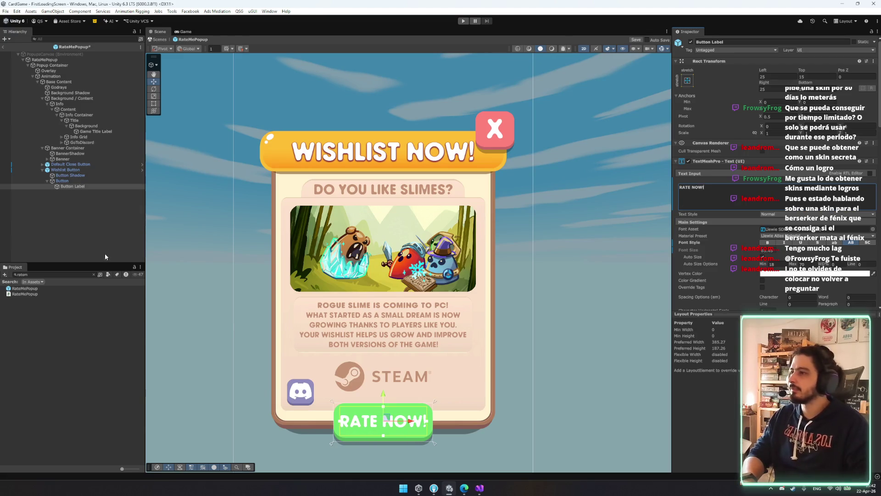
pyautogui.click(74, 170)
# Step: Create an empty parent named ButtonsContainer and apply an anchor preset to it
pyautogui.press('Left')
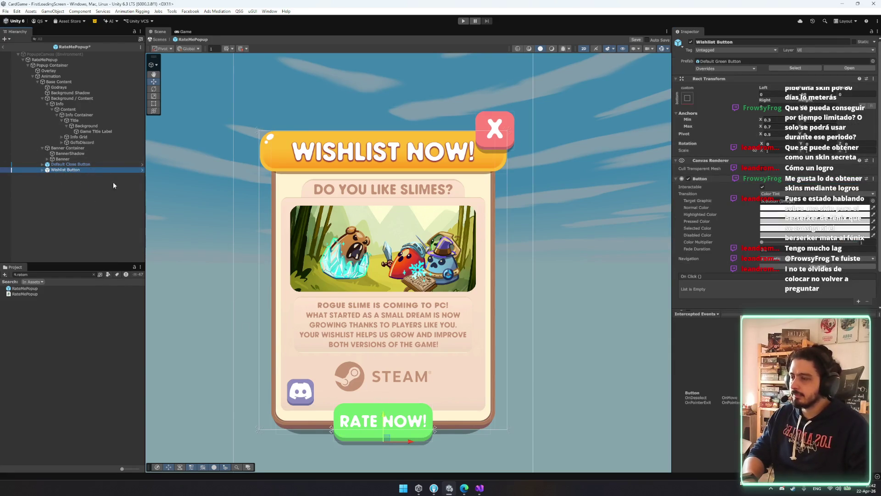
pyautogui.press('t')
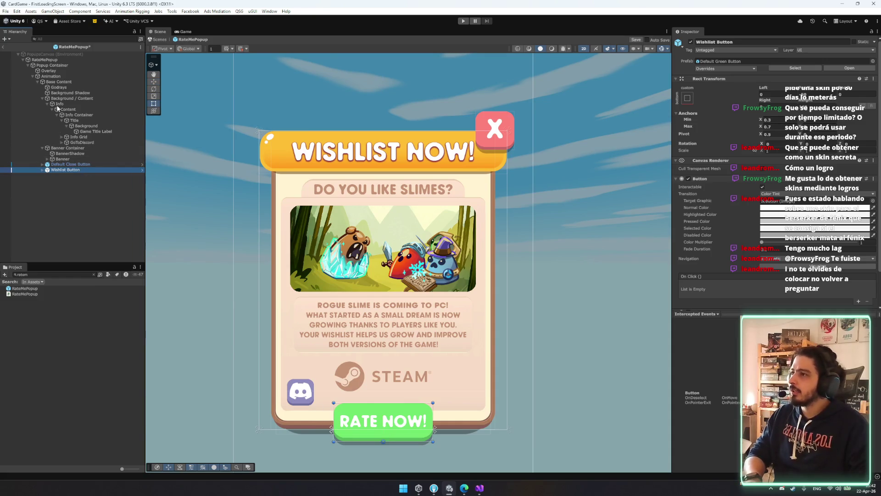
pyautogui.click(42, 98)
pyautogui.click(54, 104)
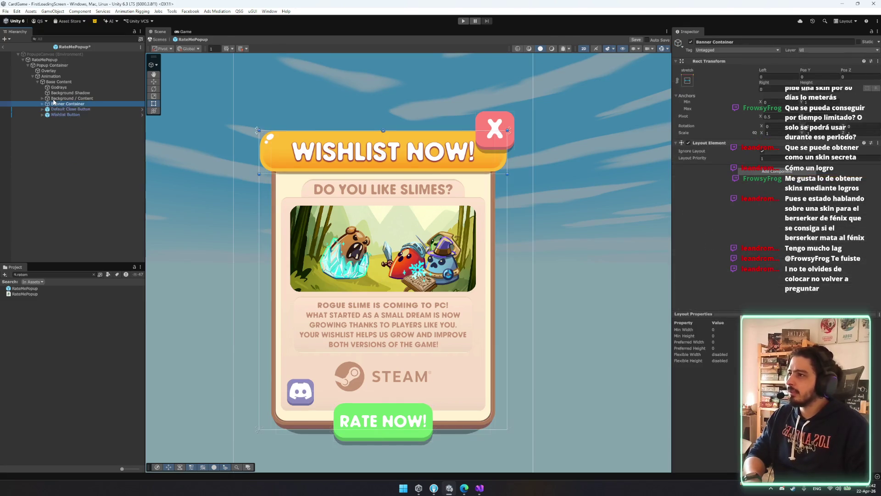
pyautogui.hotkey('ctrl', 'shift', 'g')
pyautogui.write('Butto')
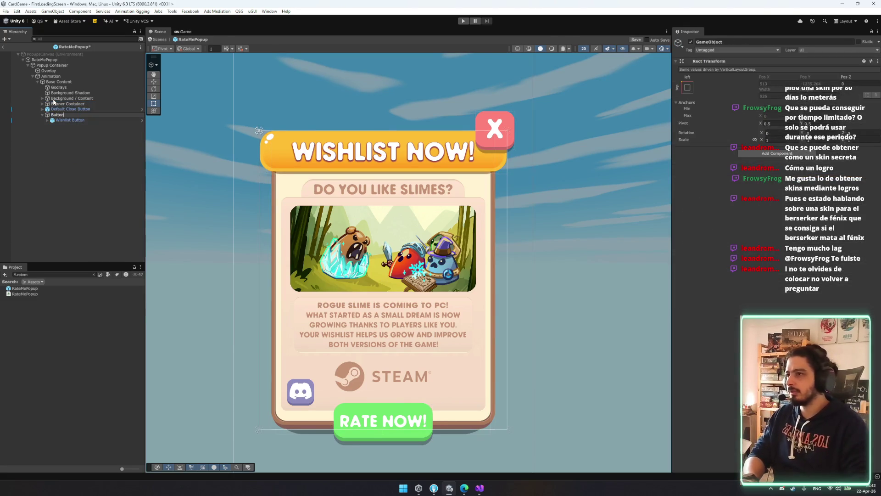
pyautogui.write('nsContainer')
pyautogui.press('Return')
pyautogui.press('f')
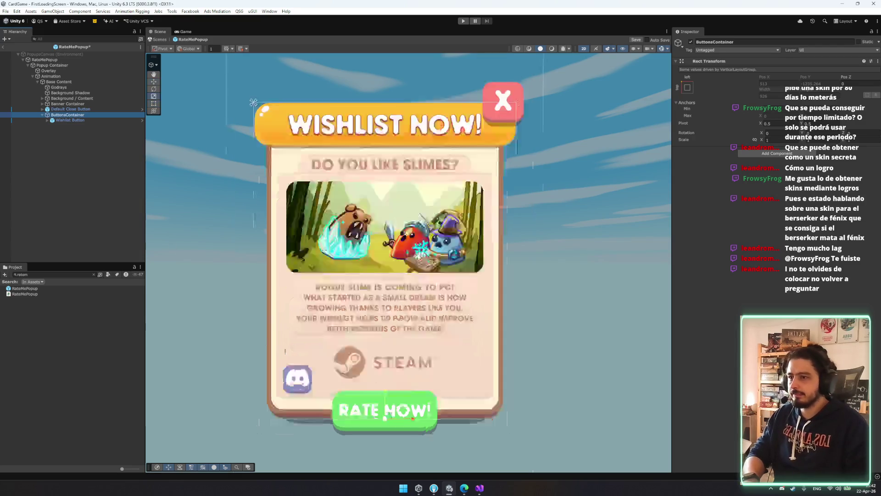
pyautogui.moveTo(81, 121); pyautogui.dragTo(68, 115)
pyautogui.click(687, 80)
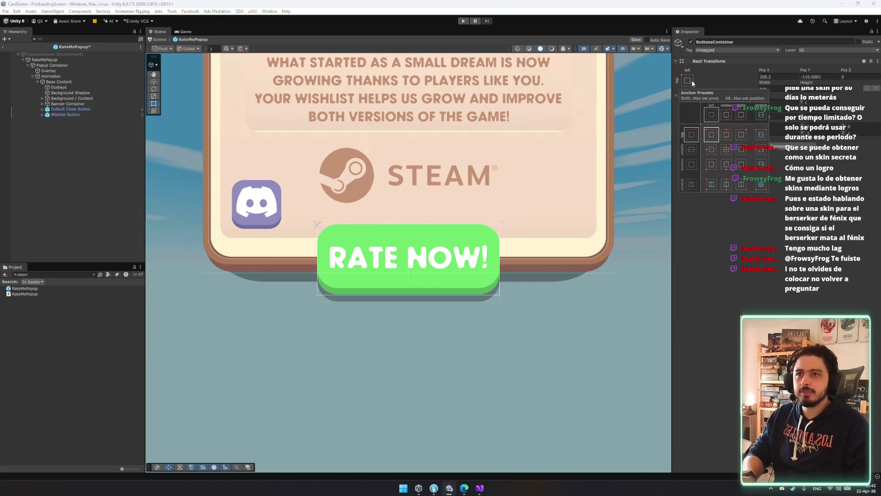
pyautogui.click(759, 183)
# Step: Keep the Wishlist Button inside ButtonsContainer and move the Default Close Button out
pyautogui.click(47, 114)
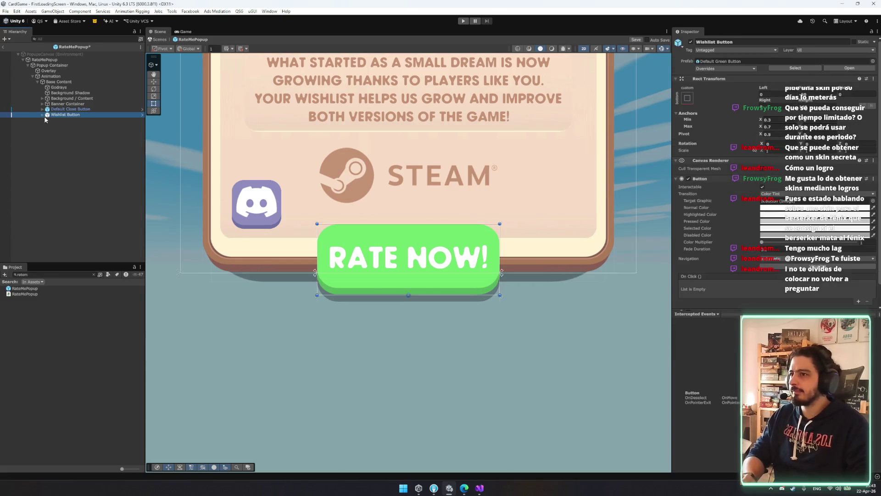
pyautogui.click(42, 109)
pyautogui.click(43, 125)
pyautogui.moveTo(64, 153)
pyautogui.mouseDown()
pyautogui.moveTo(63, 110)
pyautogui.moveTo(51, 114)
pyautogui.mouseUp()
pyautogui.click(42, 114)
pyautogui.click(42, 120)
pyautogui.click(64, 109)
pyautogui.hotkey('ctrl', 'z')
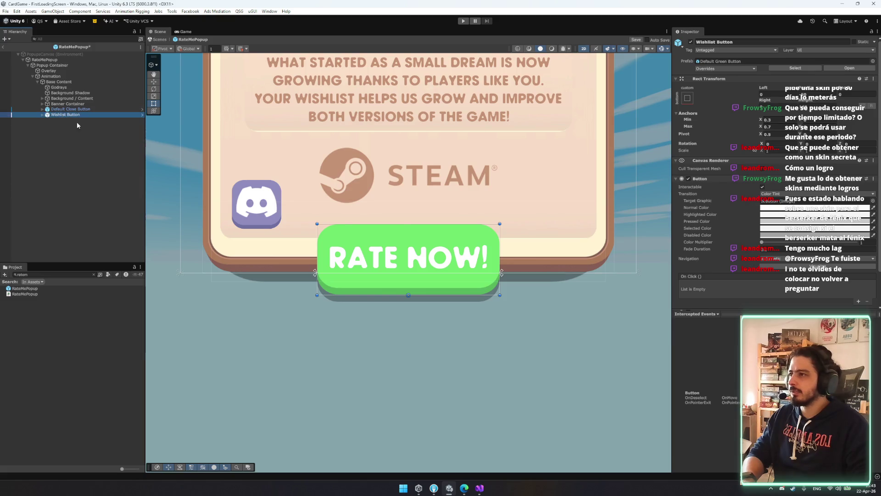
pyautogui.hotkey('ctrl', 'y')
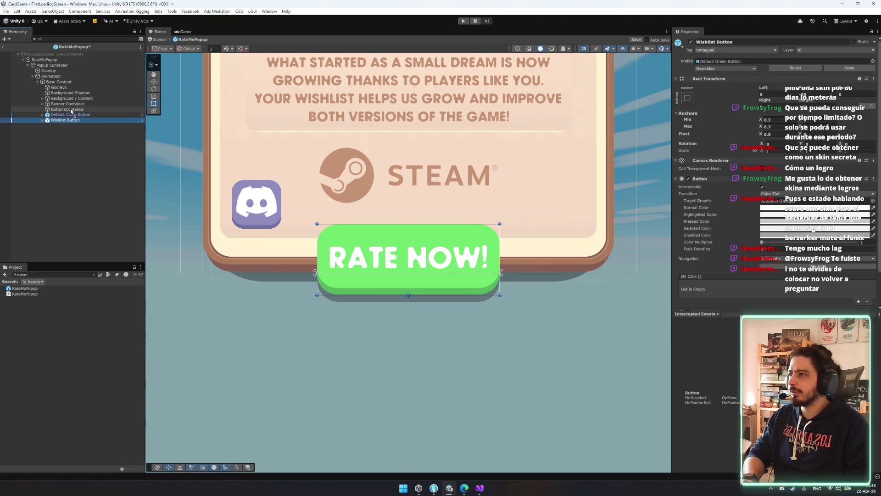
pyautogui.moveTo(74, 119); pyautogui.dragTo(74, 106)
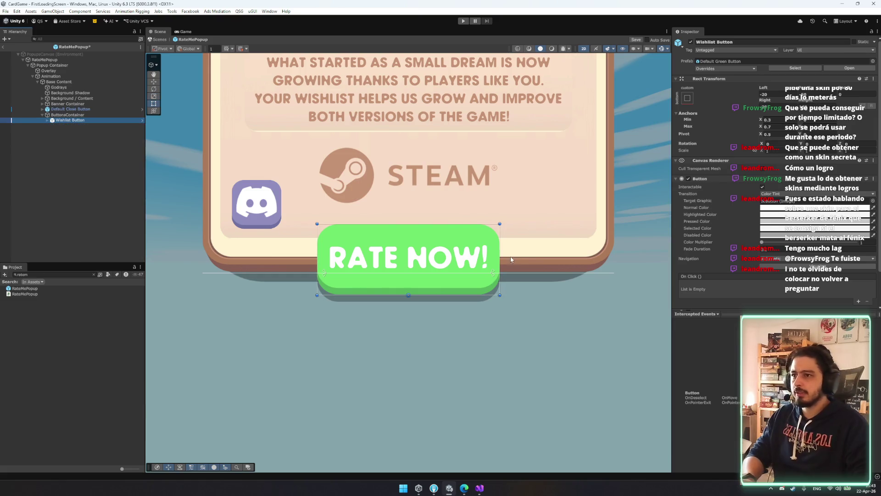
# Step: Centre the button's pivot, widen RATE NOW! across the card, and duplicate it
pyautogui.moveTo(408, 295); pyautogui.dragTo(415, 263)
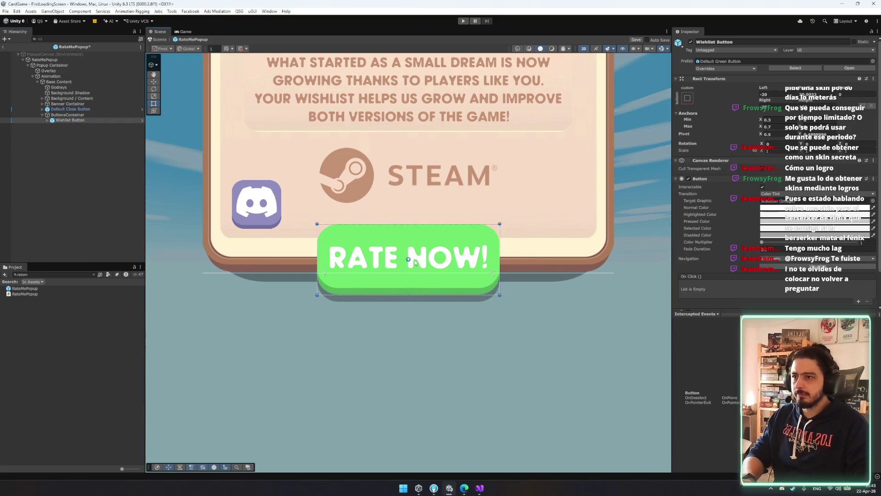
pyautogui.moveTo(502, 252); pyautogui.dragTo(595, 257)
pyautogui.click(100, 121)
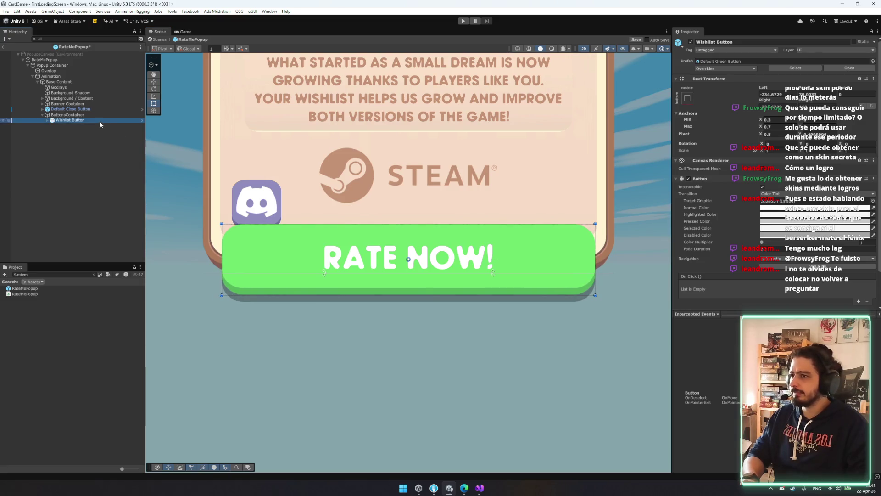
pyautogui.hotkey('ctrl', 'd')
pyautogui.click(88, 115)
pyautogui.hotkey('ctrl', 'shift', 'a')
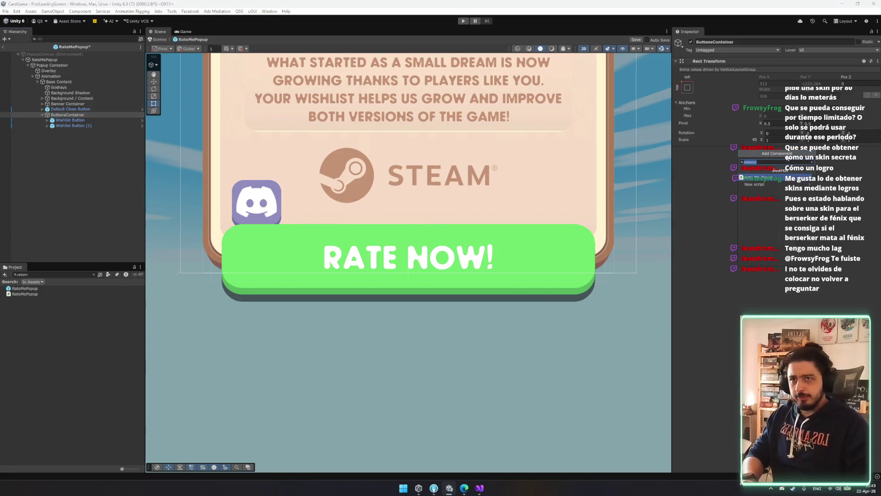
# Step: Add a Horizontal Layout Group controlling child height, and stop both buttons ignoring layout
pyautogui.write('horizont')
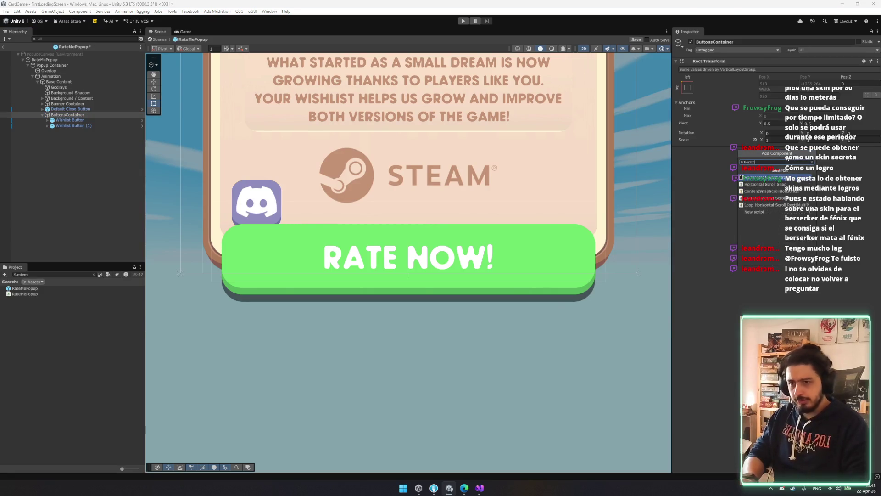
pyautogui.press('Return')
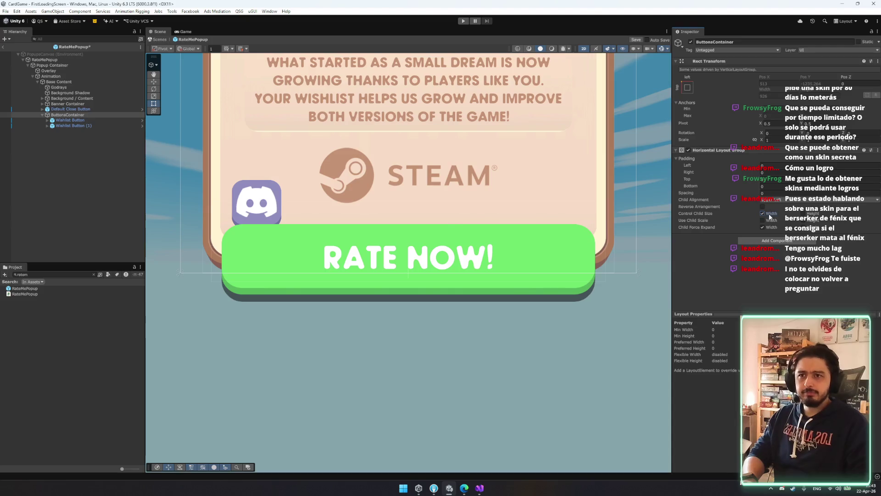
pyautogui.click(803, 214)
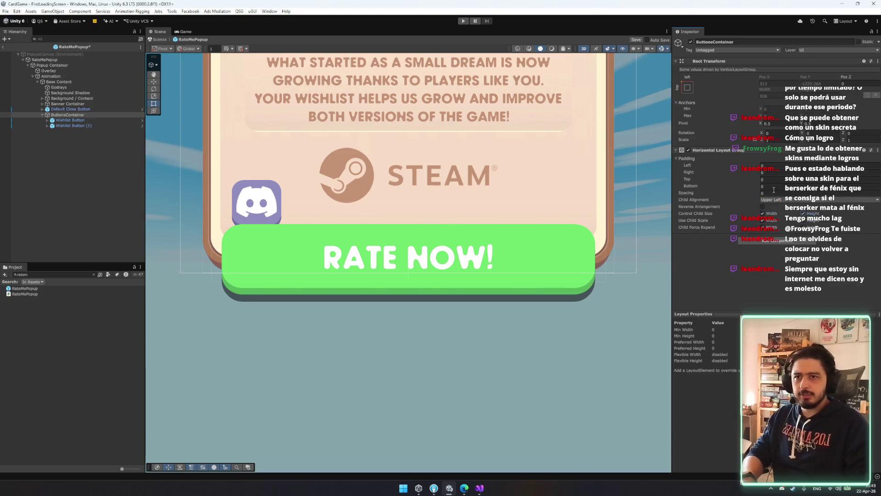
pyautogui.click(80, 120)
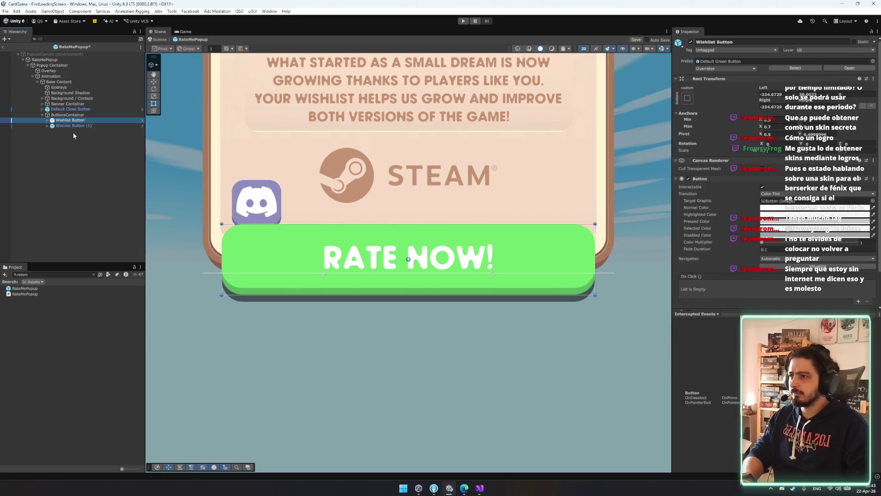
pyautogui.hotkey('shift', 'Down')
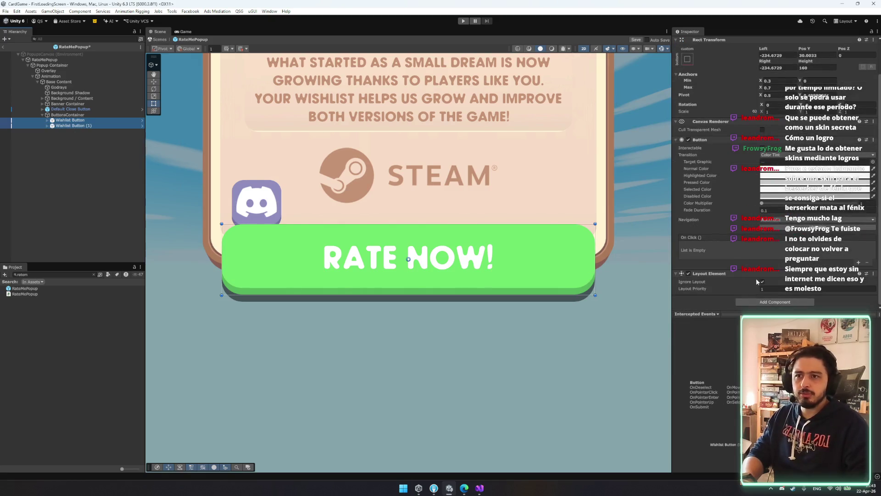
pyautogui.click(762, 289)
pyautogui.click(68, 115)
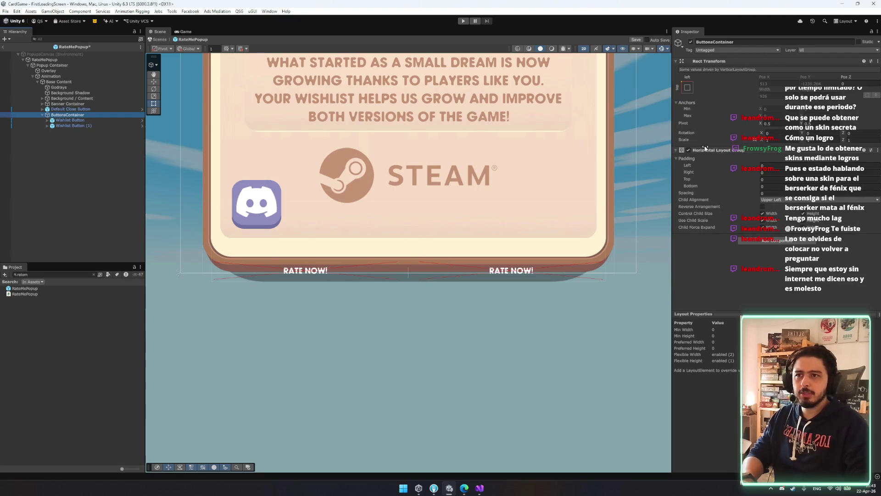
# Step: Add an ignoring Layout Element to ButtonsContainer, set height 150, and clear the spacing field
pyautogui.click(759, 241)
pyautogui.write('layo')
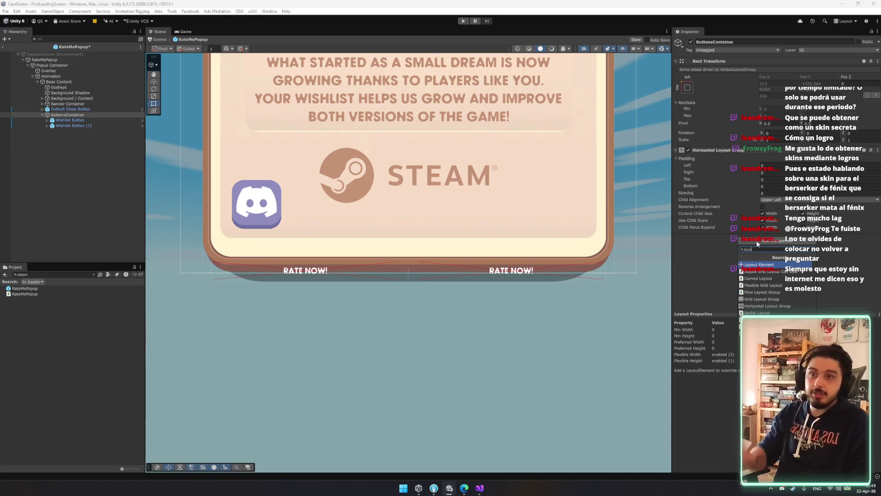
pyautogui.press('Return')
pyautogui.click(761, 246)
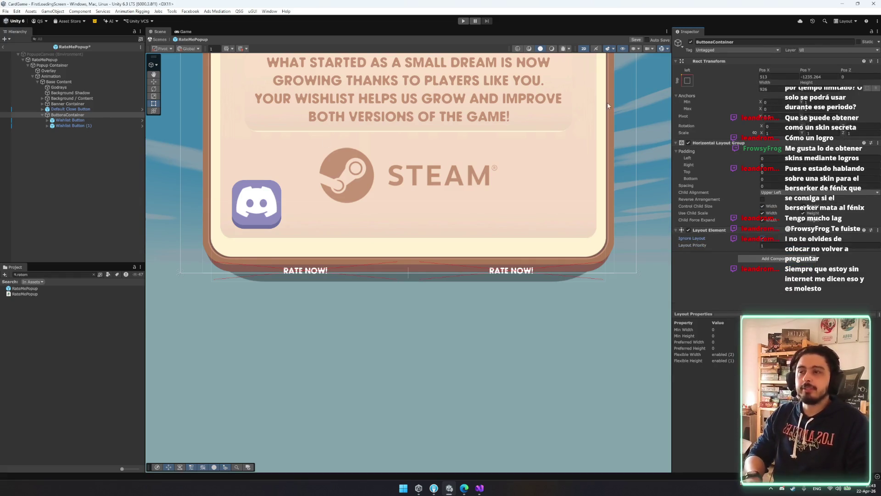
pyautogui.click(67, 115)
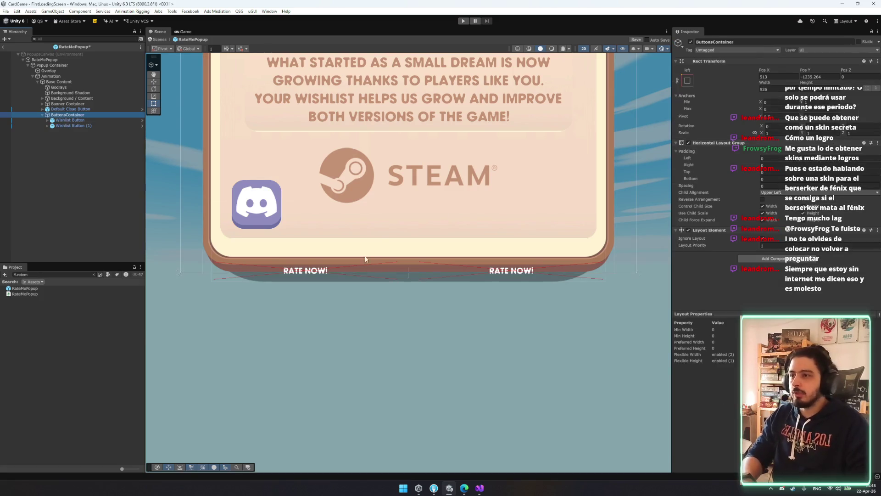
pyautogui.scroll(1, 366, 260)
pyautogui.click(822, 94)
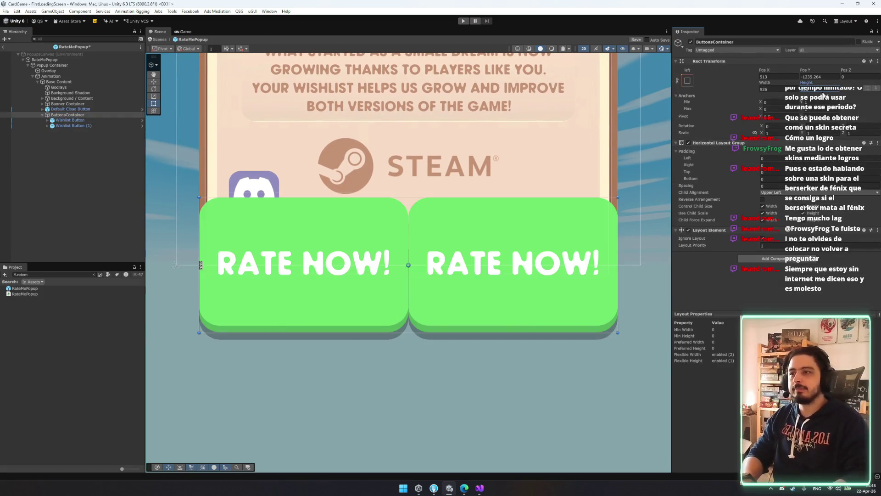
pyautogui.write('150')
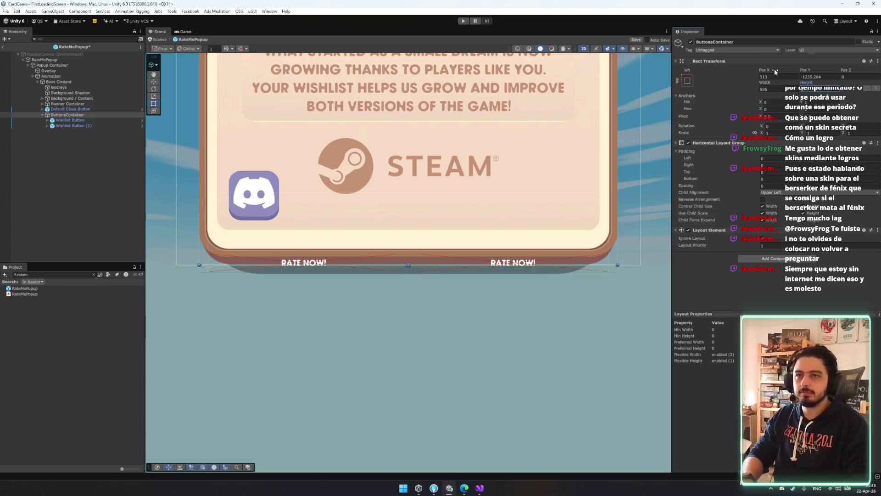
pyautogui.click(762, 186)
pyautogui.write('200')
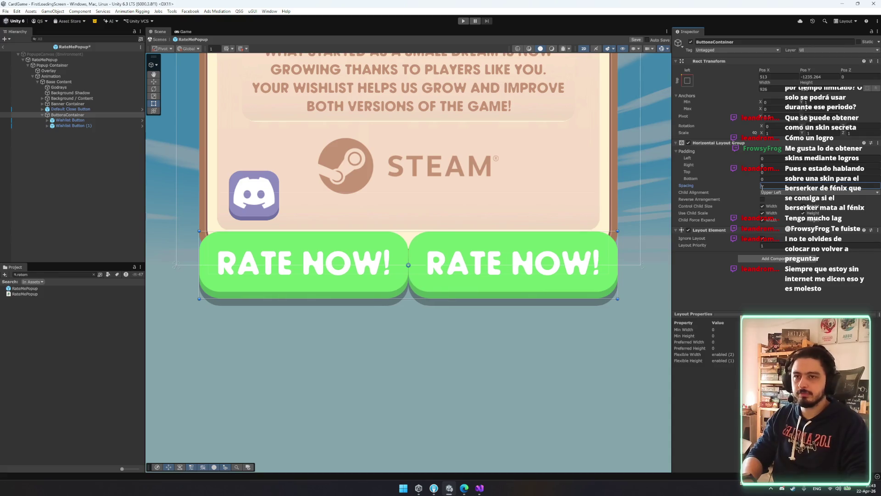
pyautogui.press('BackSpace')
pyautogui.press('BackSpace')
pyautogui.press('BackSpace')
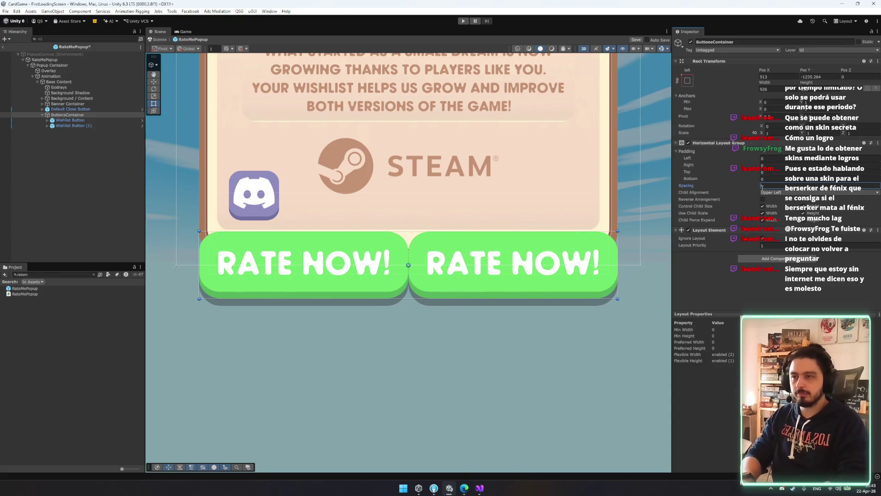
# Step: Set the button spacing to 80 and narrow ButtonsContainer from both sides
pyautogui.write('80')
pyautogui.moveTo(199, 264)
pyautogui.mouseDown()
pyautogui.moveTo(256, 264)
pyautogui.moveTo(242, 264)
pyautogui.mouseUp()
pyautogui.click(317, 266)
pyautogui.click(500, 261)
pyautogui.scroll(-2, 443, 248)
pyautogui.scroll(-3, 443, 247)
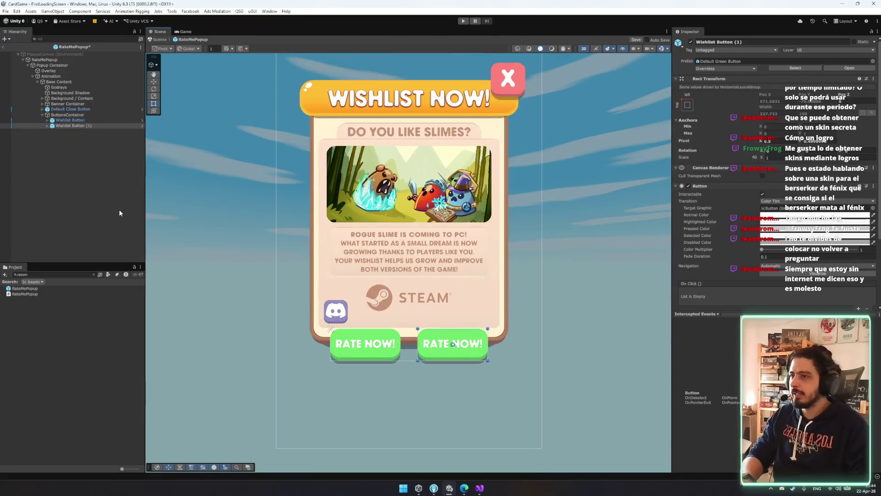
# Step: Rename the left button to Rate Now Button
pyautogui.click(73, 120)
pyautogui.click(76, 125)
pyautogui.press('F2')
pyautogui.press('End')
pyautogui.press('BackSpace')
pyautogui.press('BackSpace')
pyautogui.press('BackSpace')
pyautogui.press('BackSpace')
pyautogui.press('BackSpace')
pyautogui.press('BackSpace')
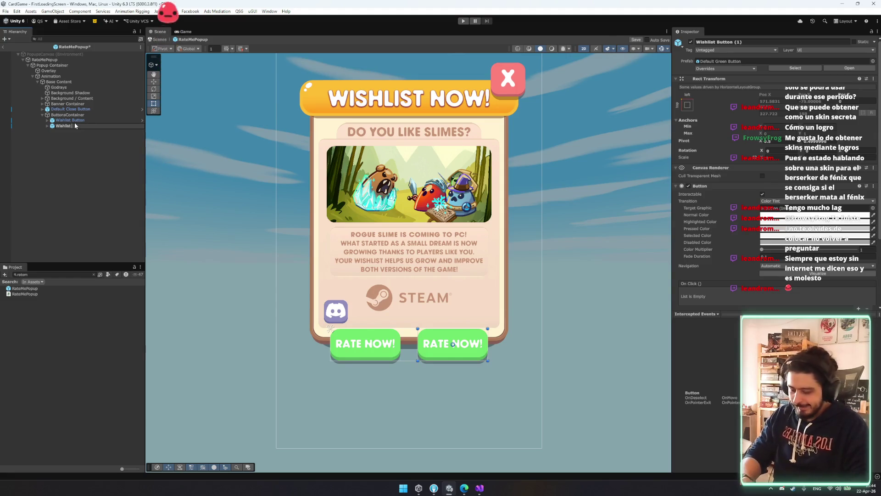
pyautogui.press('Escape')
pyautogui.click(81, 120)
pyautogui.press('F2')
pyautogui.write('Rate')
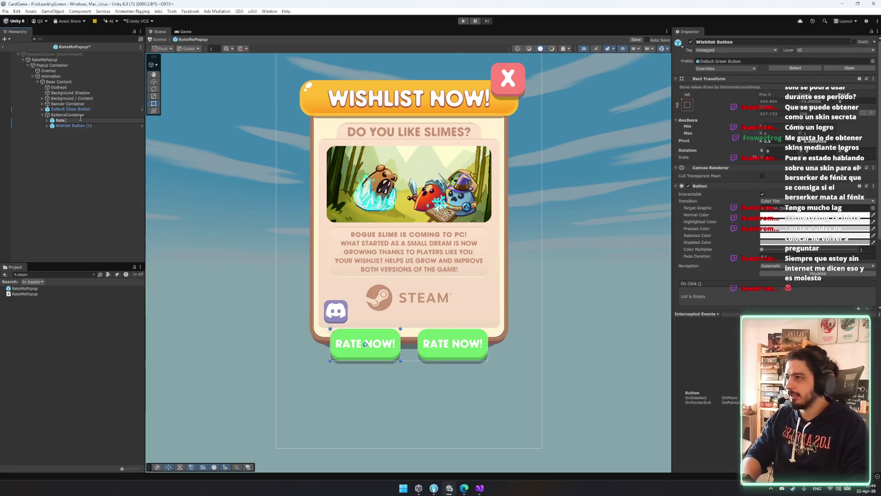
pyautogui.write('n')
pyautogui.press('Return')
pyautogui.press('Down')
pyautogui.press('Escape')
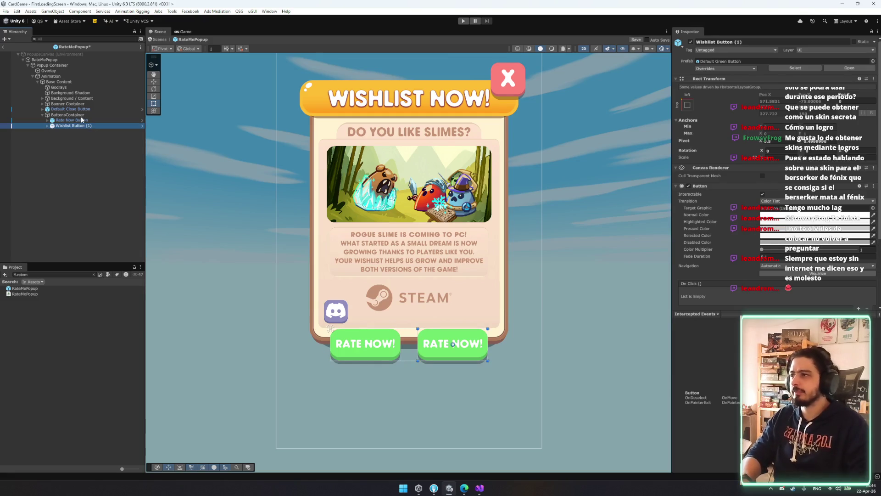
# Step: Move Wishlist Button (1) ahead of Rate Now Button and begin renaming it
pyautogui.moveTo(85, 119); pyautogui.dragTo(87, 118)
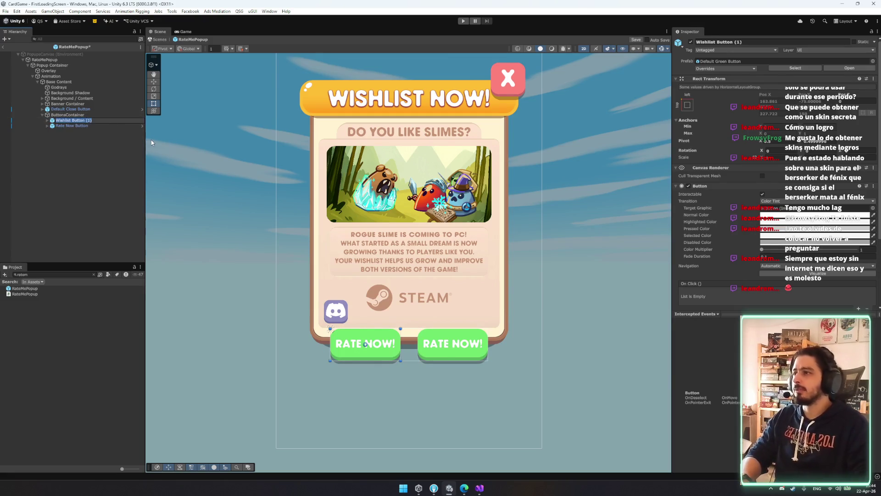
pyautogui.press('F2')
pyautogui.write('R')
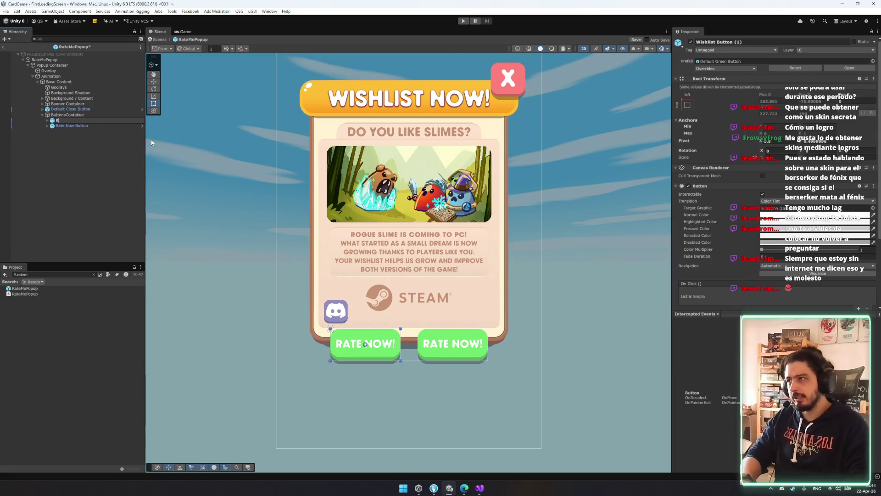
pyautogui.write('r B')
pyautogui.write('n')
# Step: Name the button Remind me Later Button and set its label to 'REMIND ME LATER'
pyautogui.press('Return')
pyautogui.press('F2')
pyautogui.press('Return')
pyautogui.press('Right')
pyautogui.press('Down')
pyautogui.press('Down')
pyautogui.press('Right')
pyautogui.press('Down')
pyautogui.click(747, 197)
pyautogui.hotkey('ctrl', 'a')
pyautogui.write('REMIND ME LATER')
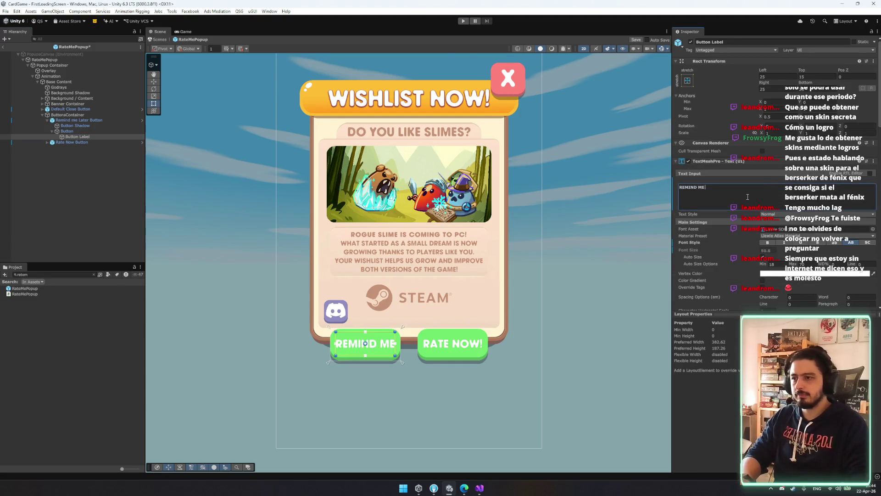
# Step: Change the Remind me Later button image colour to yellow
pyautogui.click(87, 131)
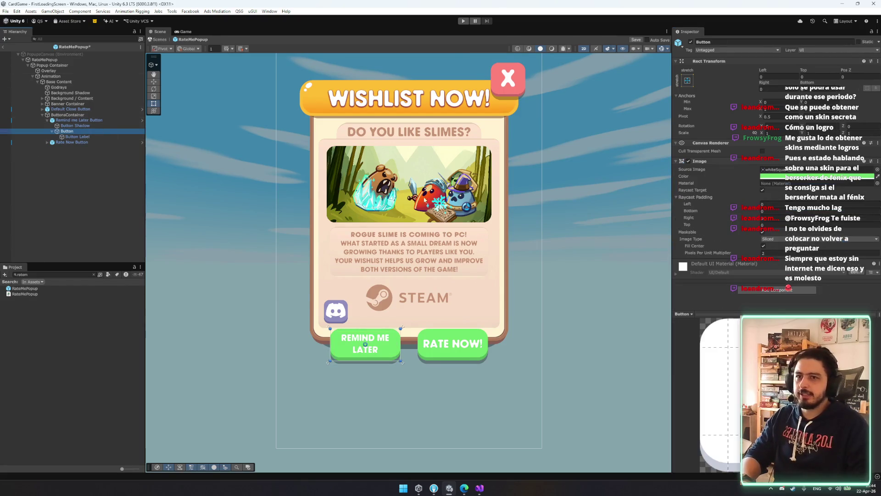
pyautogui.click(877, 178)
pyautogui.click(430, 86)
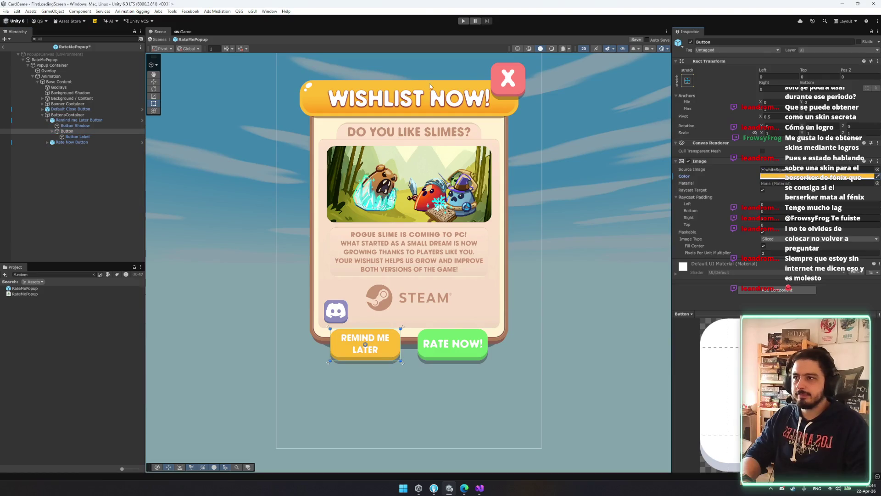
pyautogui.click(771, 169)
pyautogui.click(766, 176)
pyautogui.moveTo(838, 205); pyautogui.dragTo(835, 203)
pyautogui.scroll(5, 405, 321)
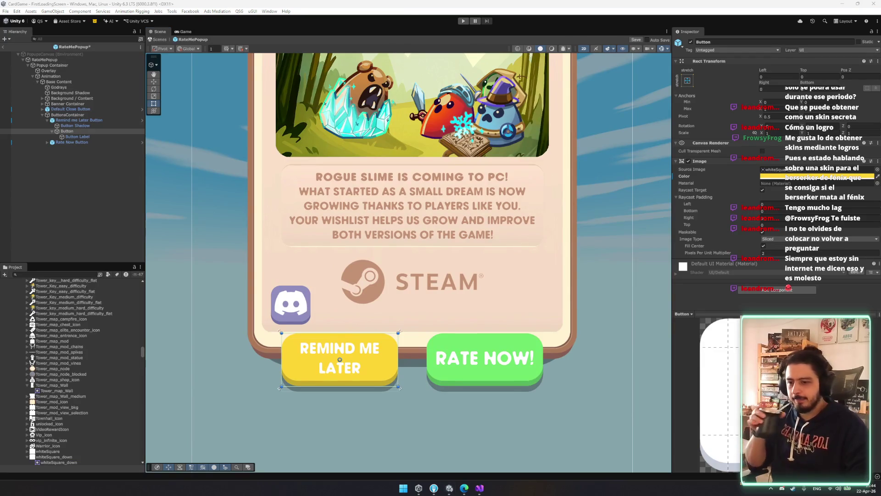
# Step: Make ButtonsContainer slightly shorter and widen it to 764 so the label fits
pyautogui.click(73, 114)
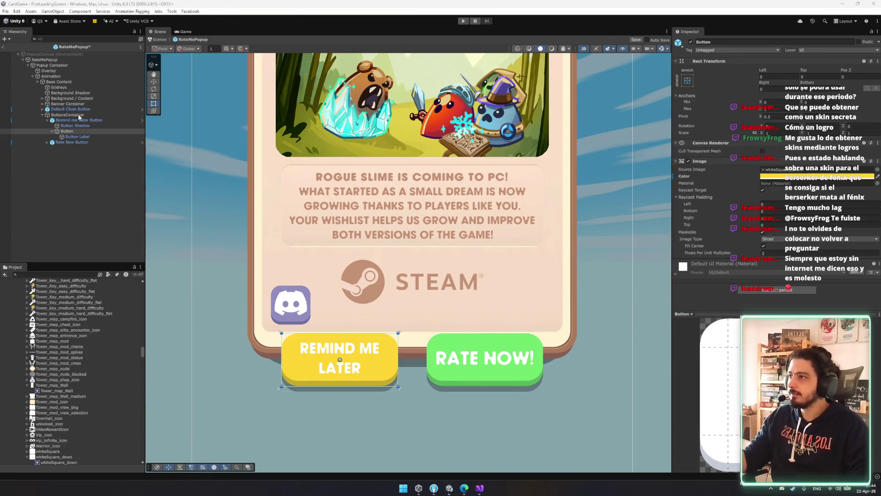
pyautogui.moveTo(457, 330)
pyautogui.mouseDown()
pyautogui.moveTo(457, 347)
pyautogui.moveTo(457, 334)
pyautogui.mouseUp()
pyautogui.moveTo(543, 356); pyautogui.dragTo(553, 355)
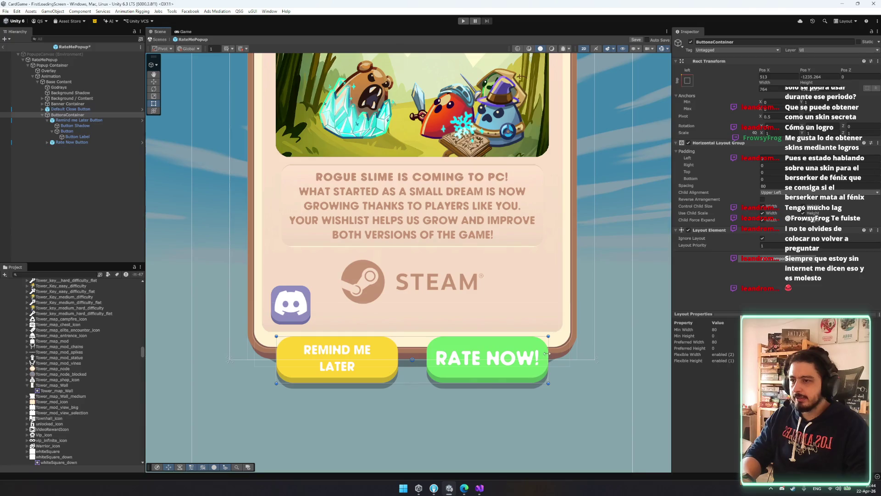
# Step: Select the Game Title Label under Background / Content's Info Container
pyautogui.scroll(-5, 539, 352)
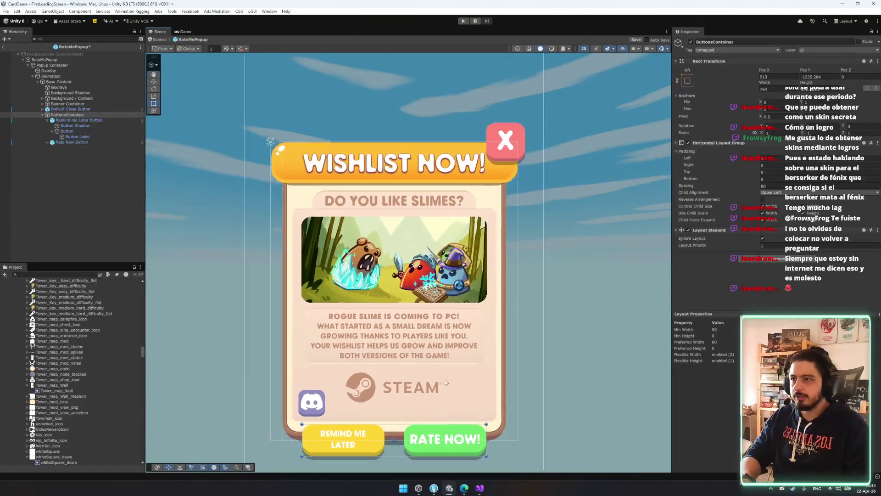
pyautogui.scroll(-2, 445, 382)
pyautogui.click(42, 115)
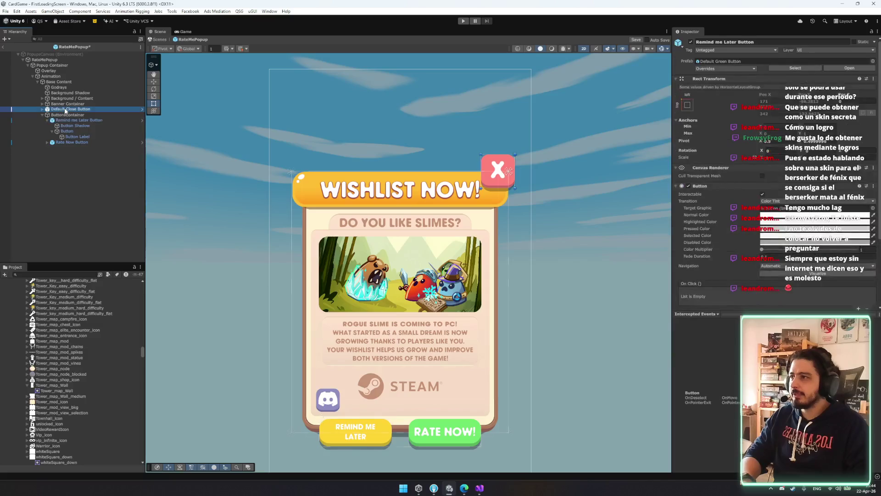
pyautogui.press('Up')
pyautogui.press('Up')
pyautogui.press('Right')
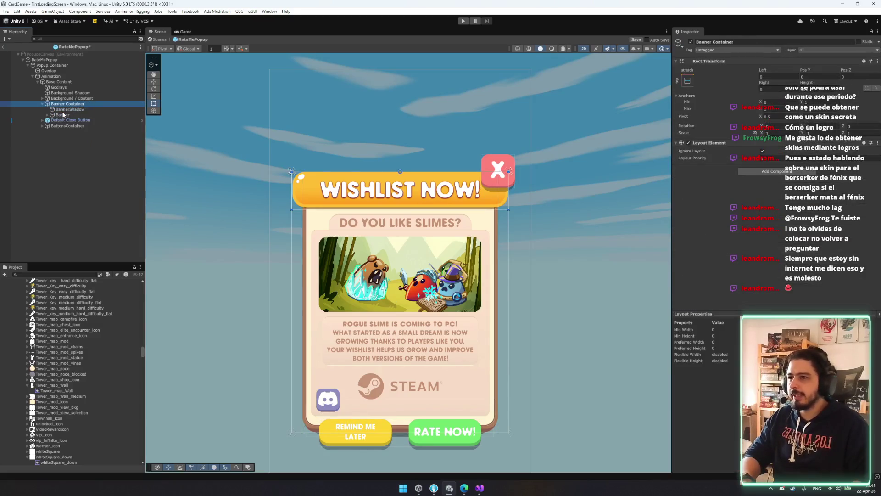
pyautogui.press('Up')
pyautogui.press('Right')
pyautogui.press('Down')
pyautogui.press('Down')
pyautogui.press('Down')
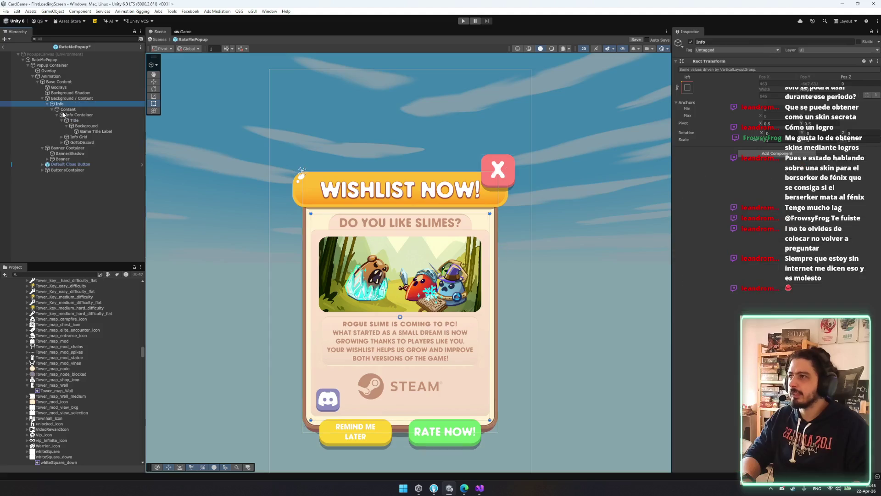
pyautogui.press('Down')
pyautogui.press('Down')
pyautogui.press('Down')
# Step: Change the heading text to 'ARE YOU ENJOYING THE GAME?'
pyautogui.click(717, 198)
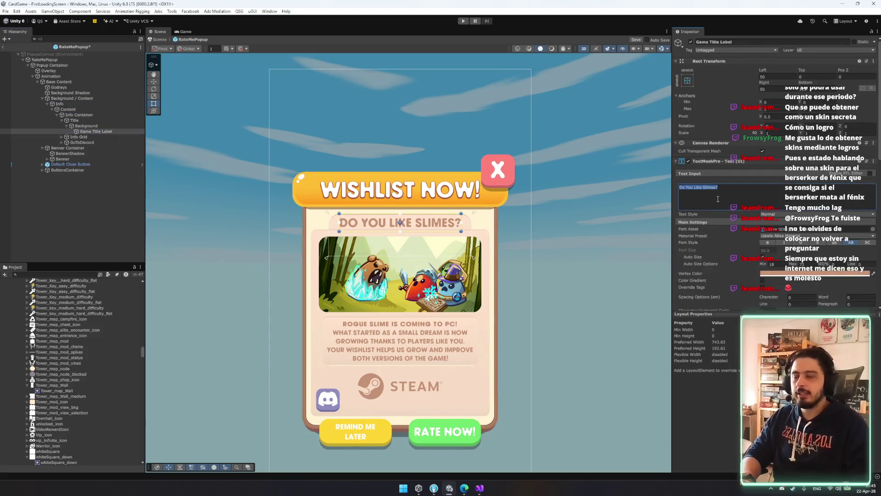
pyautogui.write('ARE')
pyautogui.press('BackSpace')
pyautogui.press('BackSpace')
pyautogui.write('OU ENJOU')
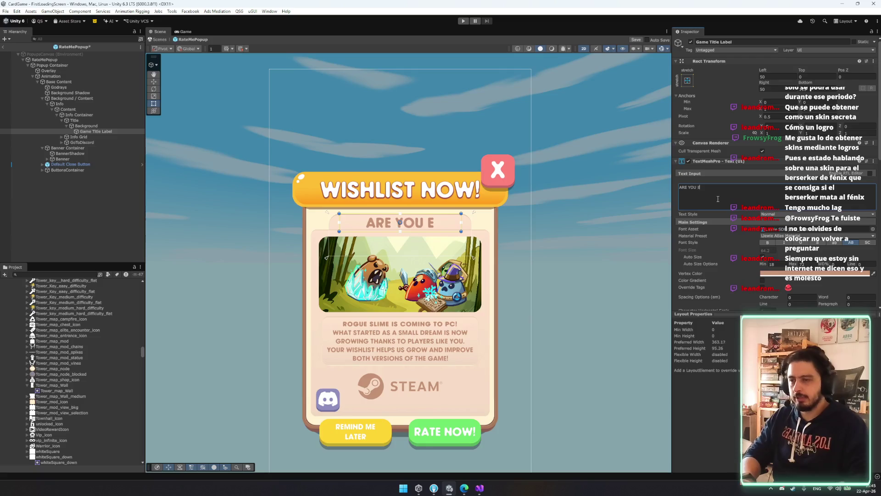
pyautogui.press('BackSpace')
pyautogui.write('YING TH')
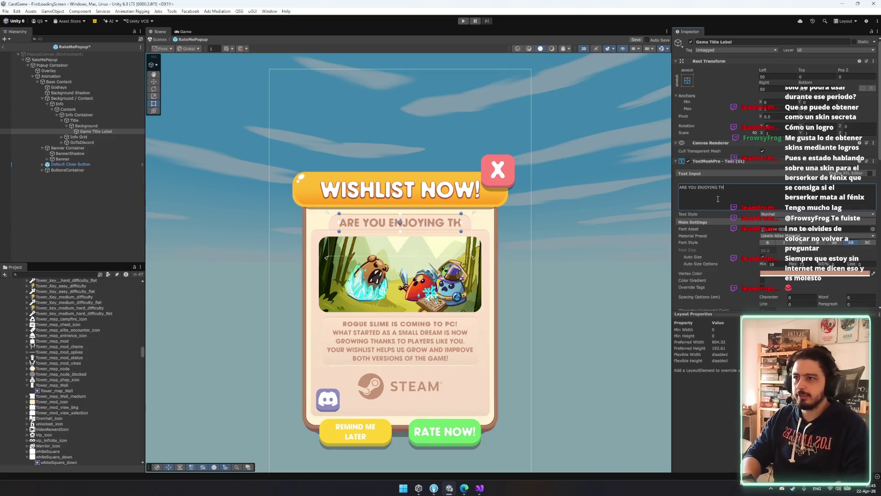
pyautogui.write('E GAME?')
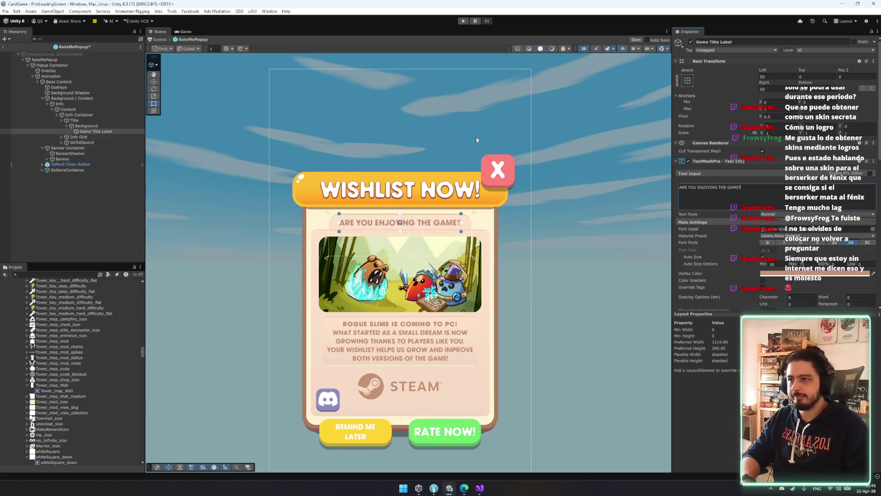
pyautogui.scroll(5, 445, 227)
pyautogui.click(415, 238)
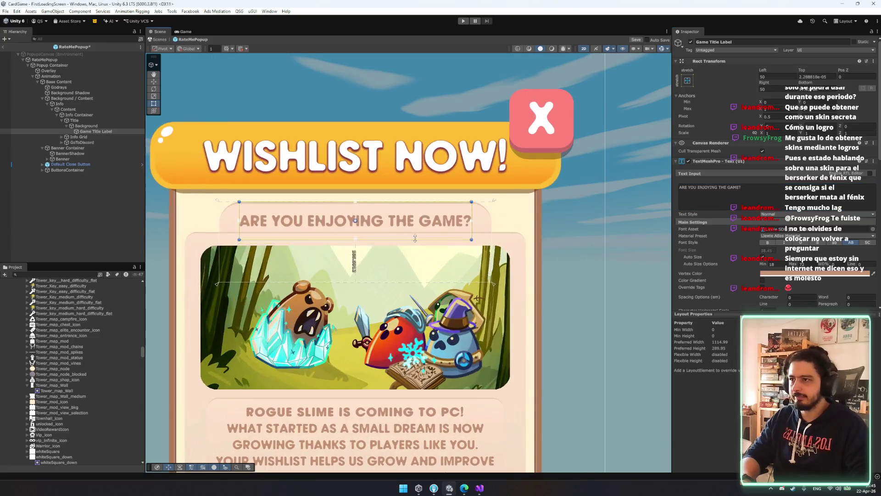
# Step: Enlarge the question heading's text box so the auto-sized text grows
pyautogui.click(86, 120)
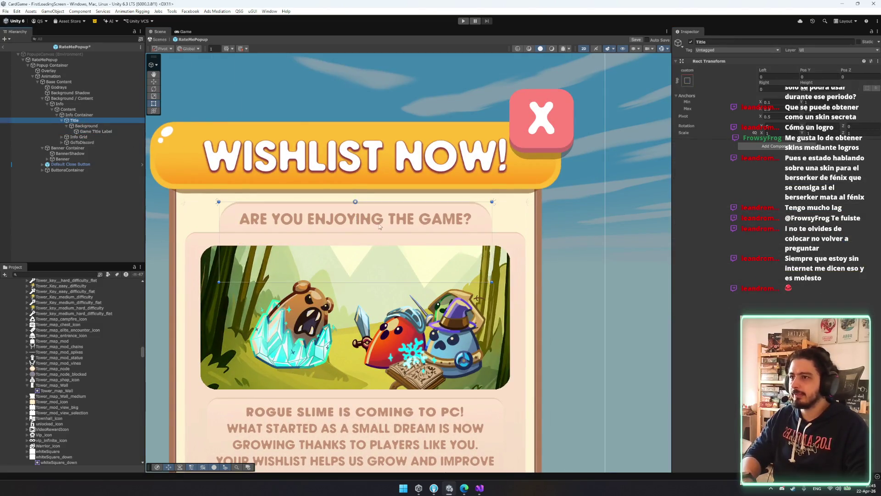
pyautogui.click(98, 126)
pyautogui.click(321, 230)
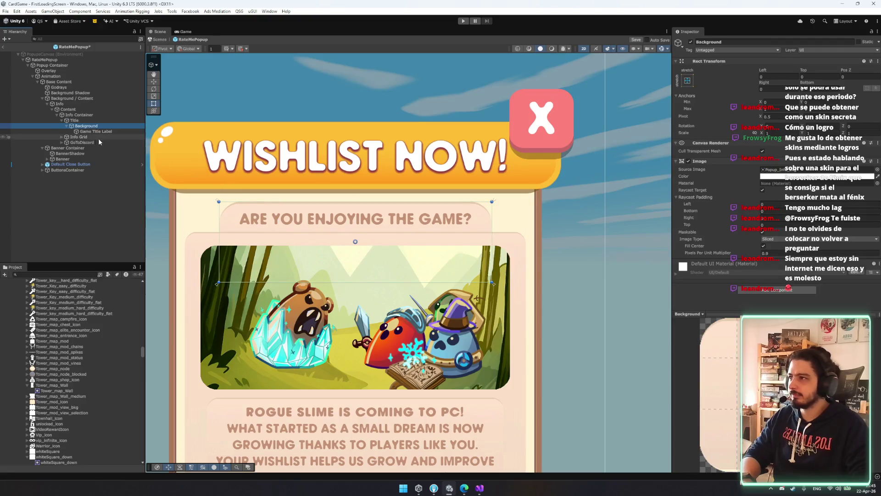
pyautogui.moveTo(374, 236)
pyautogui.mouseDown()
pyautogui.moveTo(372, 296)
pyautogui.moveTo(375, 268)
pyautogui.mouseUp()
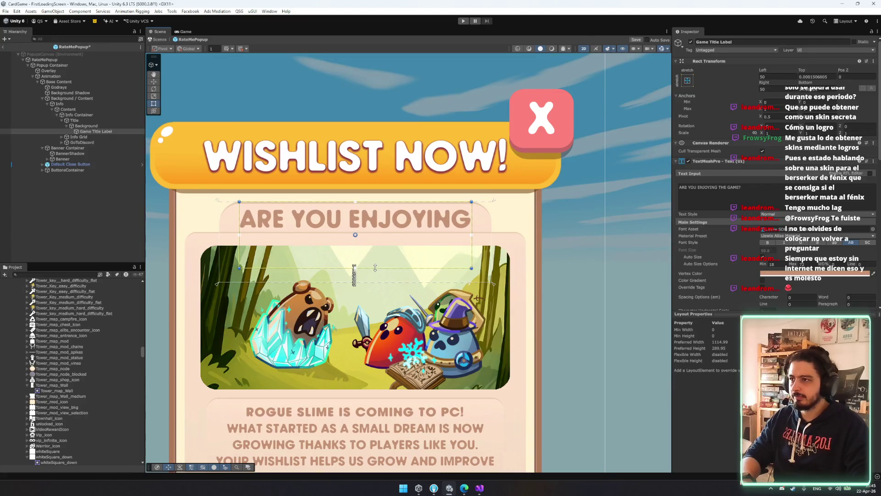
# Step: Move the Info Grid art panel down below the heading
pyautogui.click(71, 121)
pyautogui.press('Left')
pyautogui.press('Down')
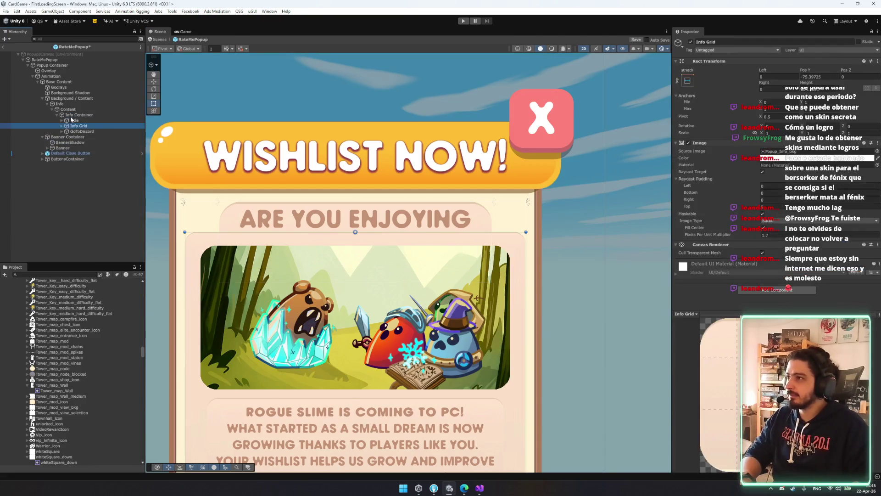
pyautogui.scroll(-2, 390, 242)
pyautogui.moveTo(372, 232); pyautogui.dragTo(383, 265)
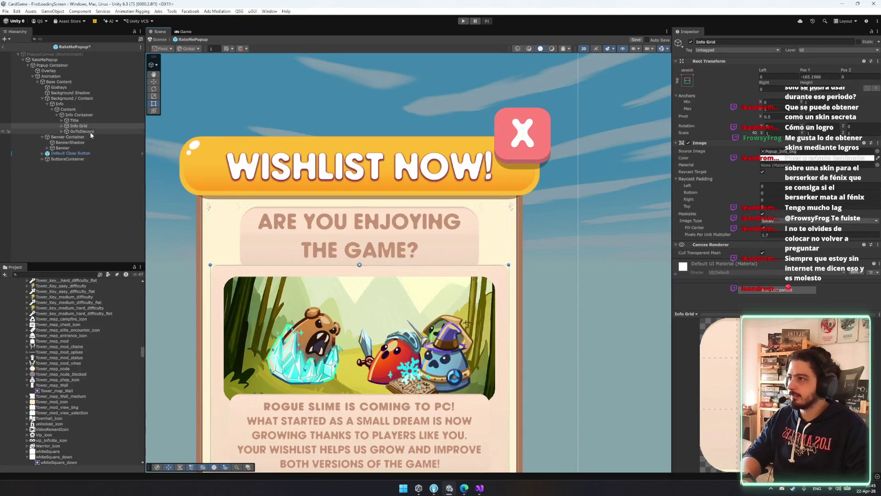
pyautogui.click(82, 131)
# Step: Trim the question text box from below and lower its top to about 11.75
pyautogui.click(83, 122)
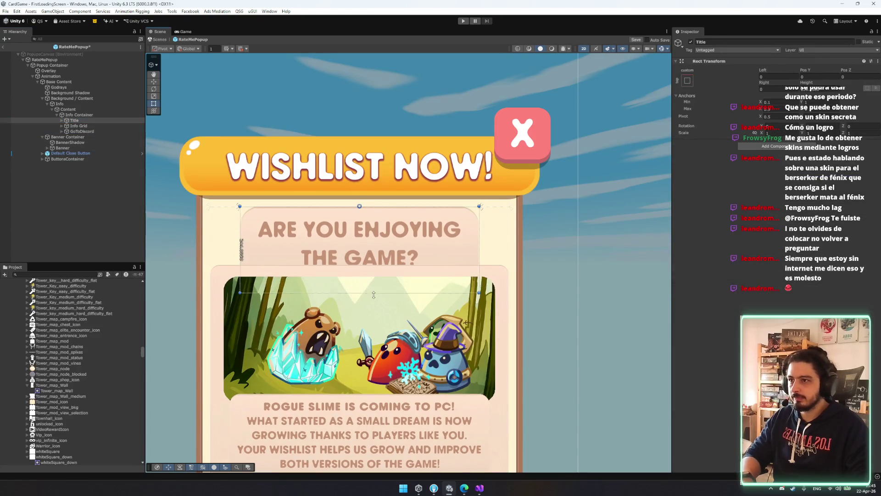
pyautogui.click(360, 274)
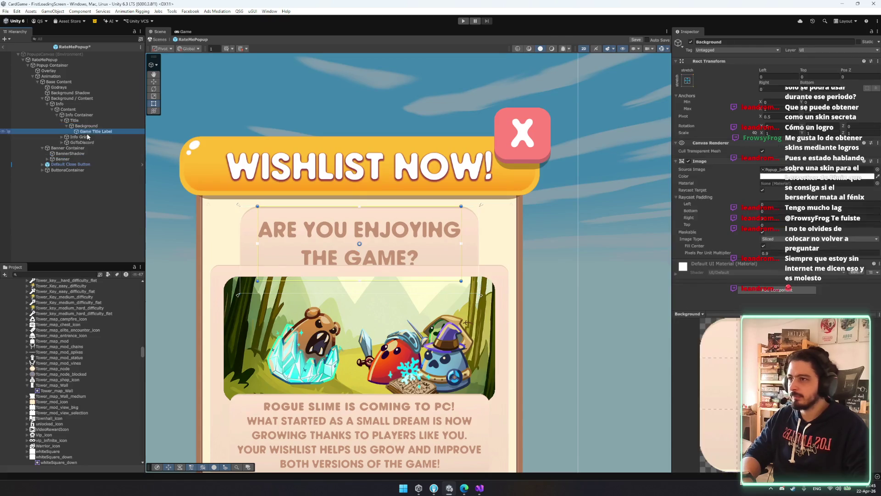
pyautogui.moveTo(395, 282); pyautogui.dragTo(404, 264)
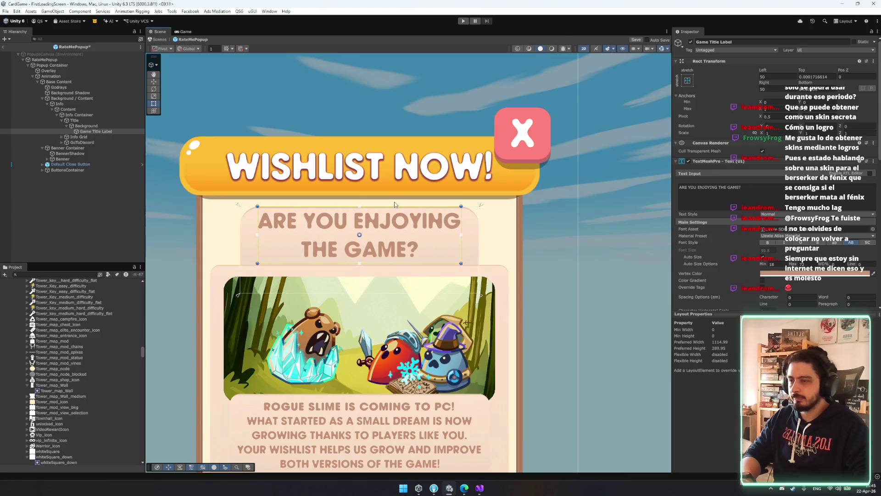
pyautogui.moveTo(387, 211); pyautogui.dragTo(386, 215)
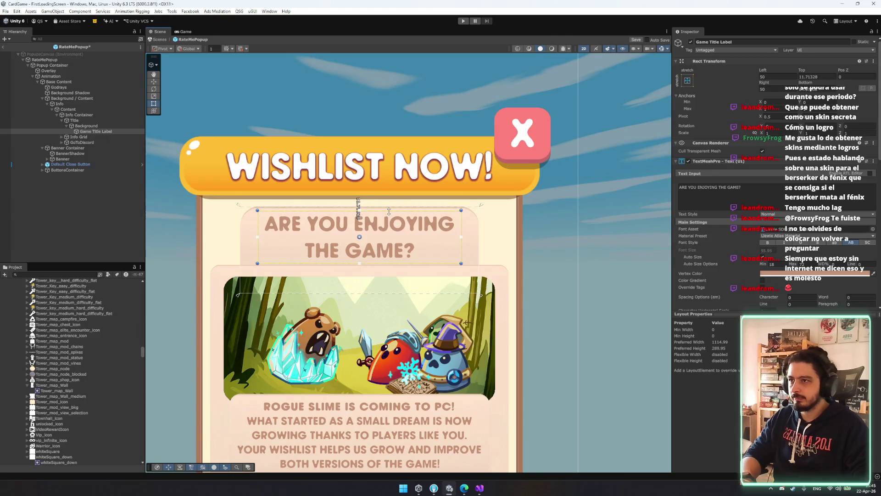
pyautogui.click(82, 143)
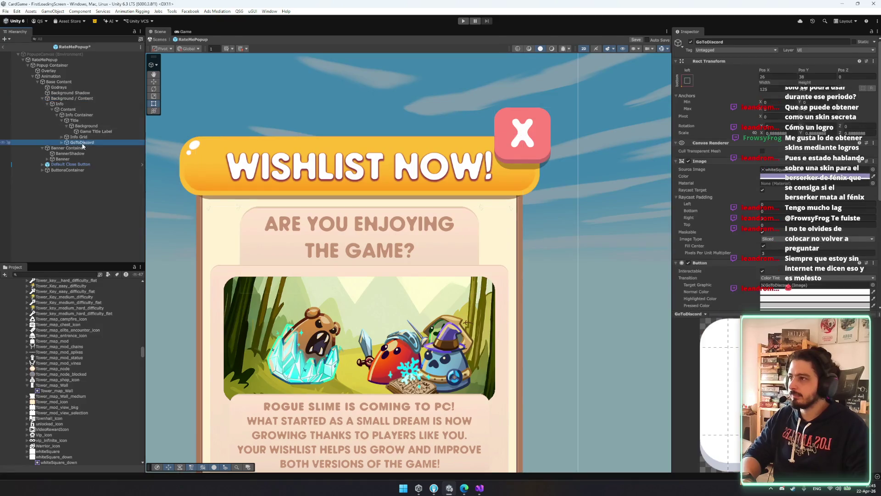
pyautogui.hotkey('ctrl', 'z')
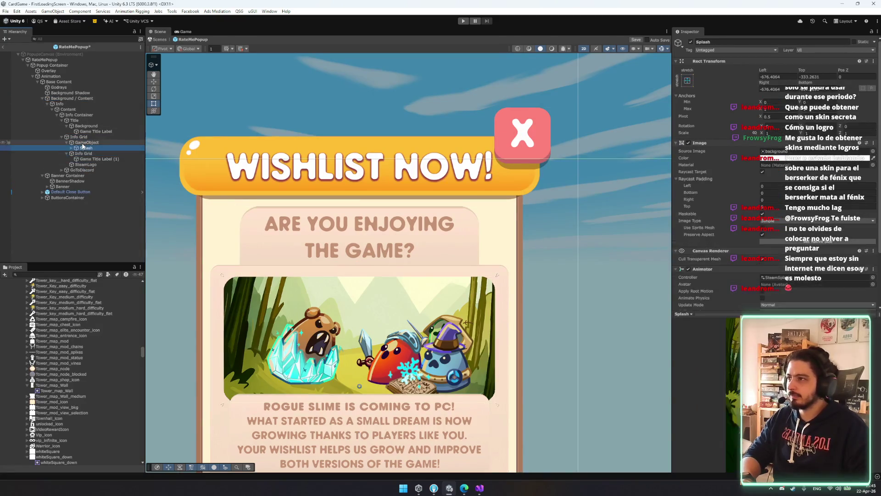
pyautogui.hotkey('ctrl', 'z')
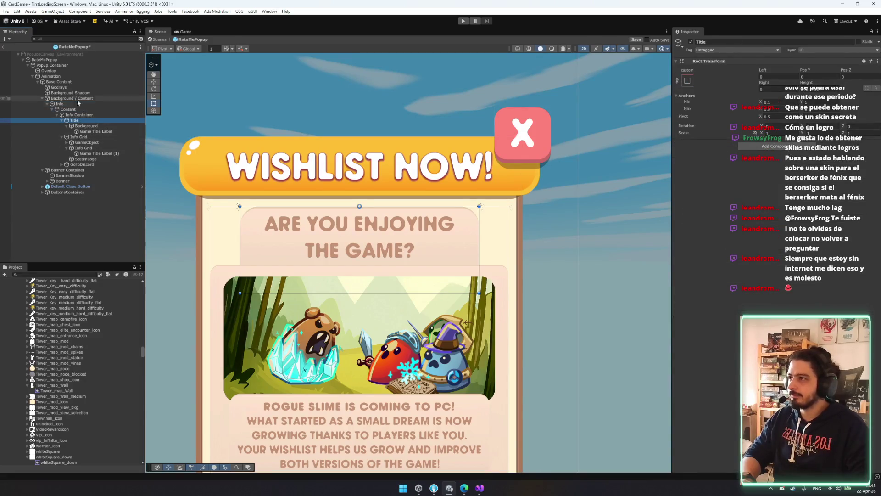
# Step: Change the banner label text from 'WISHLIST NOW!' to 'RATE US!'
pyautogui.click(57, 180)
pyautogui.click(69, 187)
pyautogui.click(757, 202)
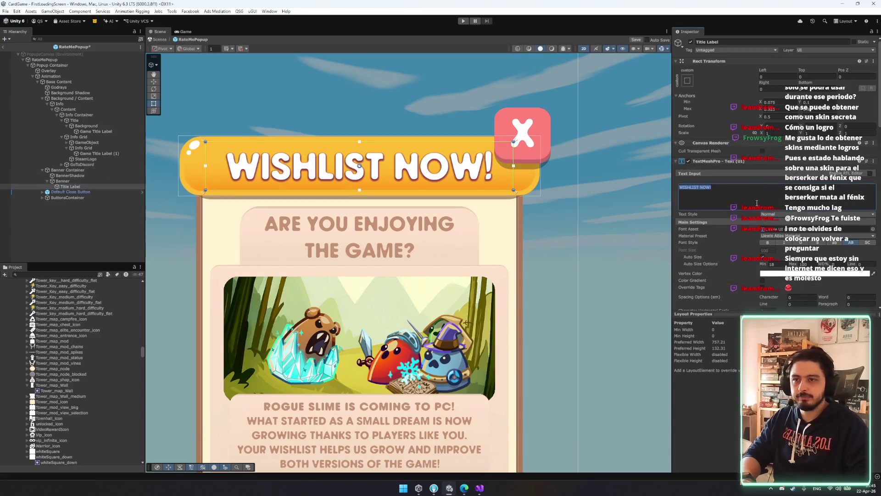
pyautogui.write('RATE ME NE')
pyautogui.press('BackSpace')
pyautogui.press('BackSpace')
pyautogui.press('BackSpace')
pyautogui.press('BackSpace')
pyautogui.press('BackSpace')
pyautogui.write('US!')
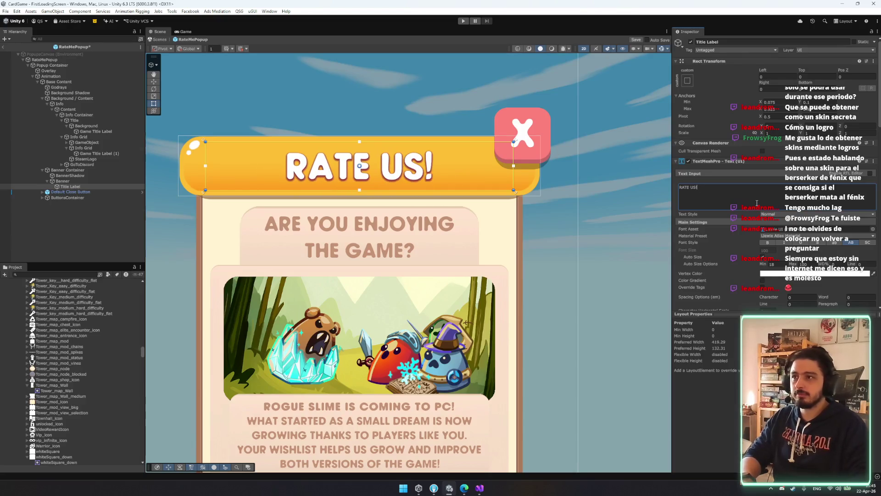
pyautogui.scroll(-4, 738, 200)
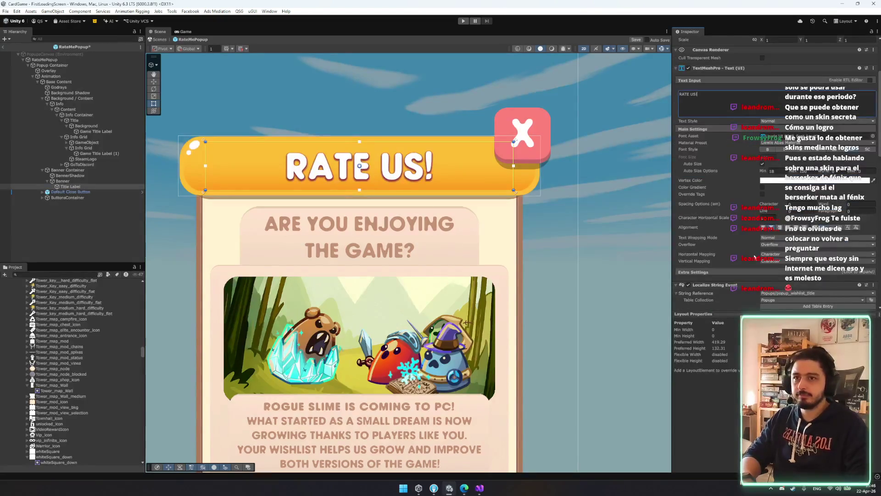
pyautogui.scroll(-5, 754, 256)
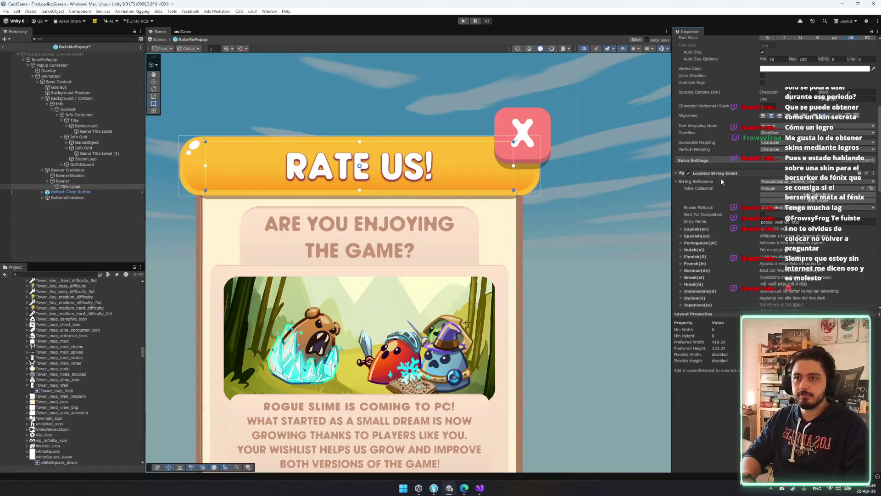
pyautogui.scroll(-3, 447, 271)
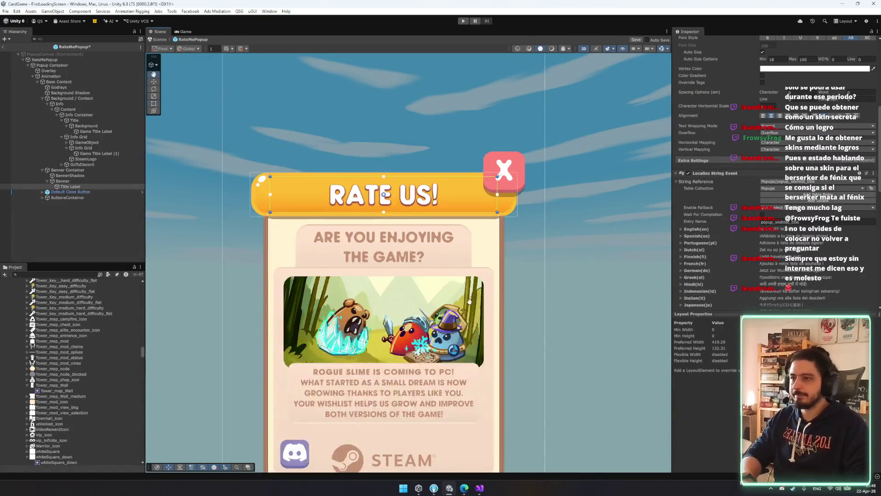
pyautogui.scroll(1, 463, 264)
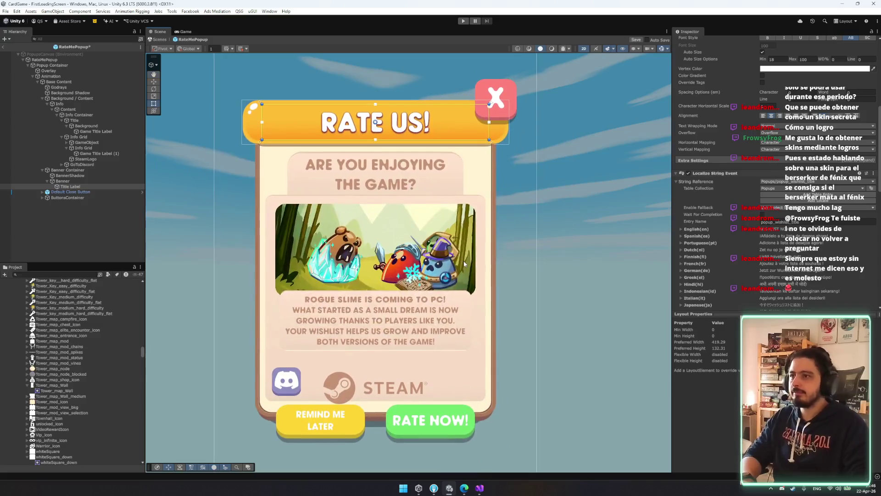
# Step: Widen the question heading's Title box on both sides
pyautogui.click(92, 119)
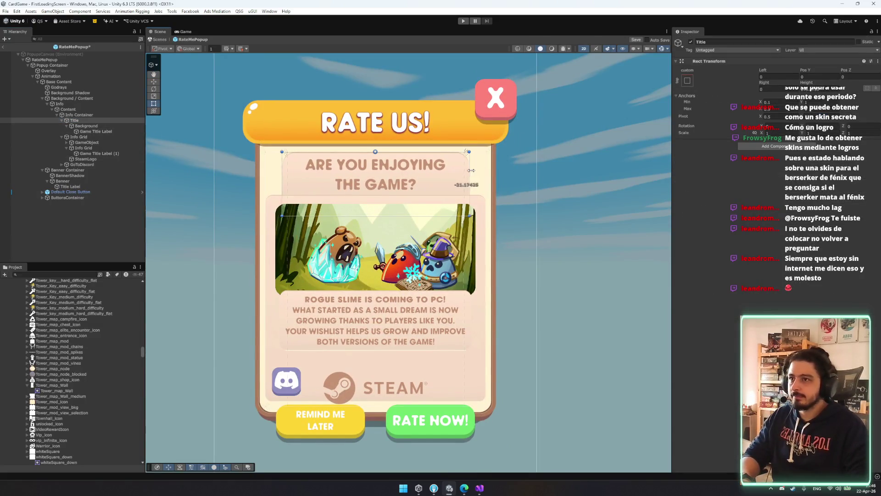
pyautogui.click(433, 166)
pyautogui.click(314, 161)
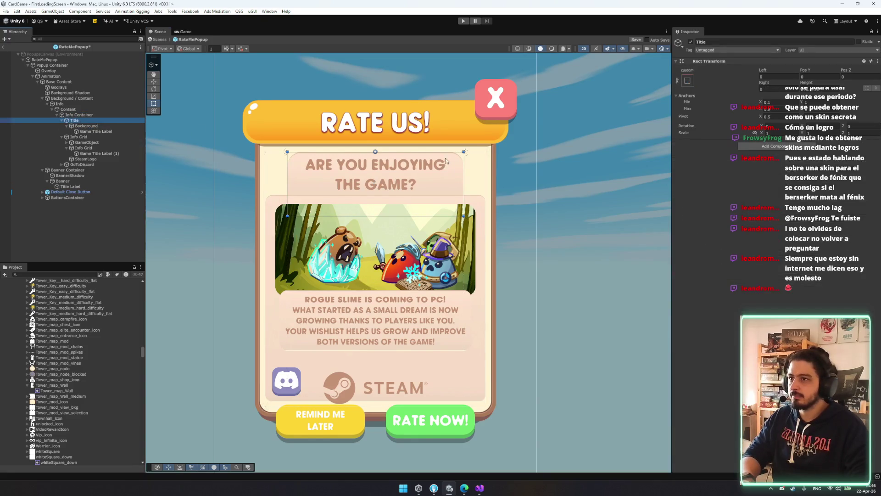
pyautogui.moveTo(463, 162); pyautogui.dragTo(477, 163)
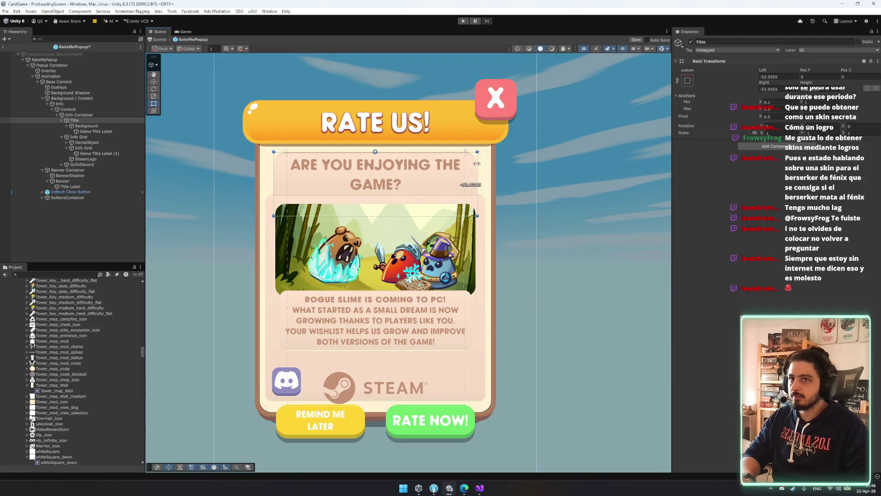
# Step: Undo the heading widening, try a wider box, and undo that too
pyautogui.hotkey('ctrl', 'z')
pyautogui.moveTo(464, 177); pyautogui.dragTo(486, 175)
pyautogui.hotkey('ctrl', 'z')
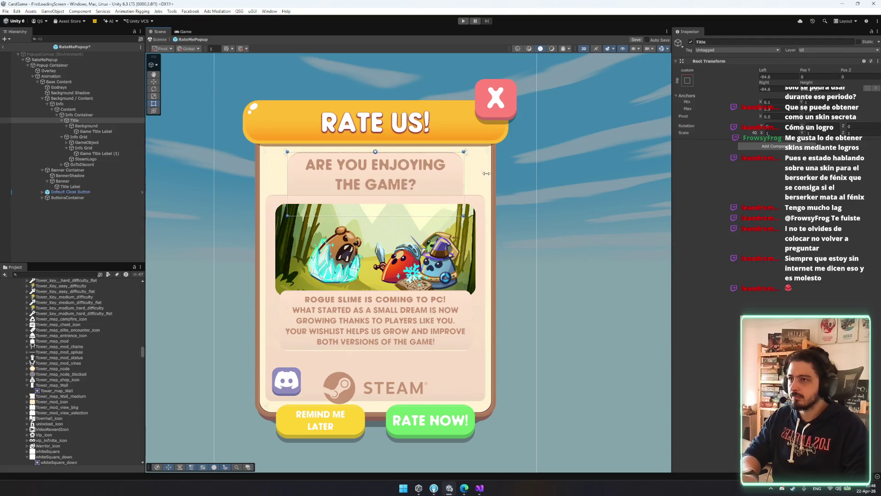
# Step: Expand the Splash art in the Hierarchy to reveal its character sprites
pyautogui.click(498, 195)
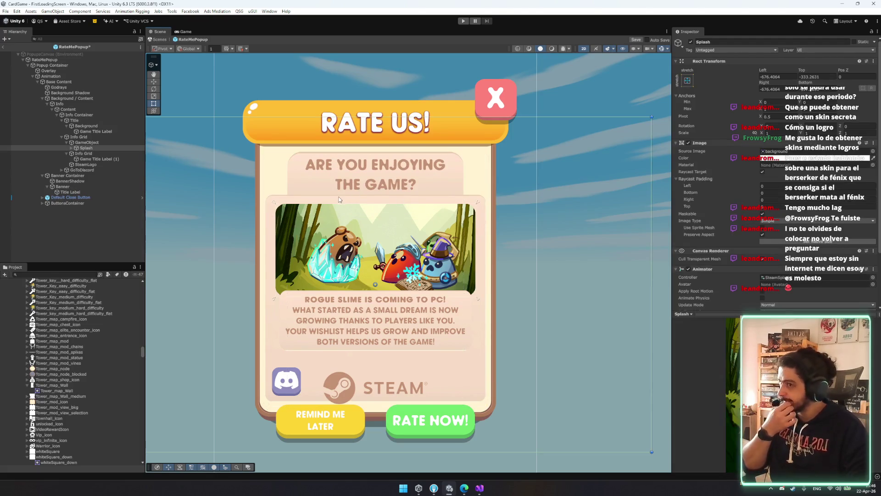
pyautogui.click(99, 159)
pyautogui.click(101, 154)
pyautogui.click(102, 159)
pyautogui.click(102, 154)
pyautogui.press('Up')
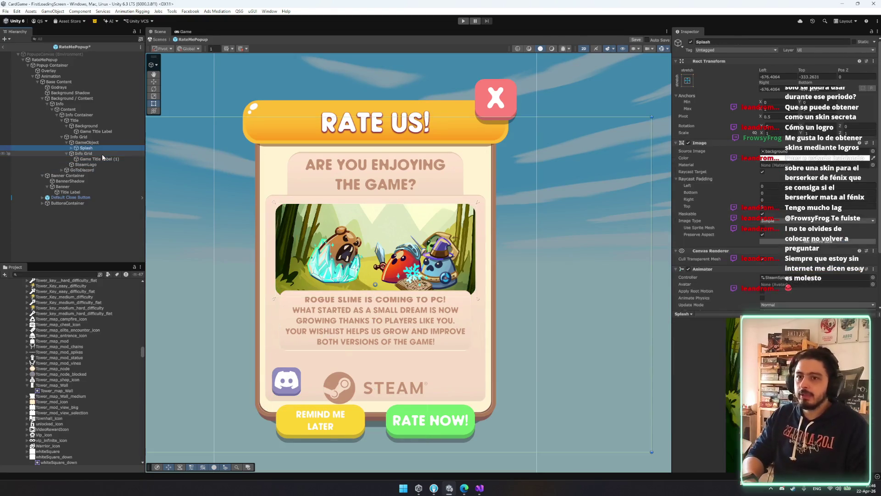
pyautogui.press('Right')
pyautogui.press('Up')
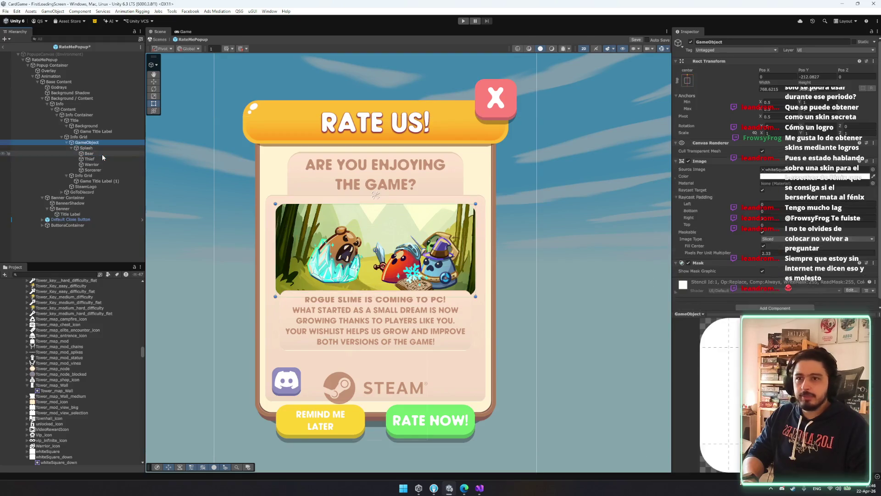
# Step: Delete the Sorcerer, Bear and Thief sprites, keeping only Warrior under Splash
pyautogui.press('Down')
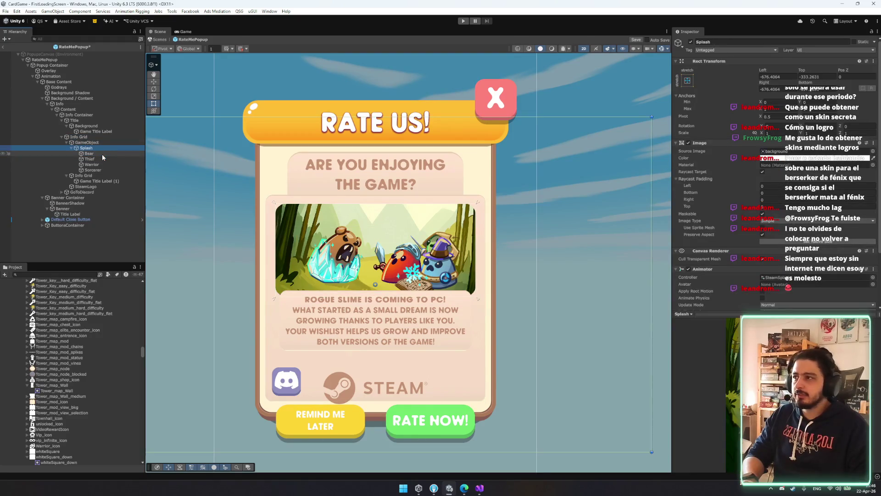
pyautogui.press('Down')
pyautogui.press('Down')
pyautogui.press('Down')
pyautogui.press('Up')
pyautogui.press('Up')
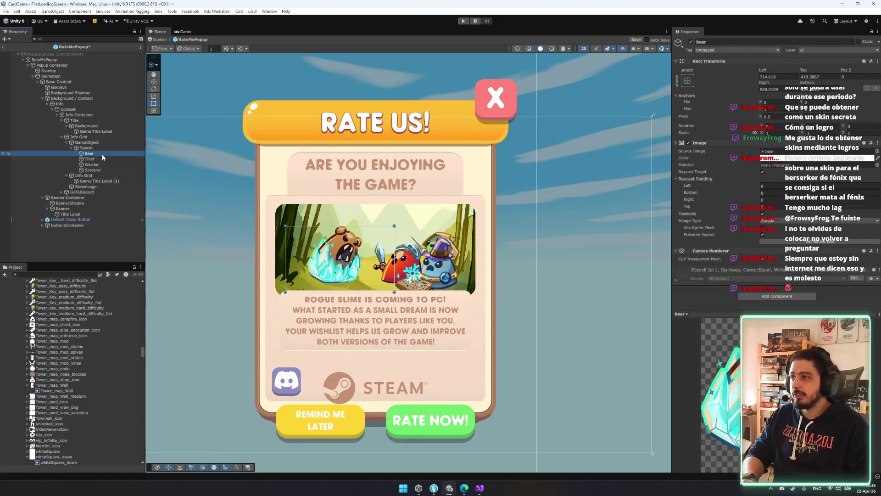
pyautogui.press('Down')
pyautogui.press('Down')
pyautogui.hotkey('shift', 'Down')
pyautogui.press('Delete')
pyautogui.click(103, 153)
pyautogui.hotkey('shift', 'Down')
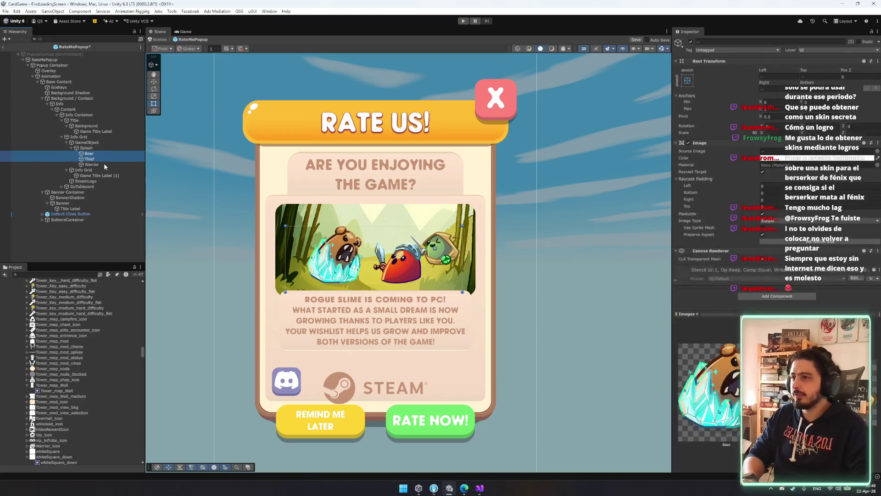
pyautogui.press('Delete')
pyautogui.click(876, 151)
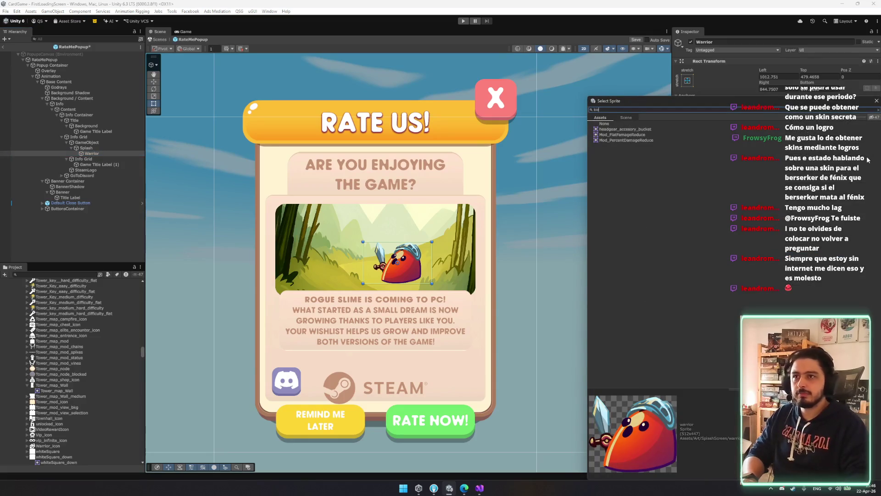
pyautogui.write('n')
pyautogui.moveTo(859, 118); pyautogui.dragTo(868, 119)
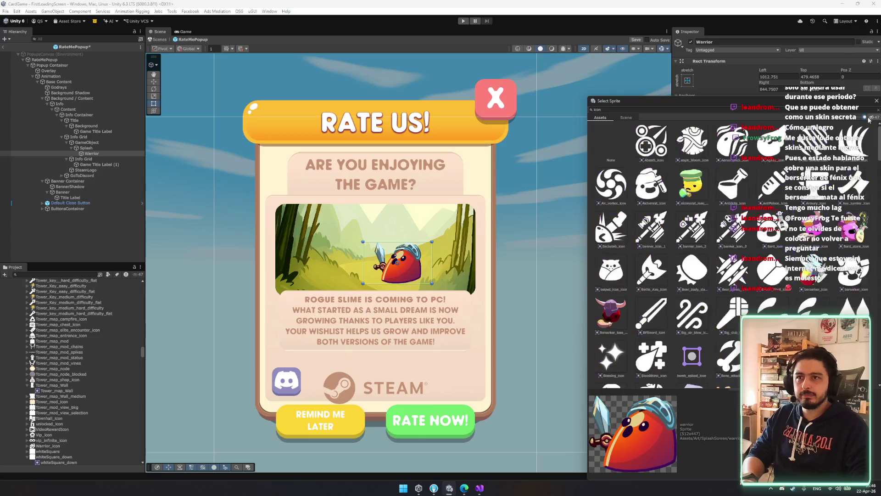
pyautogui.scroll(-8, 730, 253)
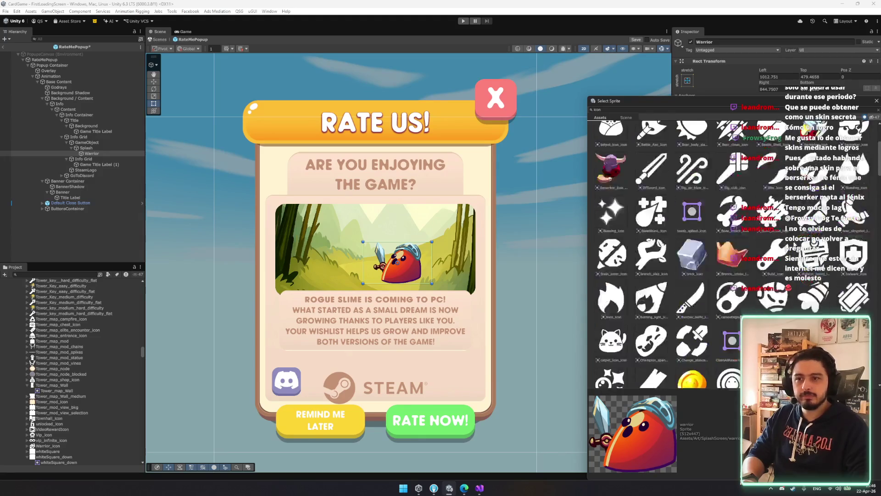
pyautogui.moveTo(610, 100); pyautogui.dragTo(439, 85)
pyautogui.moveTo(708, 154)
pyautogui.mouseDown()
pyautogui.moveTo(705, 321)
pyautogui.moveTo(706, 115)
pyautogui.mouseUp()
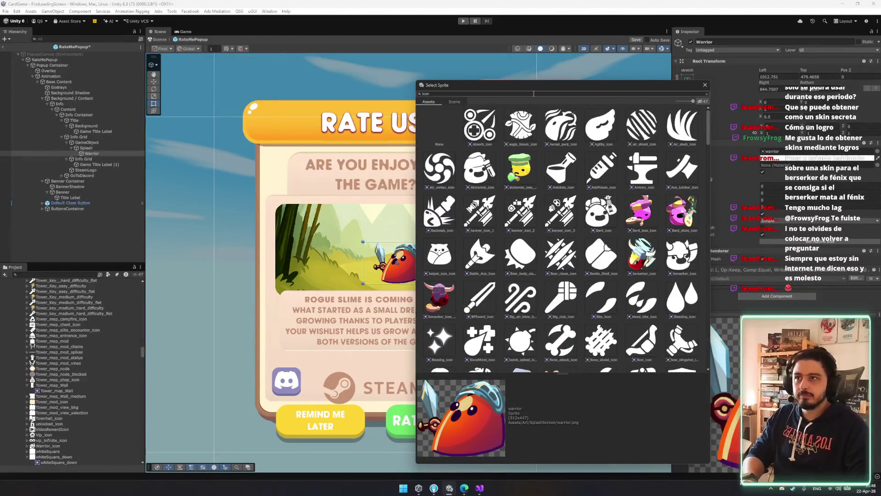
pyautogui.press('BackSpace')
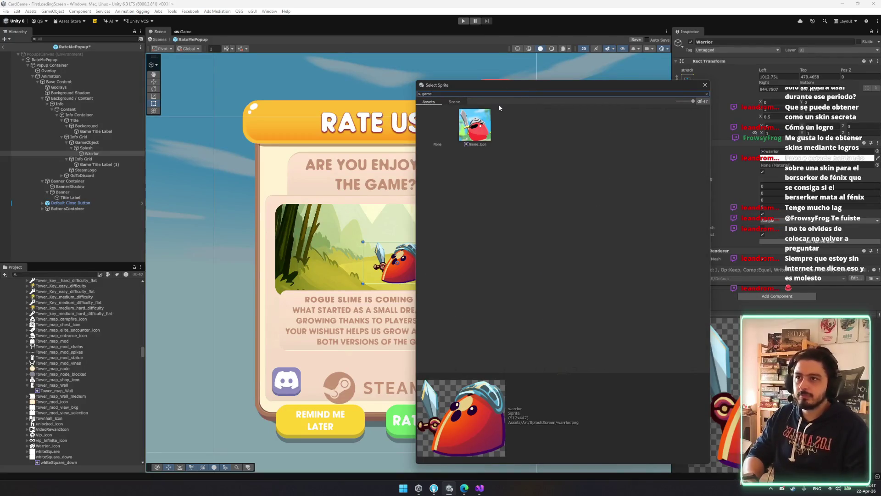
pyautogui.scroll(10, 88, 372)
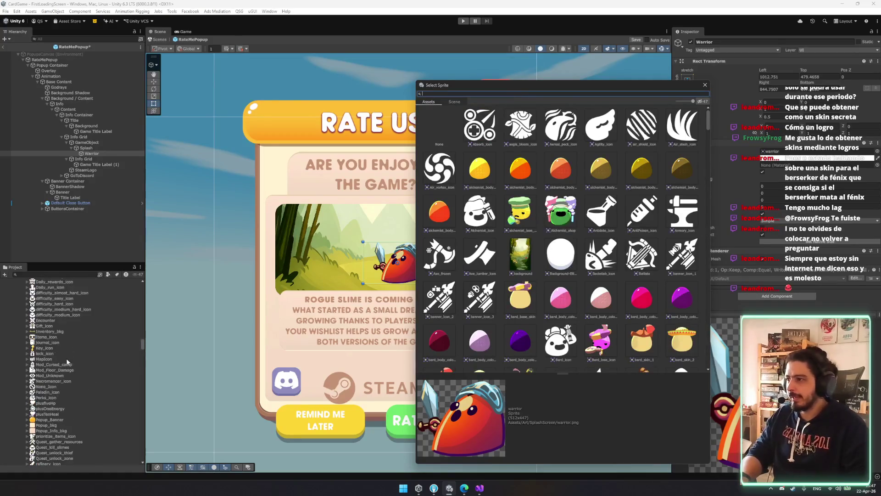
pyautogui.press('Escape')
pyautogui.scroll(-15, 82, 367)
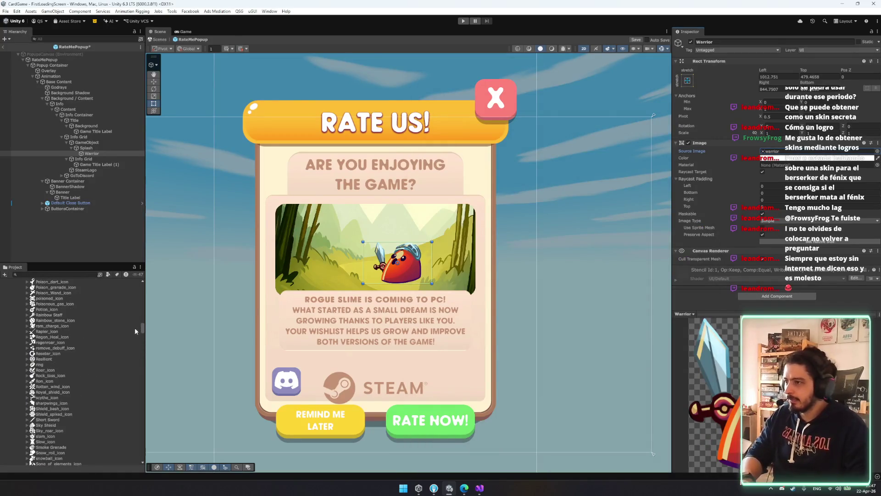
pyautogui.moveTo(143, 327); pyautogui.dragTo(139, 282)
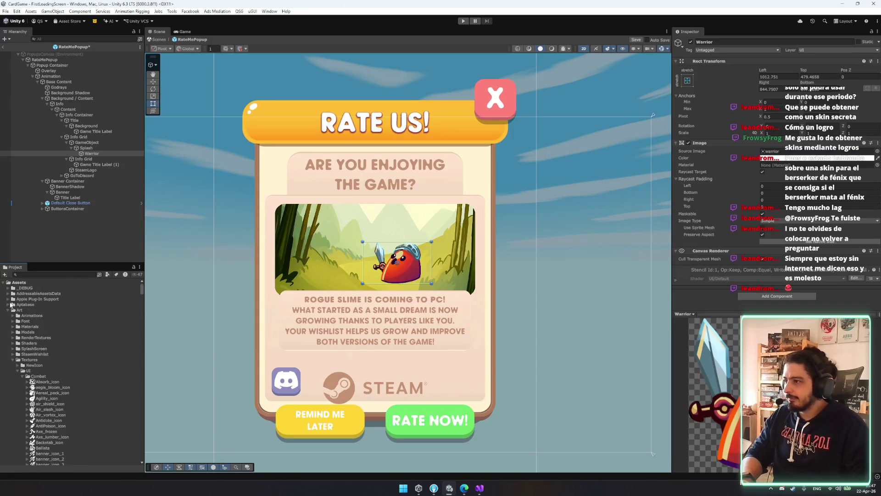
# Step: Expand Textures/NewIcon and browse the RS_icon textures down to RS_icon_1024
pyautogui.click(18, 365)
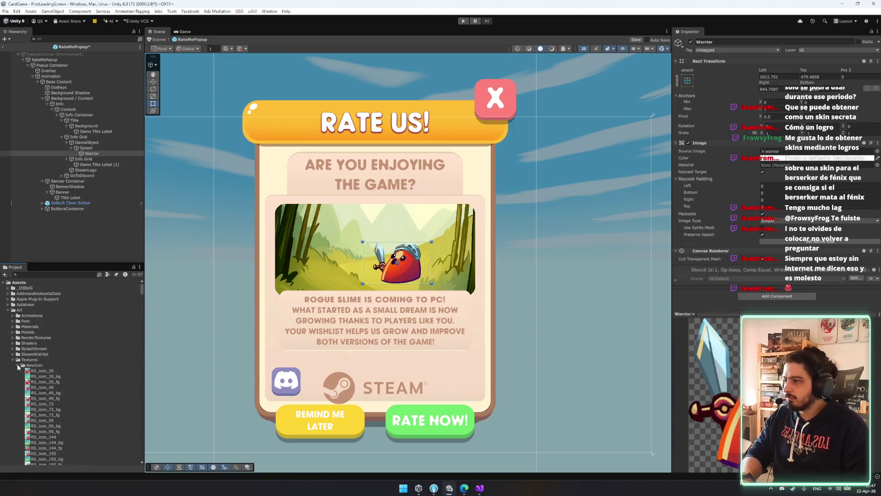
pyautogui.scroll(-5, 49, 372)
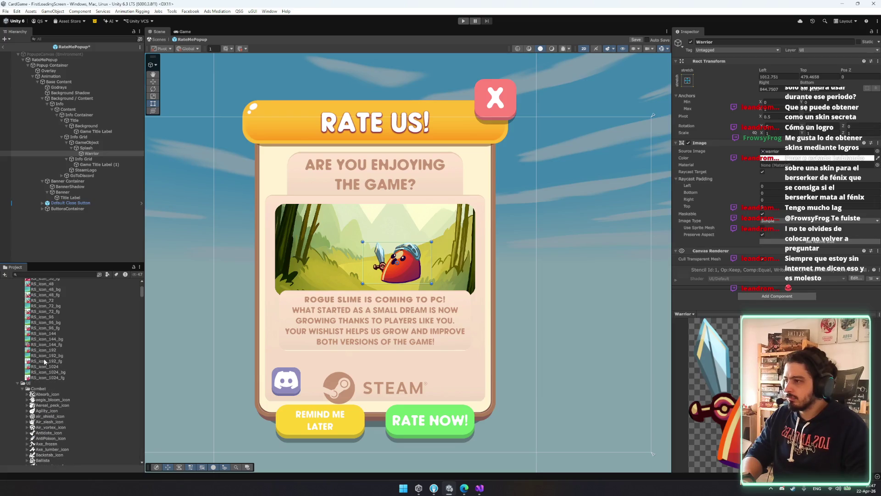
pyautogui.click(40, 361)
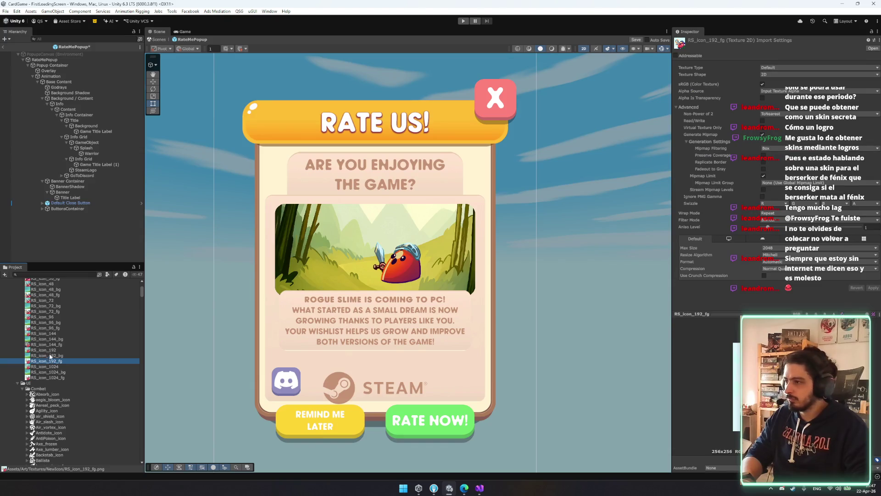
pyautogui.click(49, 344)
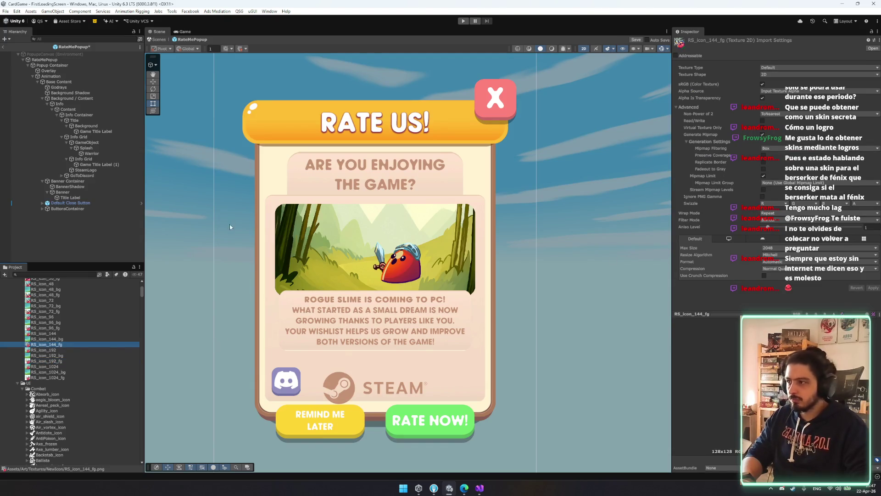
pyautogui.scroll(5, 46, 332)
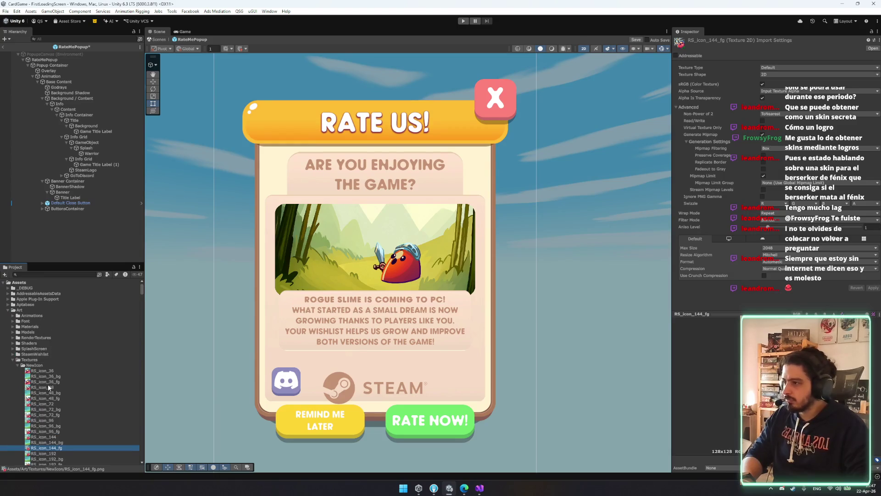
pyautogui.scroll(-3, 48, 387)
pyautogui.press('Up')
pyautogui.press('Up')
pyautogui.press('Up')
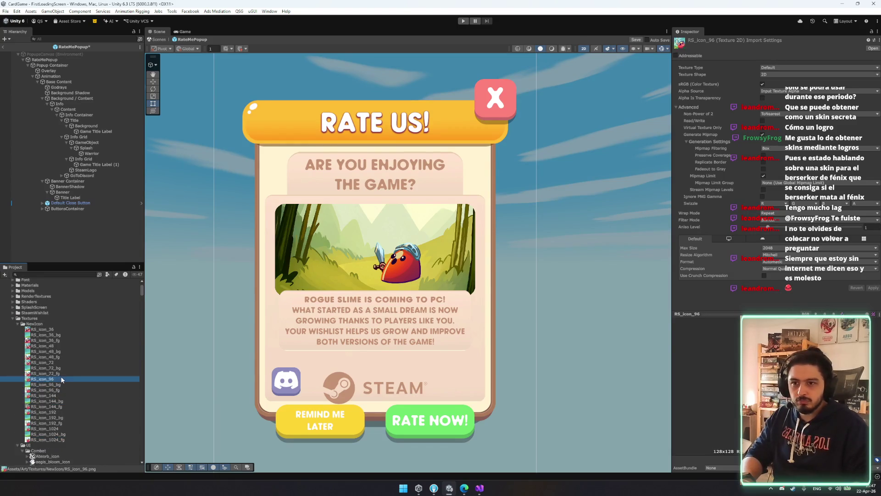
pyautogui.press('Up')
pyautogui.press('Up')
pyautogui.press('Up')
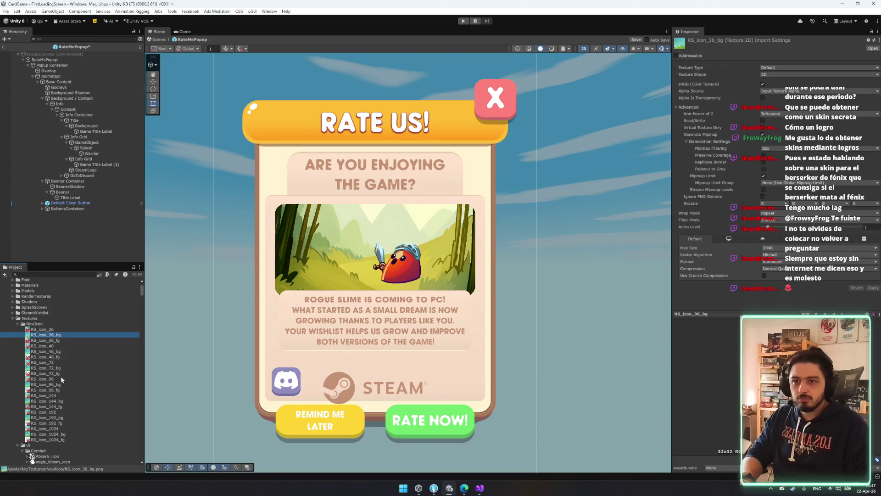
pyautogui.press('Down')
pyautogui.press('Down')
pyautogui.press('Down')
pyautogui.press('Down')
pyautogui.press('Down')
pyautogui.press('Down')
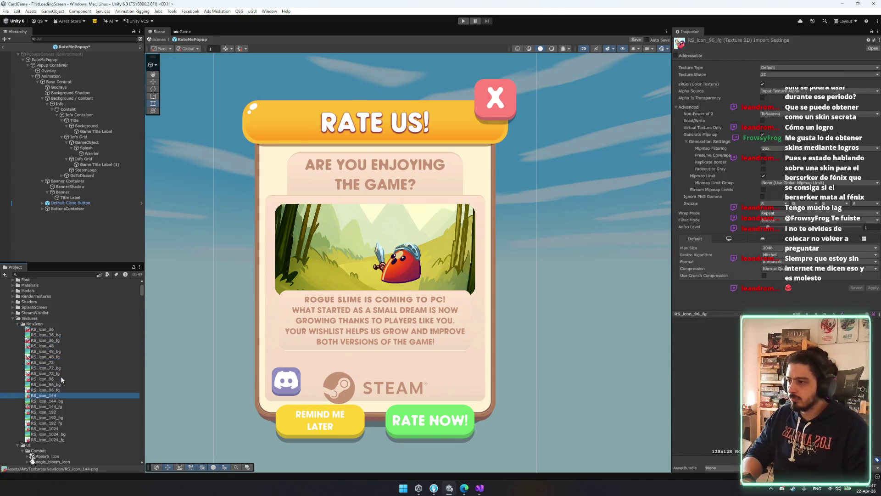
pyautogui.press('Down')
pyautogui.press('Down')
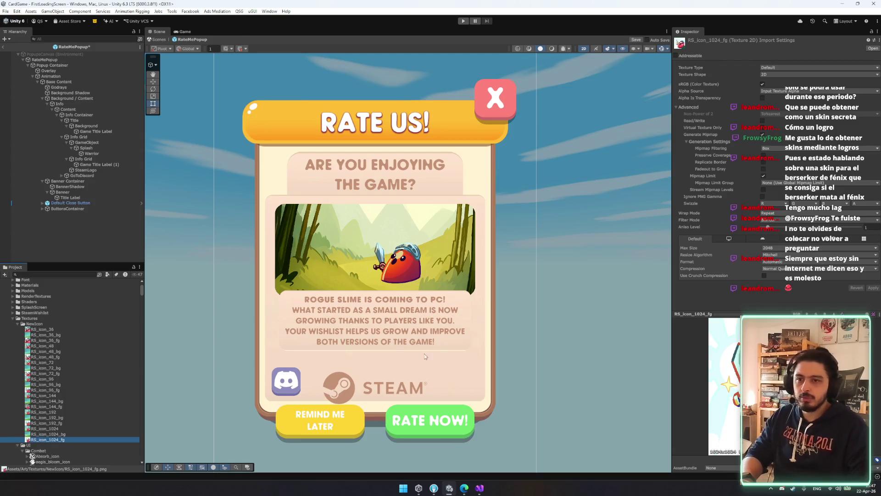
pyautogui.press('Up')
pyautogui.press('Up')
pyautogui.press('Down')
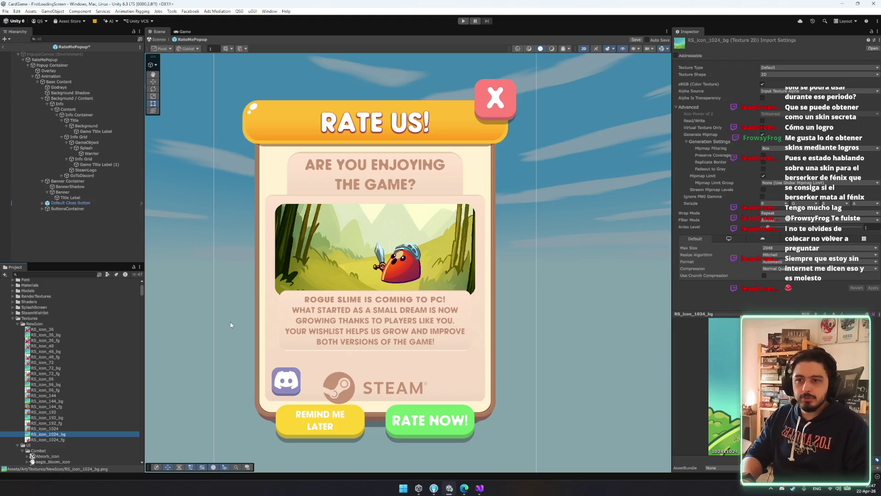
pyautogui.press('Up')
# Step: Set RS_icon_1024's Texture Type to Sprite (2D and UI)
pyautogui.click(779, 69)
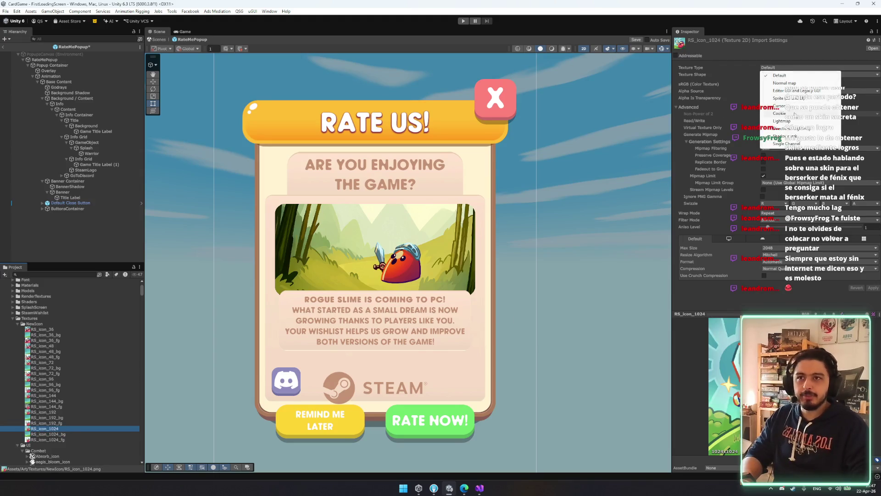
pyautogui.click(797, 99)
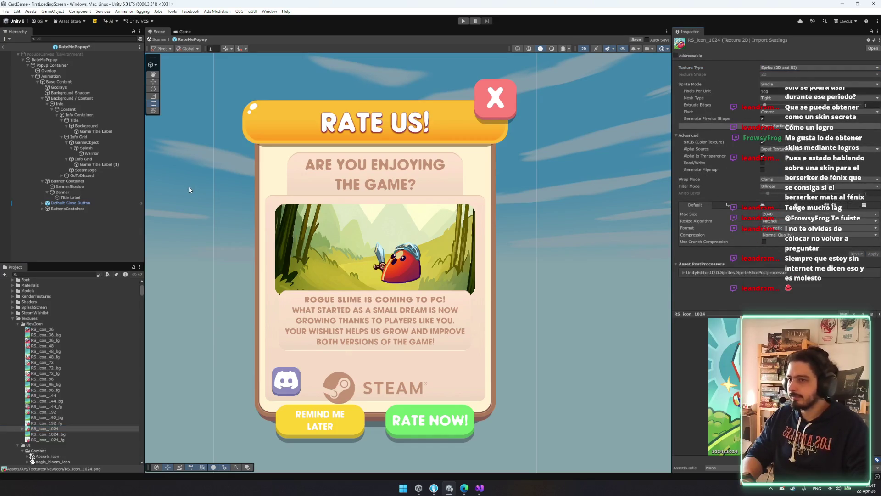
pyautogui.click(94, 154)
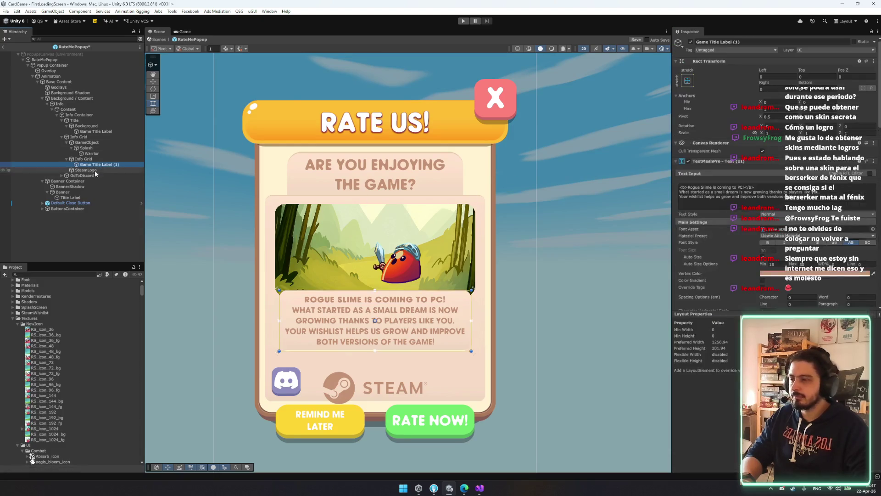
# Step: Assign the RS_icon_1024 sprite to Warrior's image and stretch it to fill its parent
pyautogui.click(22, 428)
pyautogui.moveTo(427, 310); pyautogui.dragTo(793, 152)
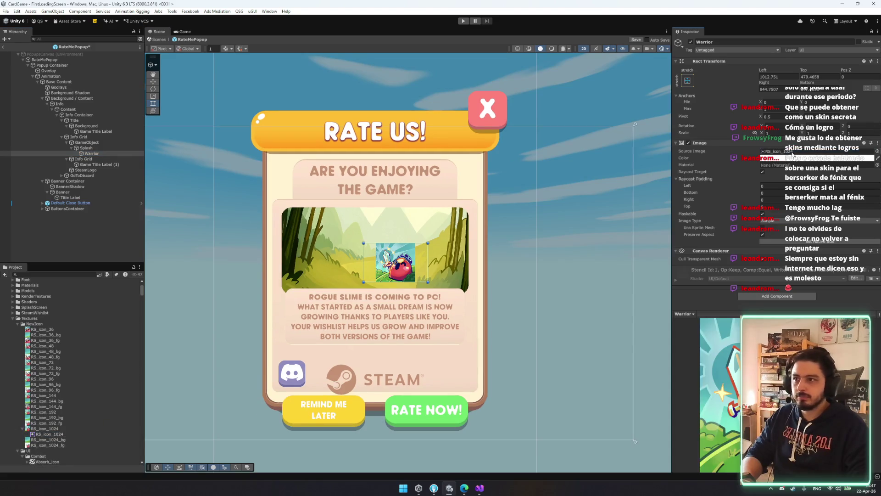
pyautogui.click(687, 80)
pyautogui.keyDown('alt'); pyautogui.click(760, 184); pyautogui.keyUp('alt')
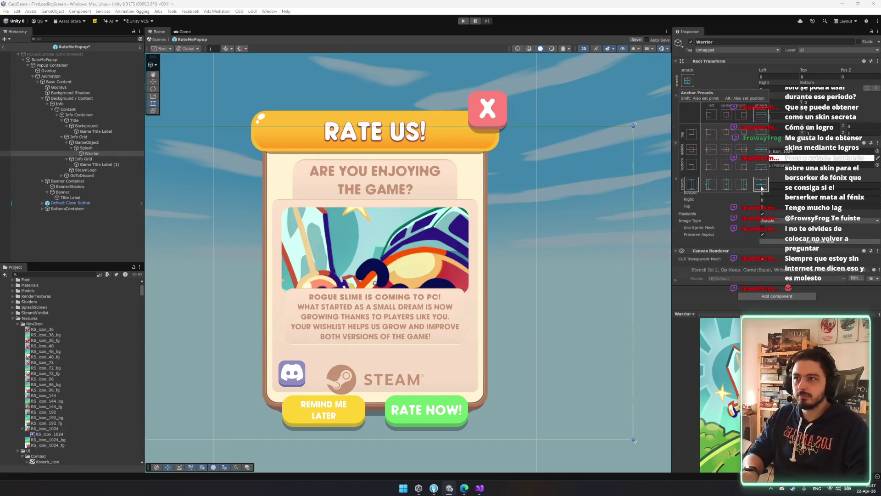
pyautogui.scroll(-2, 418, 218)
pyautogui.scroll(-1, 438, 210)
# Step: Move Warrior above Splash in the Hierarchy and delete the Splash object
pyautogui.click(353, 179)
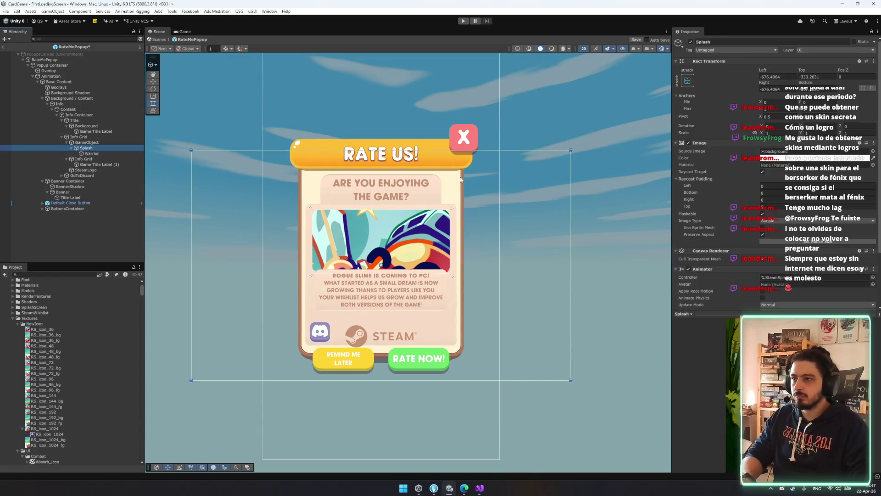
pyautogui.moveTo(91, 155); pyautogui.dragTo(92, 146)
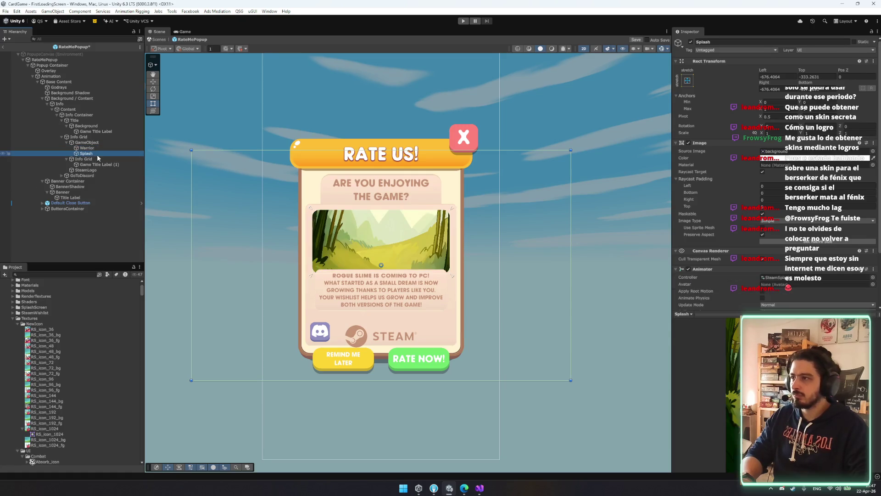
pyautogui.press('Delete')
pyautogui.click(110, 159)
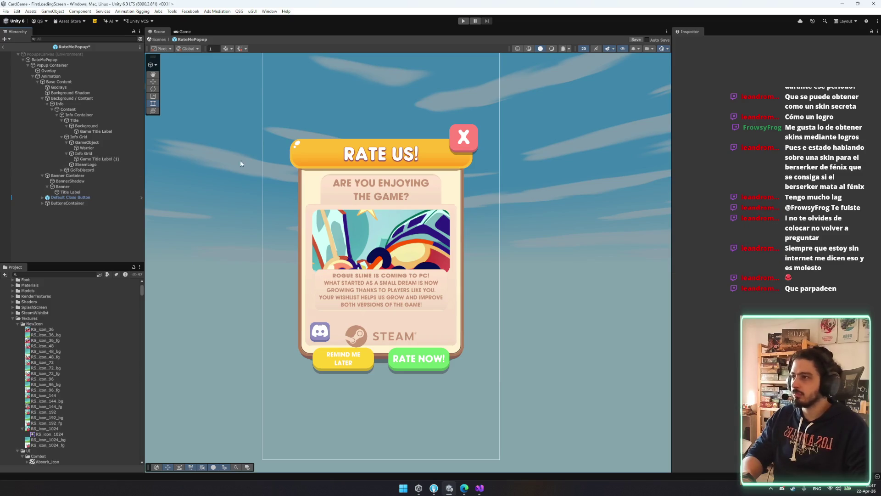
pyautogui.click(112, 148)
# Step: Stretch Warrior with zero offsets, enlarge it around its centre, and move it lower
pyautogui.click(687, 81)
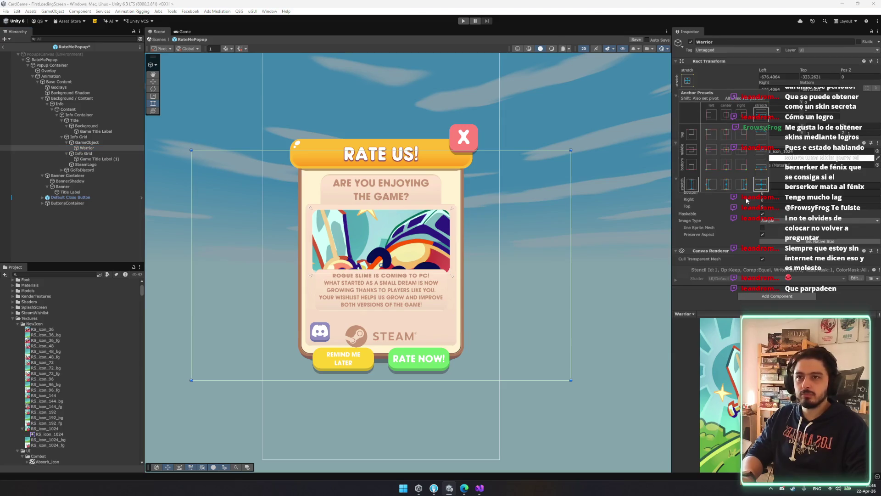
pyautogui.keyDown('alt'); pyautogui.click(761, 184); pyautogui.keyUp('alt')
pyautogui.scroll(1, 436, 209)
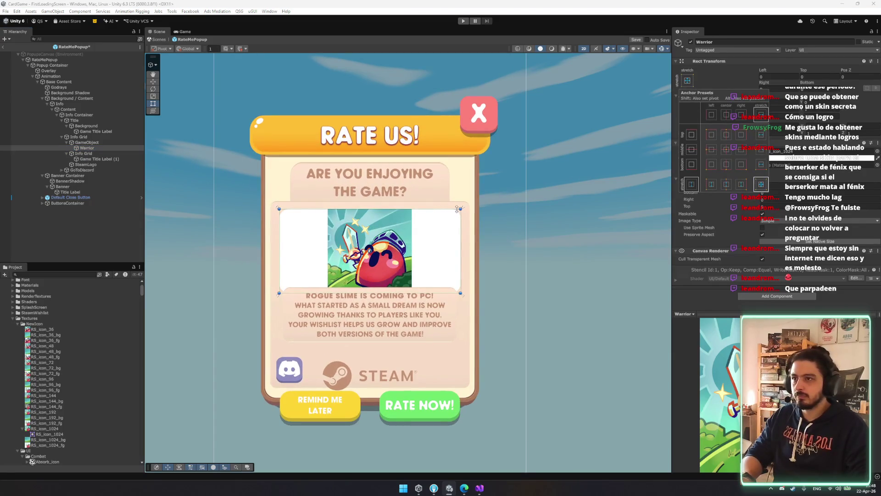
pyautogui.click(455, 208)
pyautogui.moveTo(456, 208)
pyautogui.mouseDown()
pyautogui.moveTo(569, 156)
pyautogui.moveTo(477, 159)
pyautogui.moveTo(481, 166)
pyautogui.moveTo(501, 157)
pyautogui.mouseUp()
pyautogui.press('w')
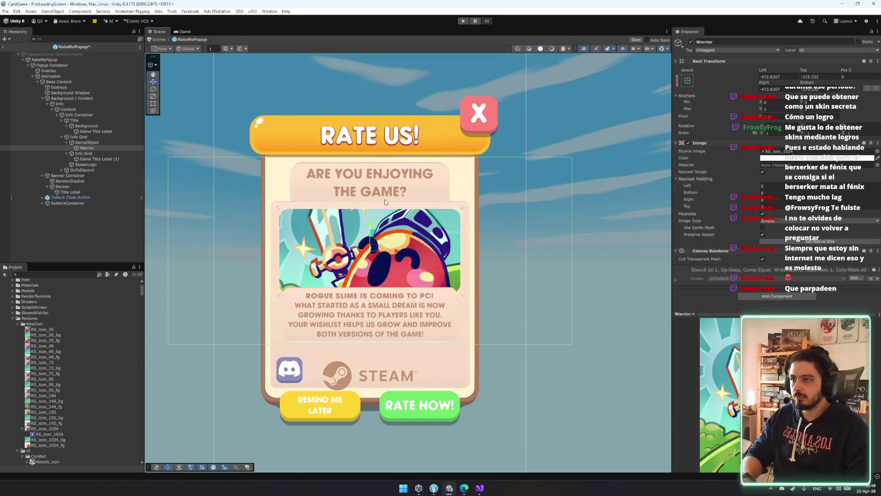
pyautogui.moveTo(367, 226); pyautogui.dragTo(367, 249)
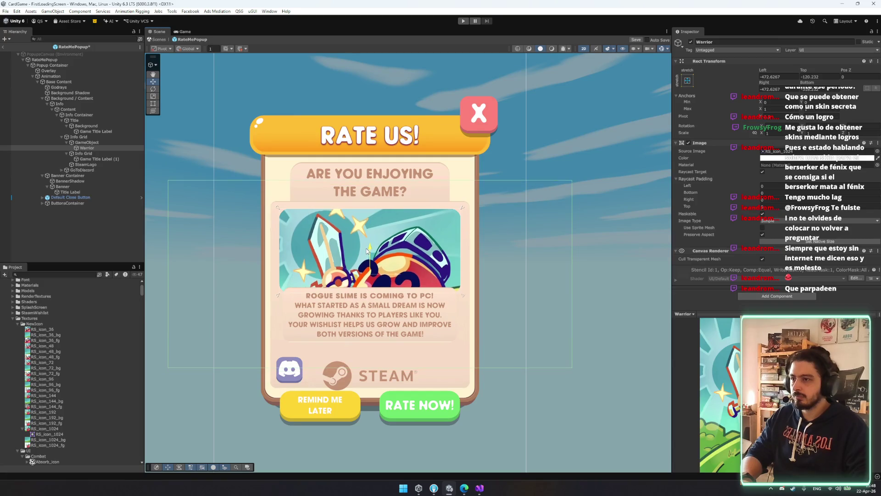
# Step: Delete the Game Title Label (1) body text, then undo the deletion
pyautogui.click(97, 159)
pyautogui.press('Delete')
pyautogui.hotkey('ctrl', 'z')
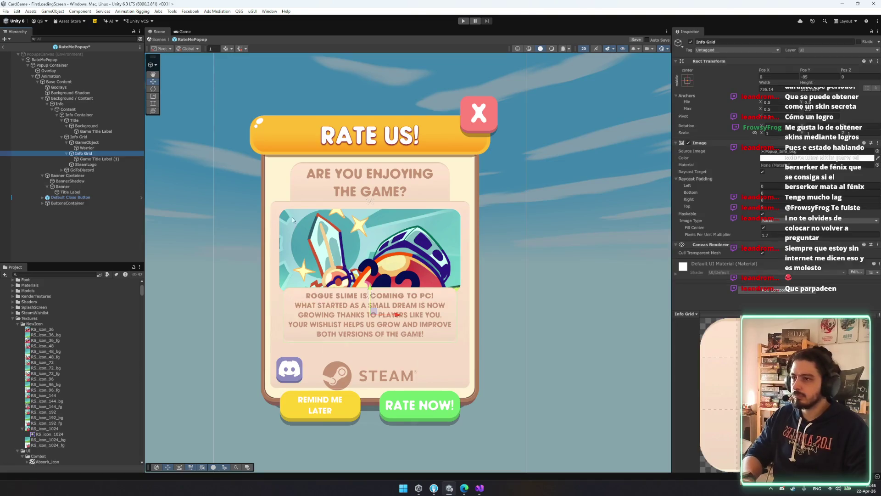
# Step: Delete SteamLogo and GoToDiscord, then lower Info Grid to Pos Y -265
pyautogui.click(87, 160)
pyautogui.click(88, 164)
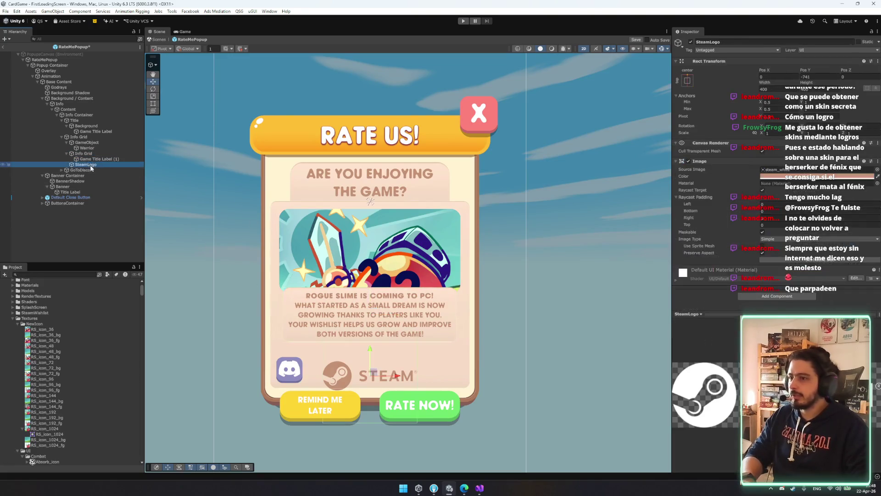
pyautogui.press('Delete')
pyautogui.click(81, 165)
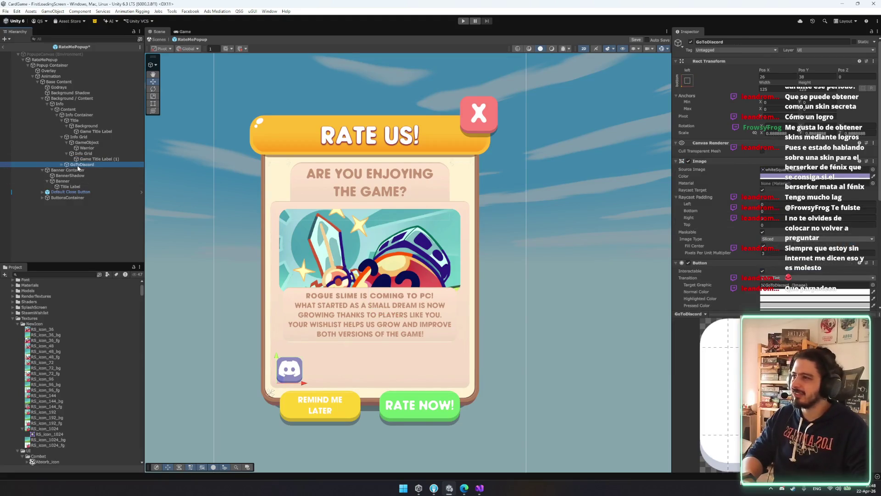
pyautogui.click(85, 153)
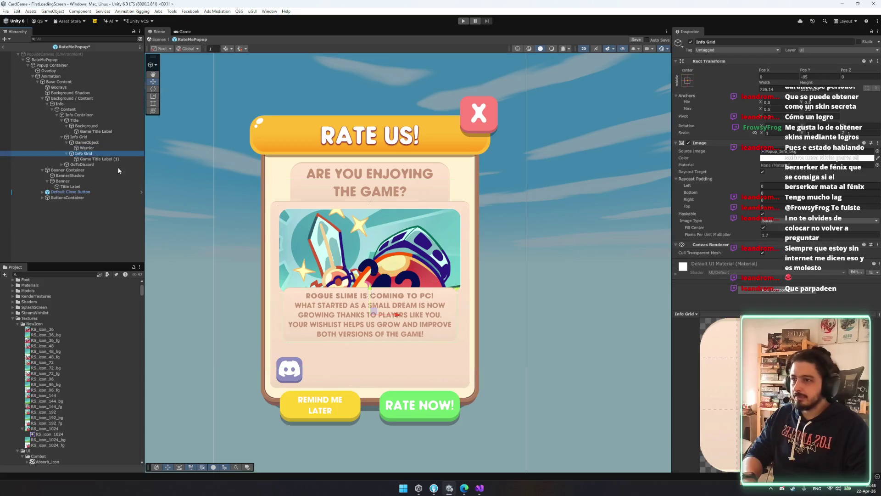
pyautogui.click(82, 164)
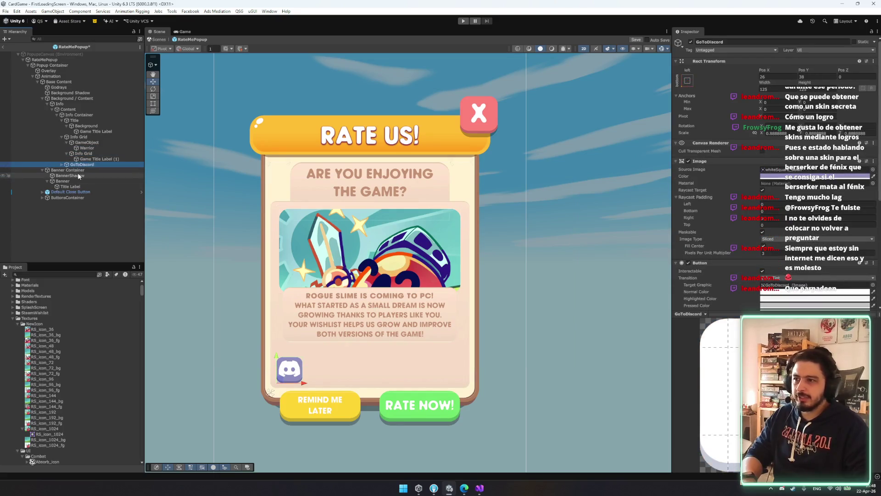
pyautogui.press('Delete')
pyautogui.click(83, 153)
pyautogui.moveTo(371, 289); pyautogui.dragTo(371, 331)
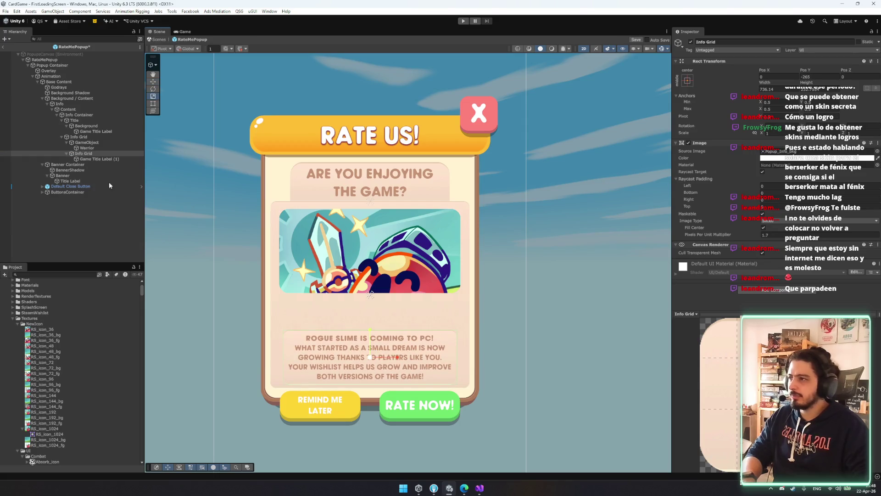
# Step: Extend the masked picture frame down toward the body text and raise its top slightly
pyautogui.click(80, 148)
pyautogui.click(78, 141)
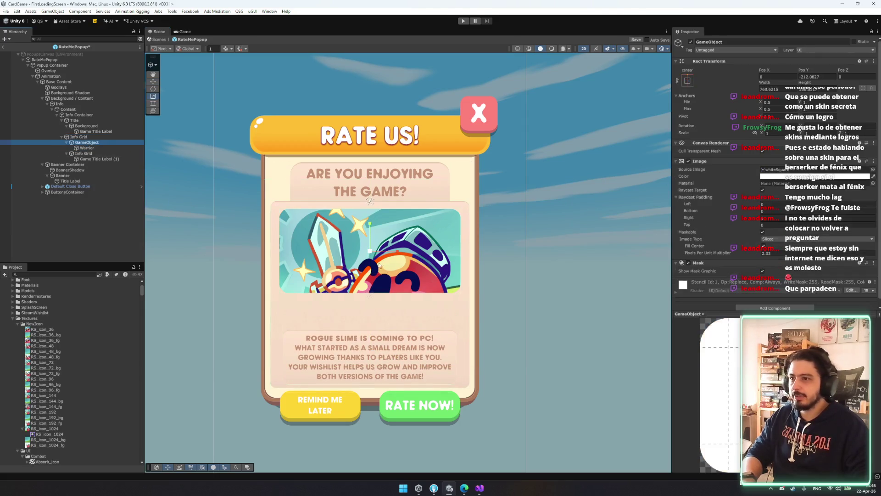
pyautogui.moveTo(392, 291); pyautogui.dragTo(390, 330)
pyautogui.moveTo(386, 209); pyautogui.dragTo(386, 205)
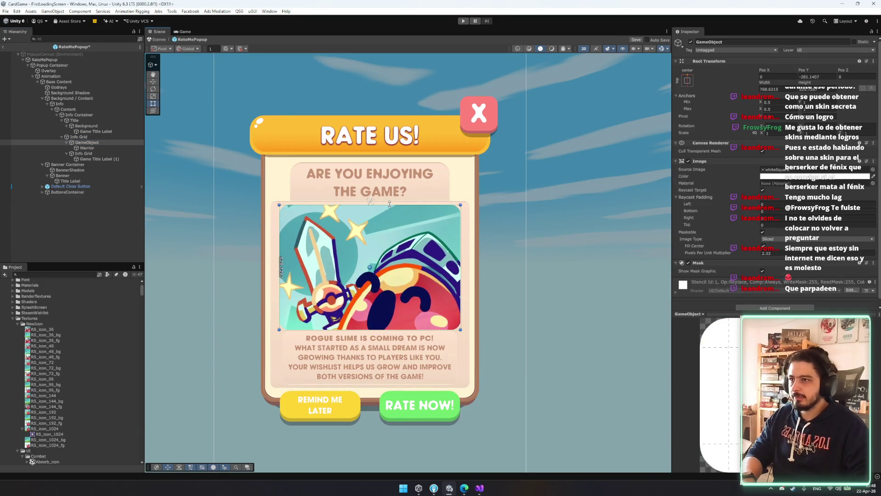
# Step: Shrink and reposition the Warrior art so it shows fully within the frame
pyautogui.click(86, 148)
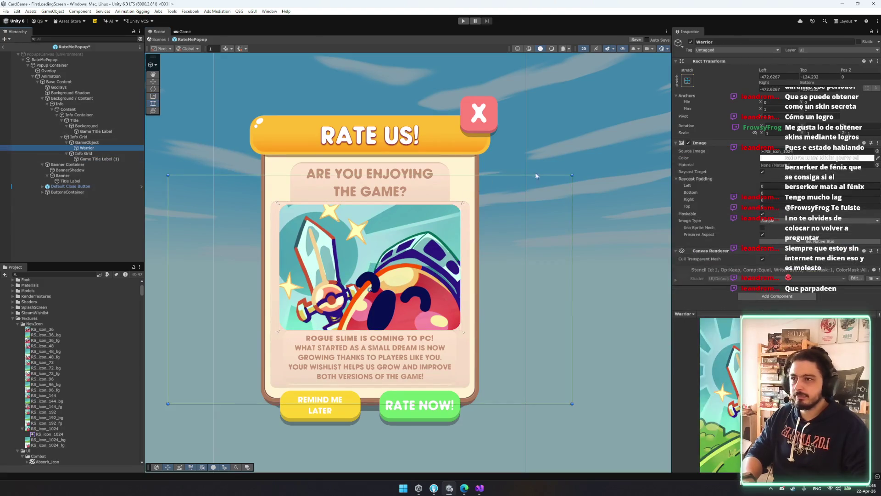
pyautogui.moveTo(571, 177); pyautogui.dragTo(538, 194)
pyautogui.press('w')
pyautogui.moveTo(372, 263); pyautogui.dragTo(372, 254)
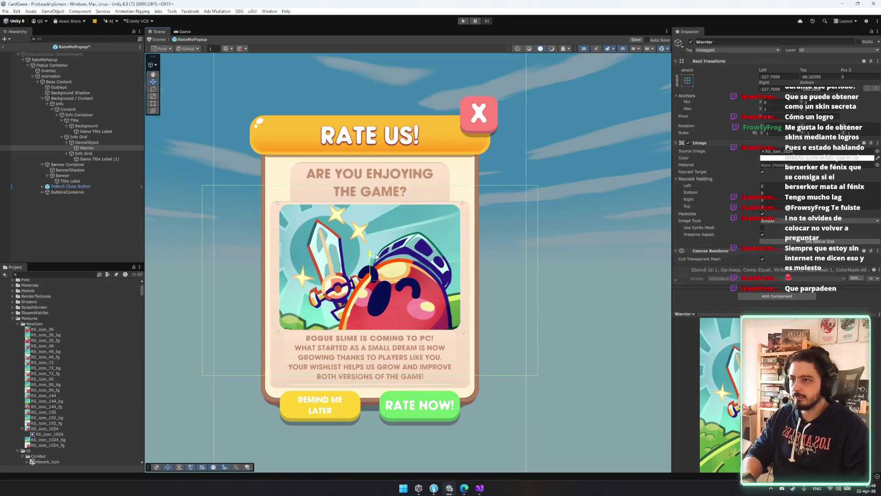
pyautogui.press('t')
pyautogui.moveTo(201, 239); pyautogui.dragTo(201, 239)
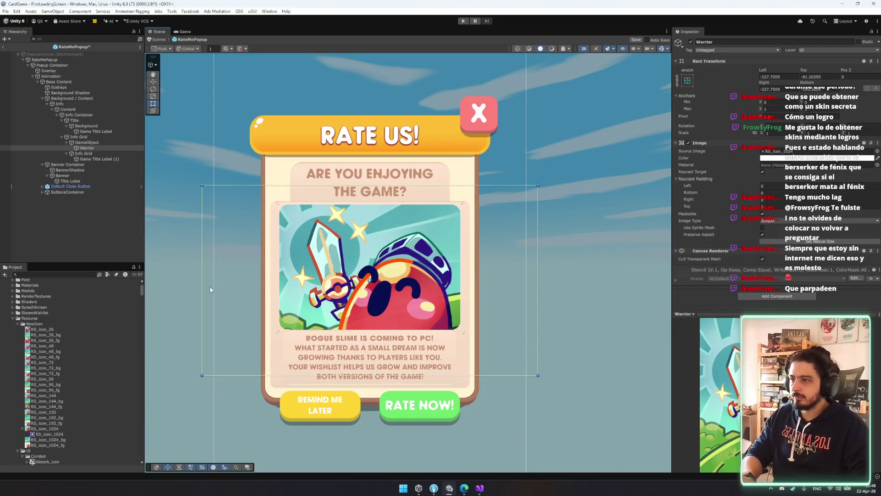
pyautogui.moveTo(202, 375)
pyautogui.mouseDown()
pyautogui.moveTo(257, 360)
pyautogui.moveTo(208, 364)
pyautogui.moveTo(219, 365)
pyautogui.mouseUp()
pyautogui.press('w')
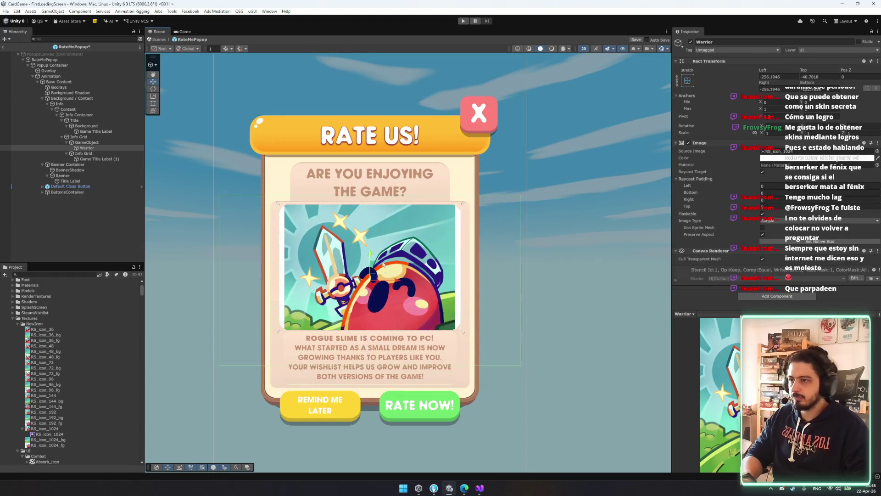
pyautogui.moveTo(394, 282); pyautogui.dragTo(393, 275)
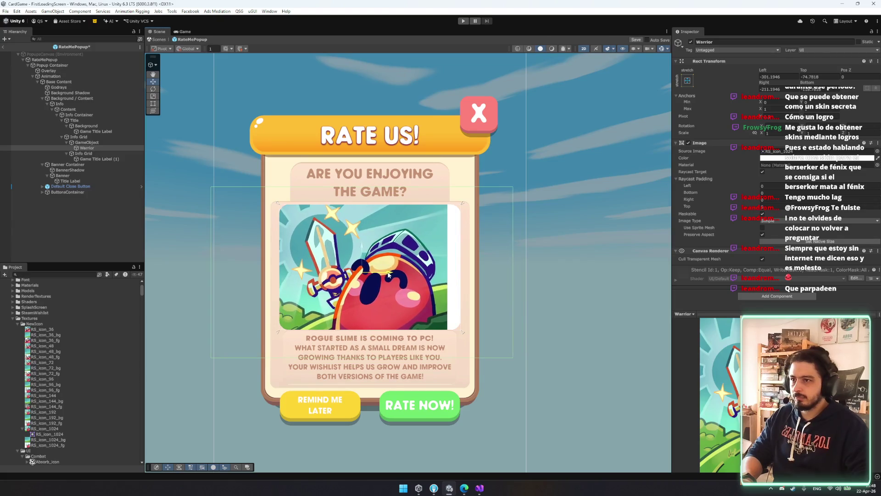
pyautogui.press('t')
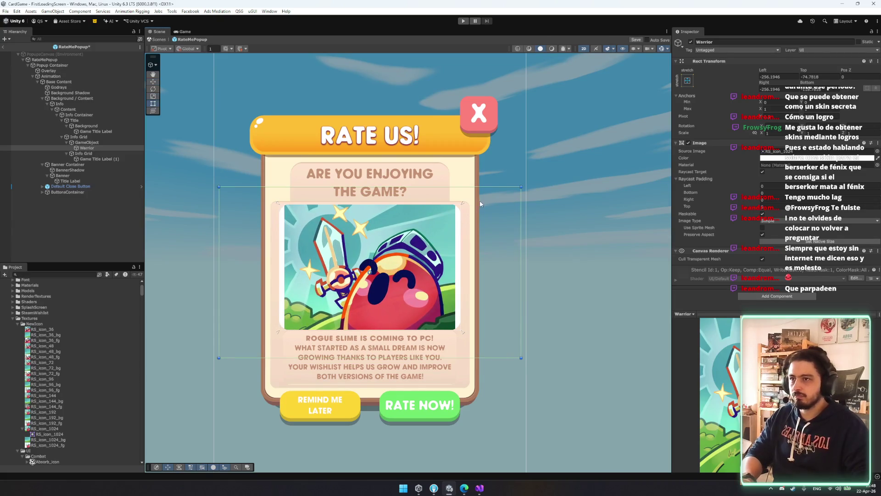
pyautogui.moveTo(521, 188); pyautogui.dragTo(535, 178)
pyautogui.hotkey('ctrl', 'z')
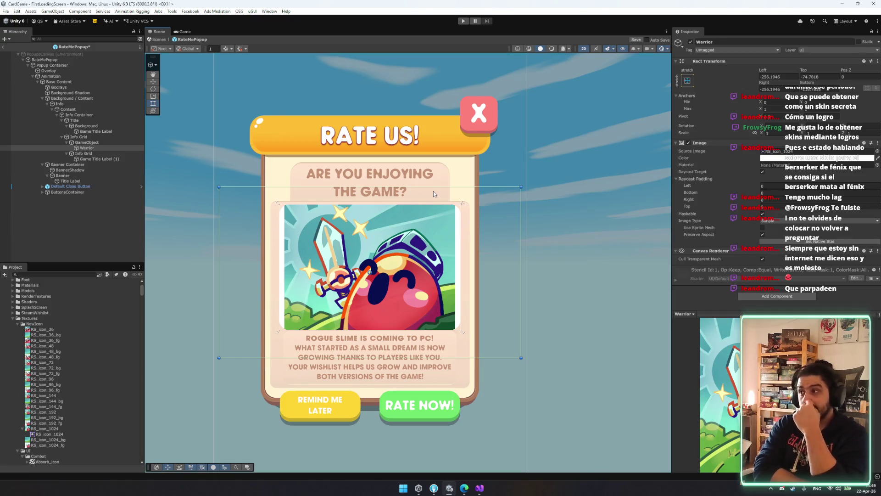
# Step: Inspect the RS_icon_1024_fg texture's import settings and Texture Type choices
pyautogui.click(46, 445)
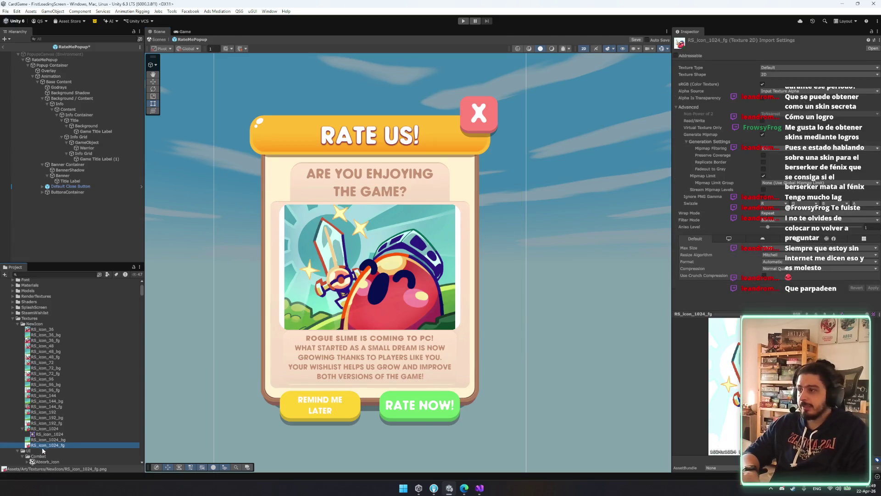
pyautogui.click(789, 68)
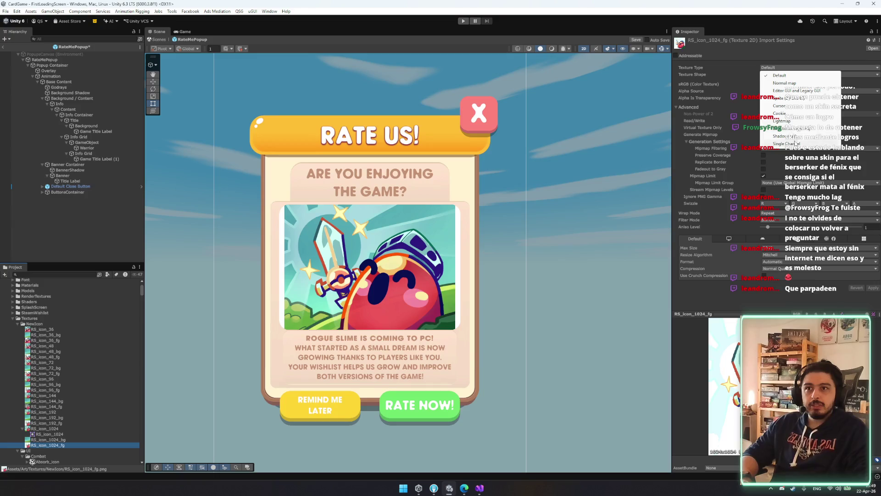
pyautogui.click(86, 147)
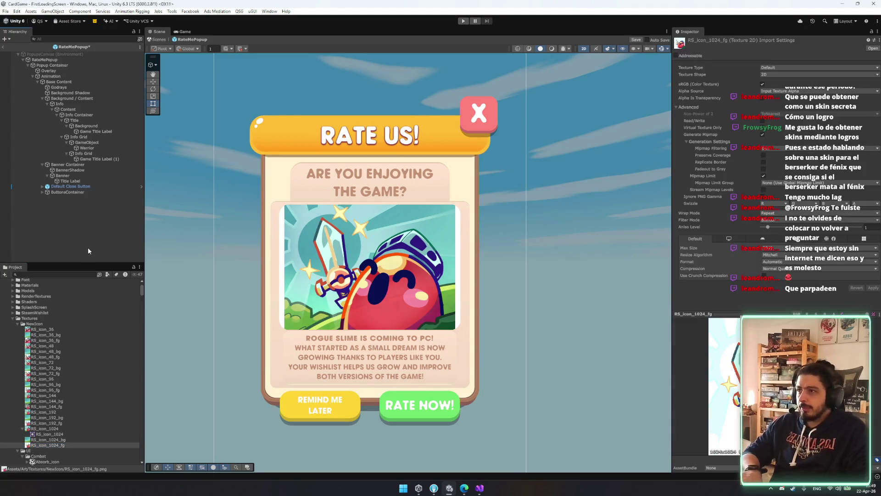
# Step: Undo back to the forest Splash image, then delete the GoToDiscord button again
pyautogui.press('Down')
pyautogui.hotkey('ctrl', 'v')
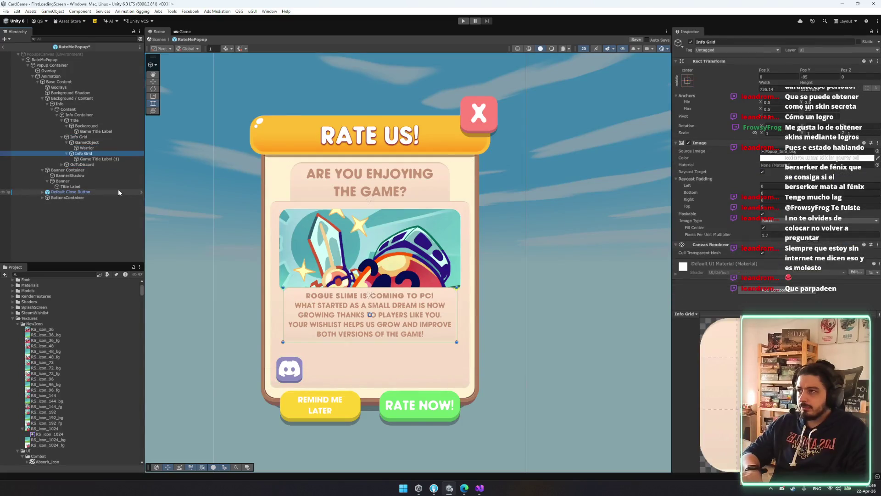
pyautogui.hotkey('ctrl', 'z')
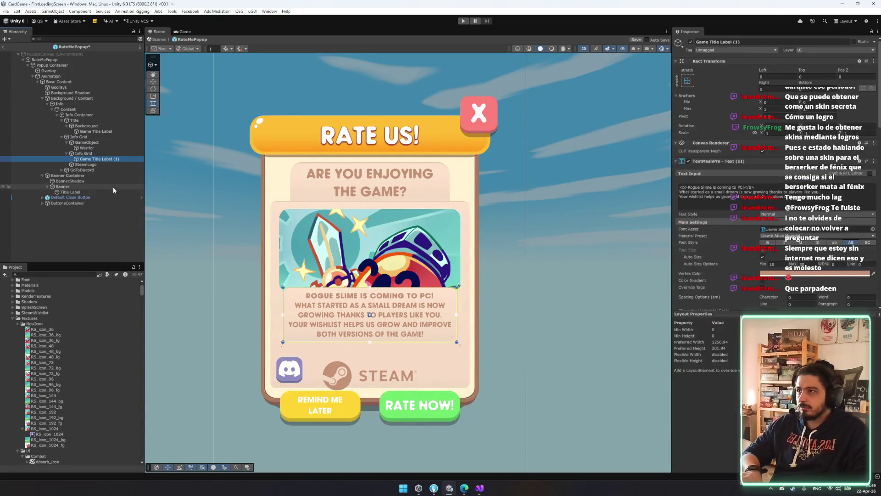
pyautogui.hotkey('ctrl', 'z')
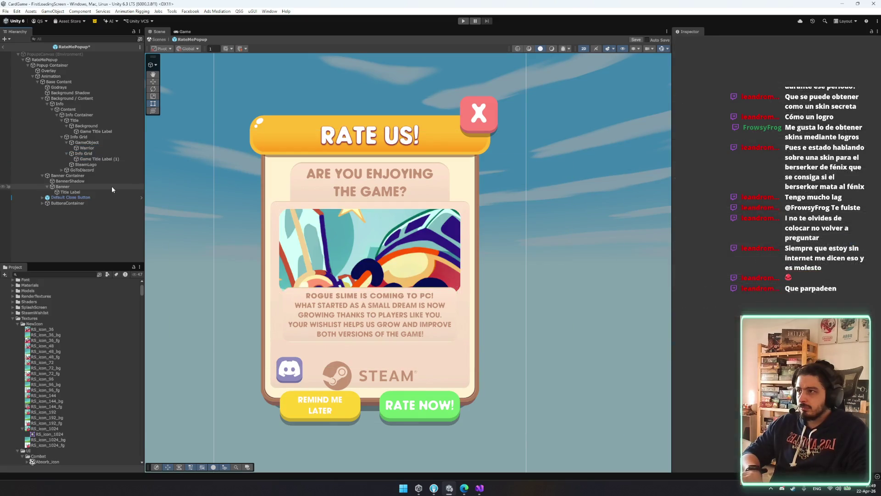
pyautogui.hotkey('ctrl', 'z')
pyautogui.hotkey('ctrl', 'z')
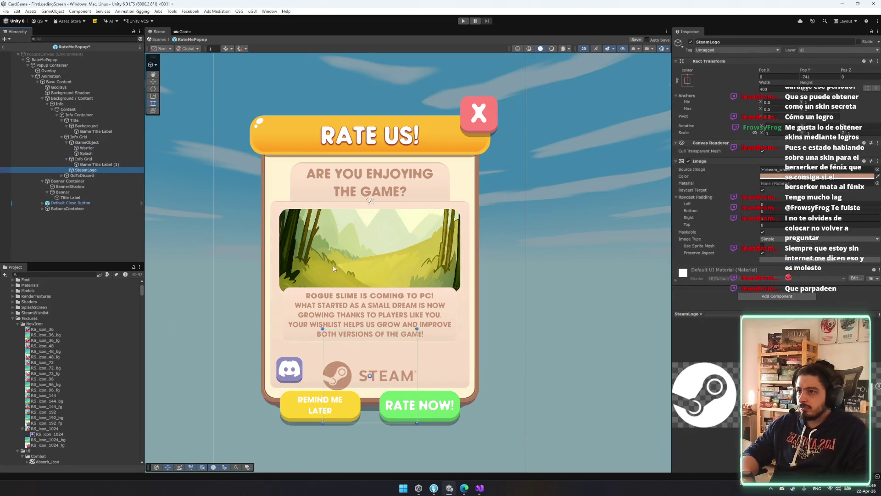
pyautogui.click(95, 170)
pyautogui.press('Delete')
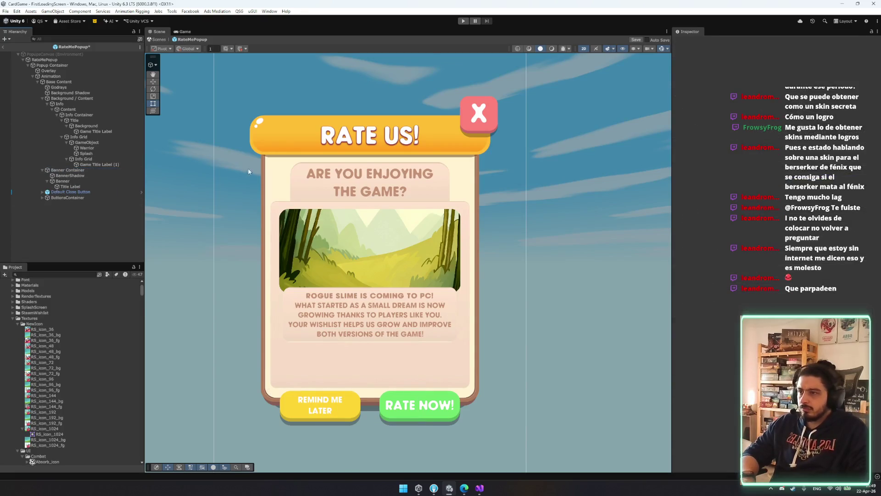
pyautogui.press('Left')
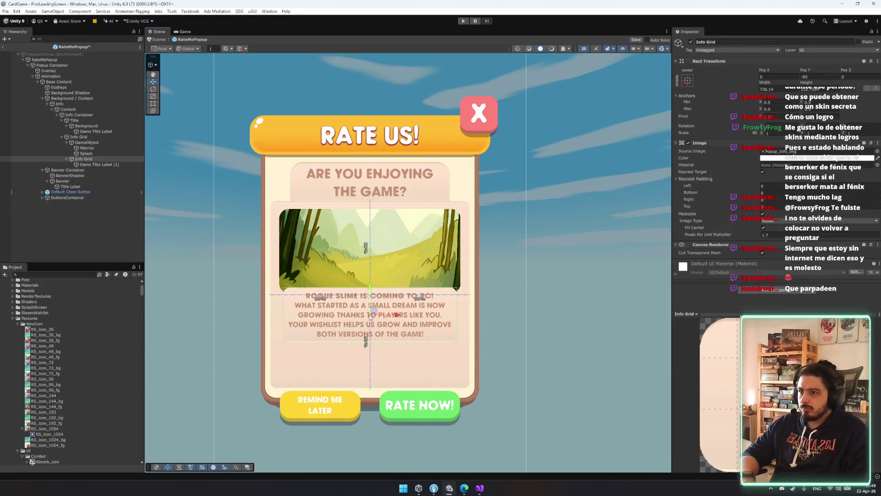
# Step: Lower the Info Grid body text on the card, then show RS_icon_1024_fg's import settings
pyautogui.click(84, 159)
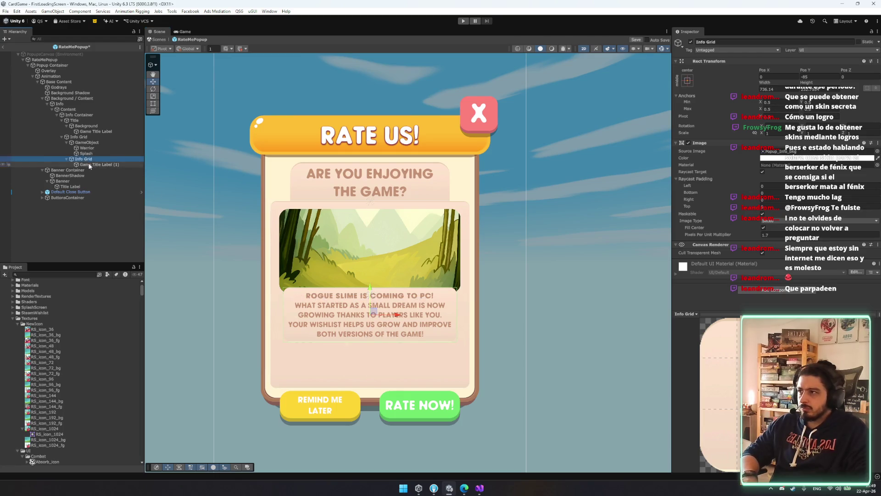
pyautogui.press('Left')
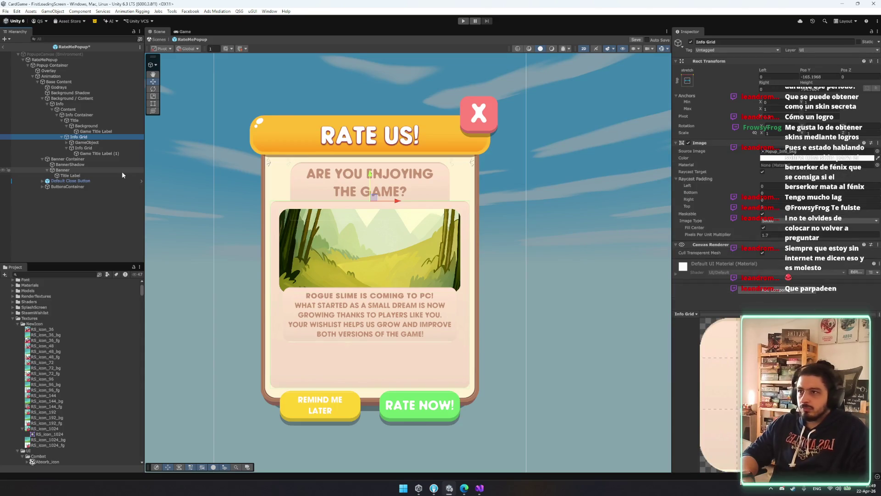
pyautogui.click(97, 148)
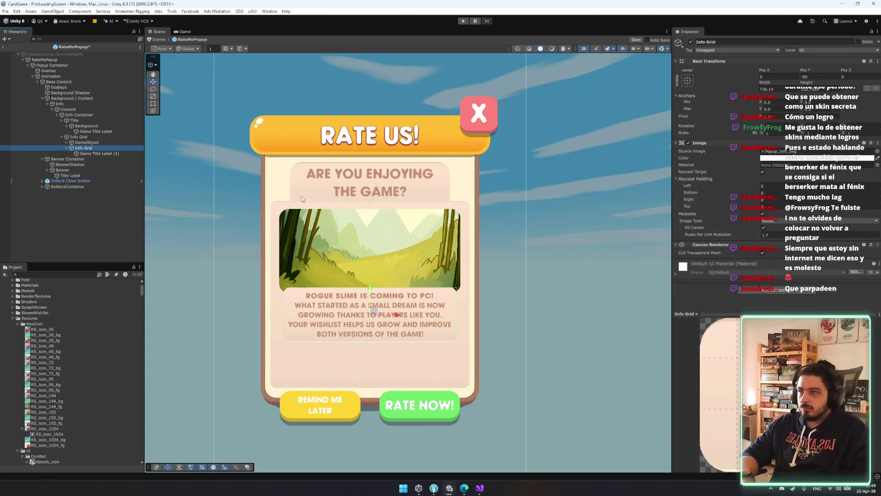
pyautogui.click(368, 287)
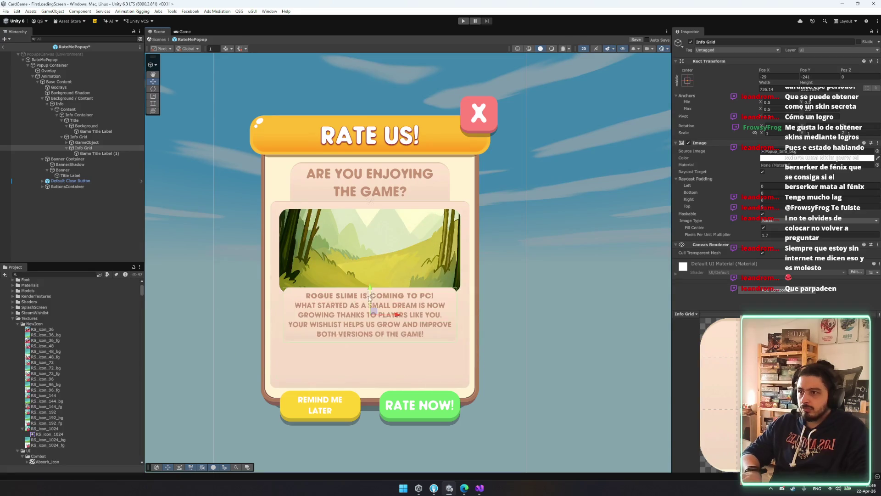
pyautogui.moveTo(368, 286); pyautogui.dragTo(373, 329)
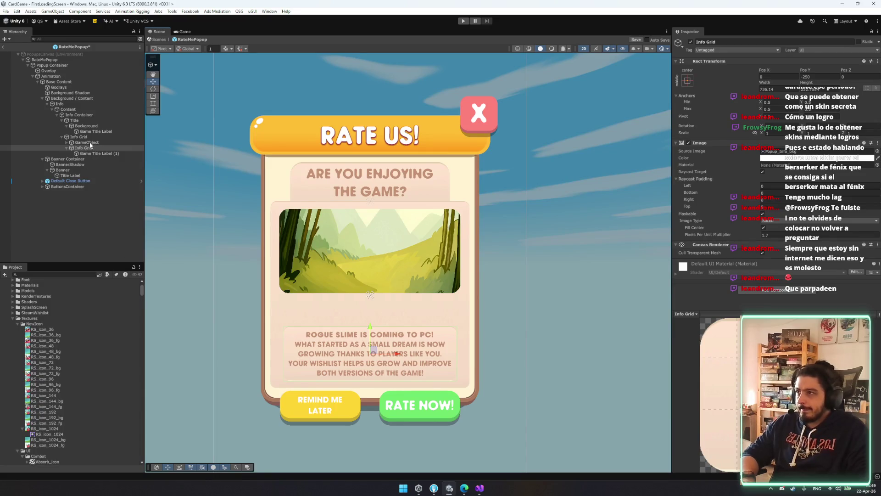
pyautogui.click(41, 444)
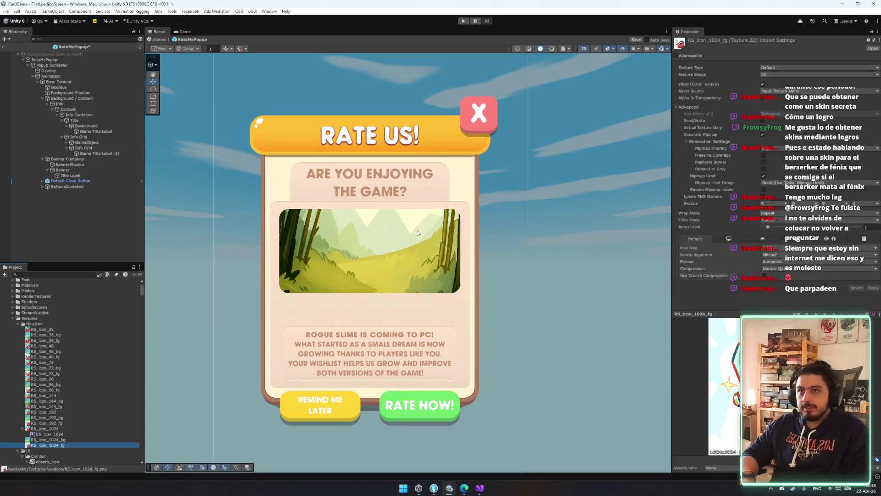
# Step: Import RS_icon_1024_fg as Sprite (2D and UI), then expand GameObject under Info Grid and select Warrior
pyautogui.click(802, 68)
pyautogui.click(789, 92)
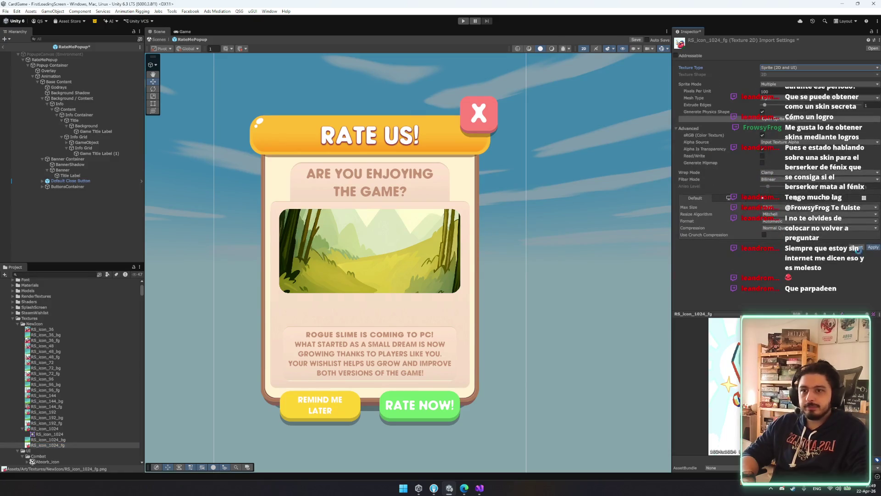
pyautogui.click(86, 142)
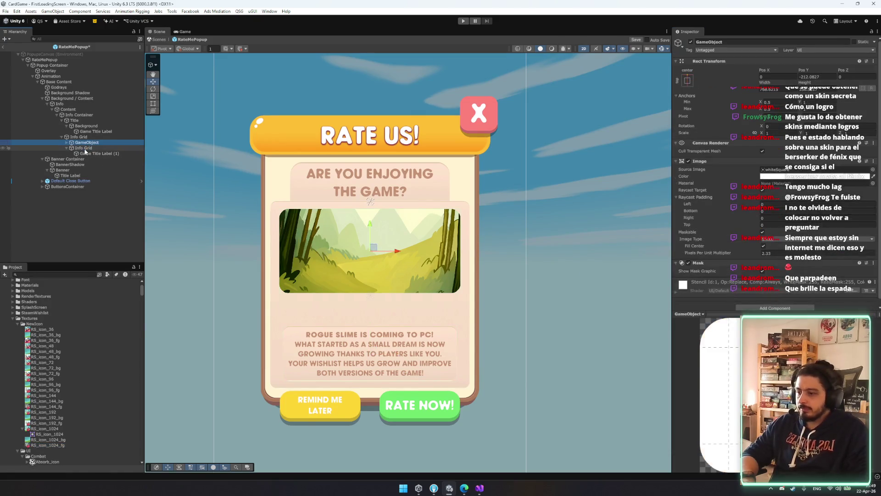
pyautogui.press('Up')
pyautogui.press('Up')
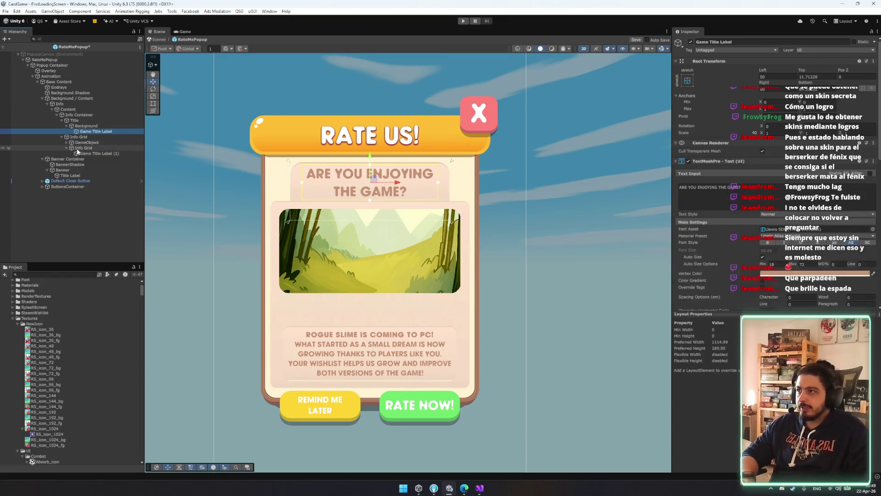
pyautogui.click(91, 143)
pyautogui.press('Right')
pyautogui.press('Down')
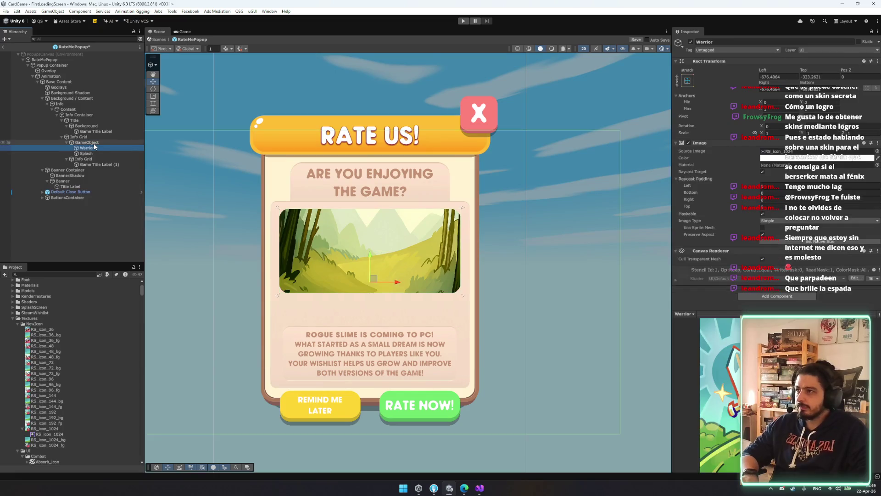
pyautogui.moveTo(50, 445); pyautogui.dragTo(641, 209)
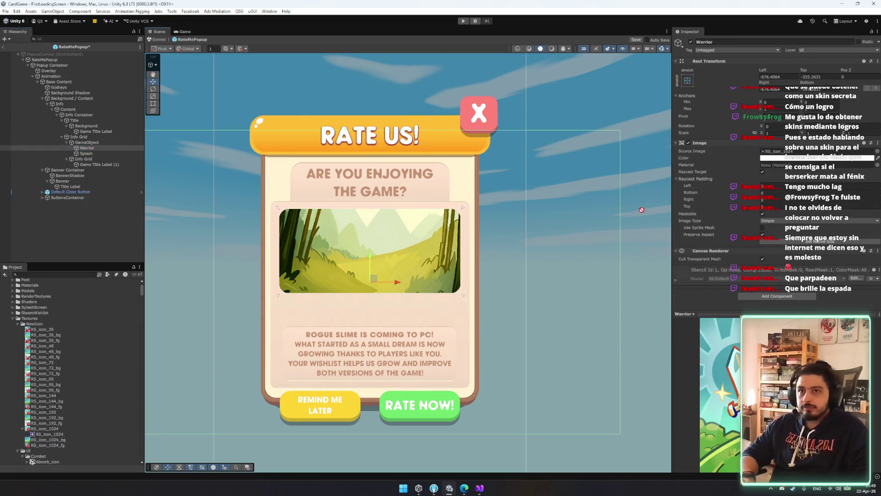
pyautogui.click(41, 445)
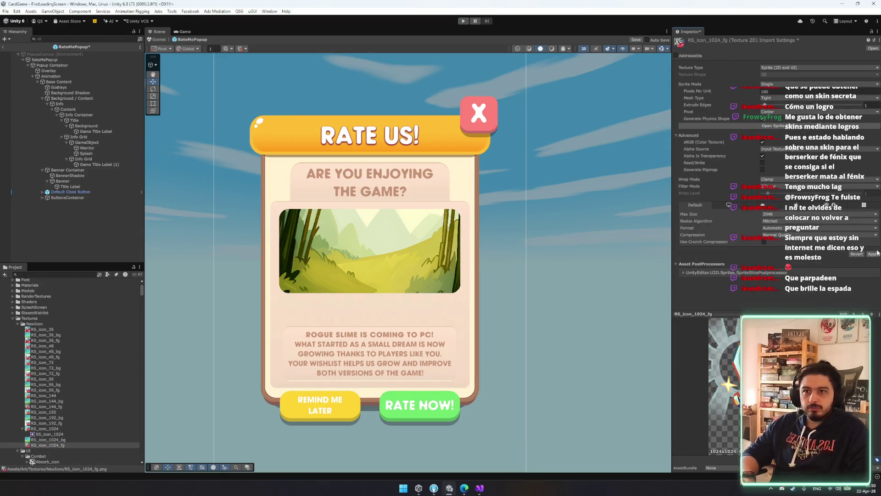
pyautogui.click(86, 148)
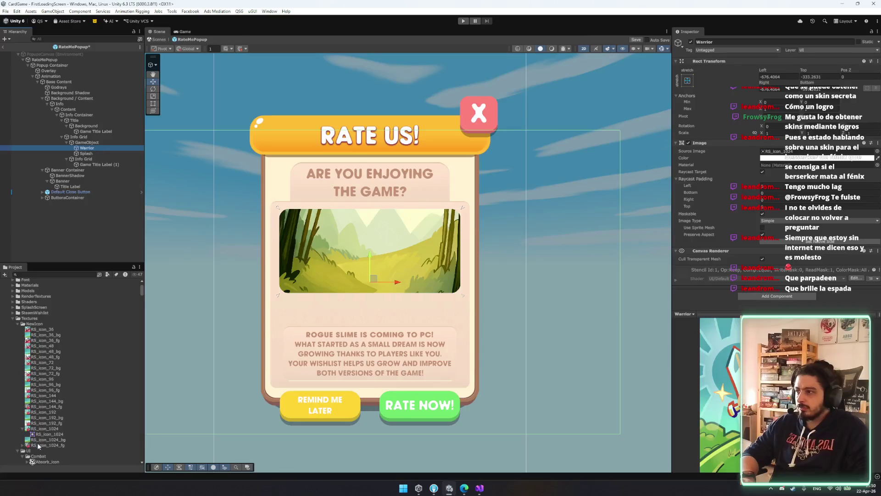
# Step: Move Warrior below Splash in the Hierarchy so the warrior art shows
pyautogui.scroll(-5, 371, 260)
pyautogui.moveTo(87, 148); pyautogui.dragTo(86, 157)
pyautogui.scroll(4, 488, 240)
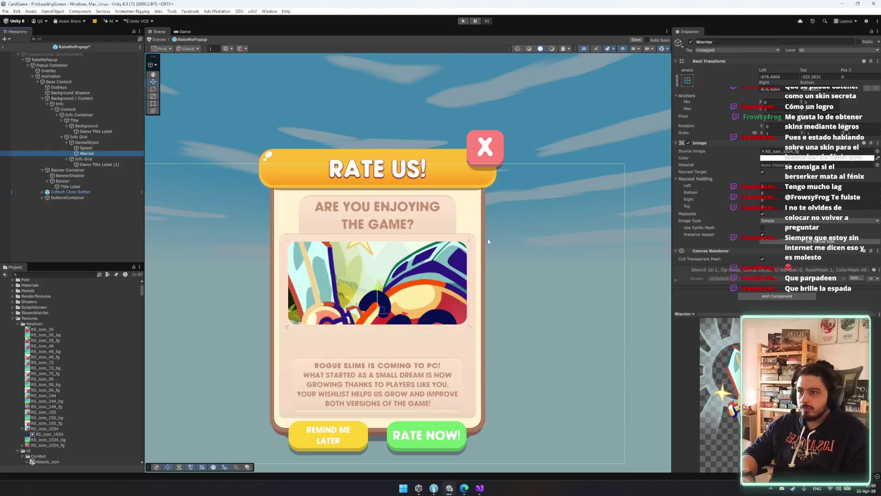
# Step: Enlarge the GameObject picture frame with the Rect tool to nearly span the card
pyautogui.press('t')
pyautogui.click(93, 143)
pyautogui.moveTo(351, 333)
pyautogui.mouseDown()
pyautogui.moveTo(333, 367)
pyautogui.moveTo(326, 362)
pyautogui.mouseUp()
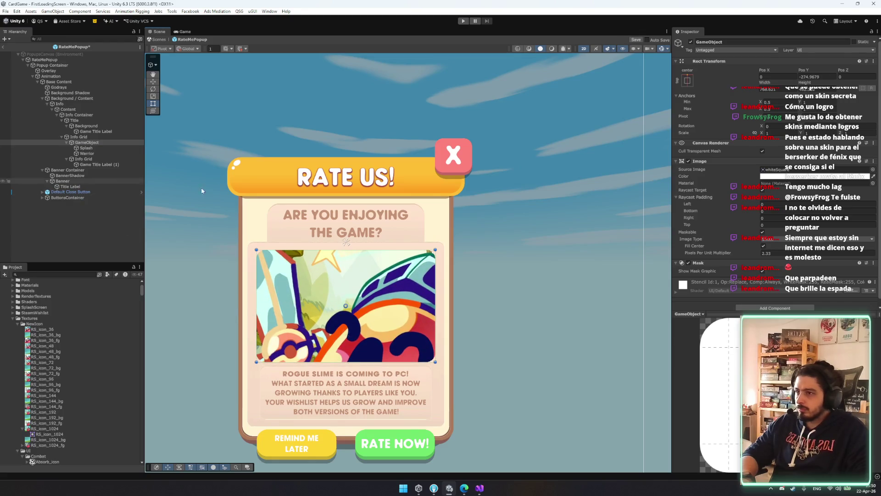
pyautogui.moveTo(261, 254); pyautogui.dragTo(254, 248)
# Step: Lower the Info Grid body text box's top edge to Pos Y -262.882
pyautogui.doubleClick(100, 153)
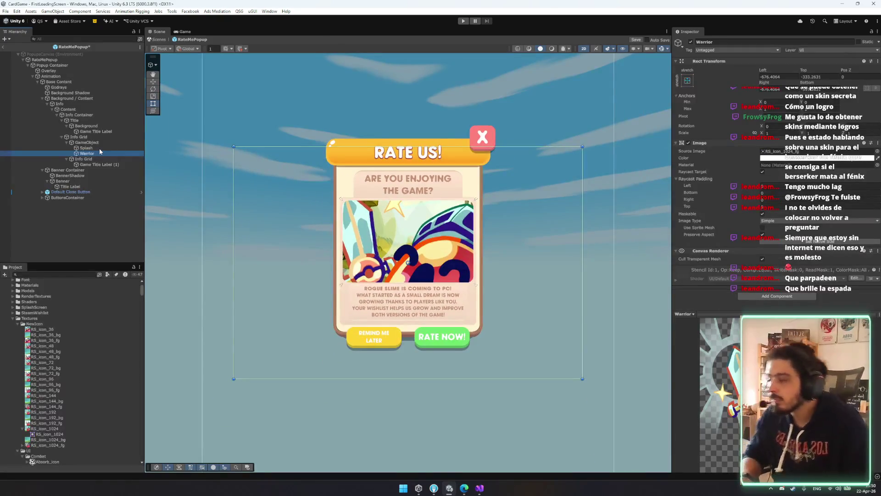
pyautogui.doubleClick(84, 158)
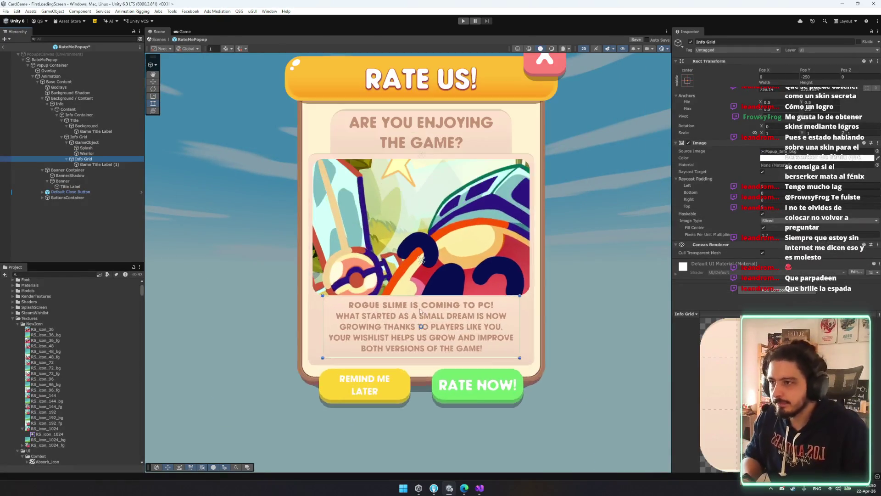
pyautogui.moveTo(426, 296); pyautogui.dragTo(427, 303)
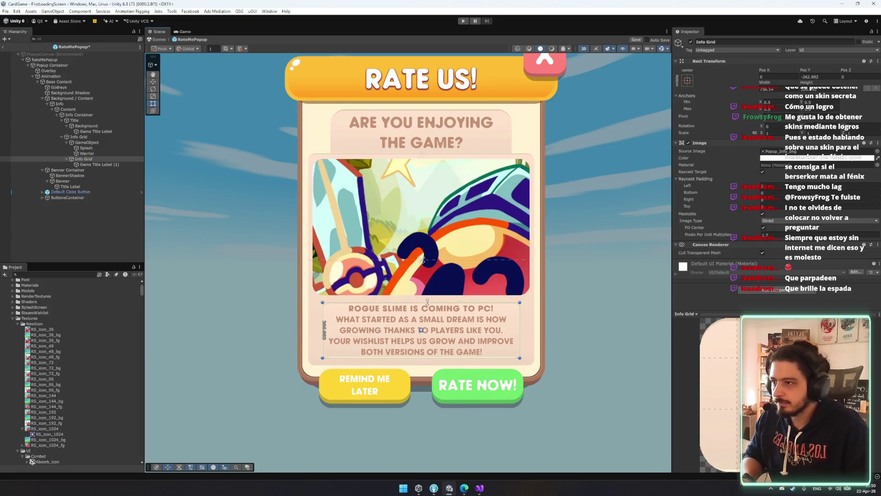
pyautogui.click(520, 328)
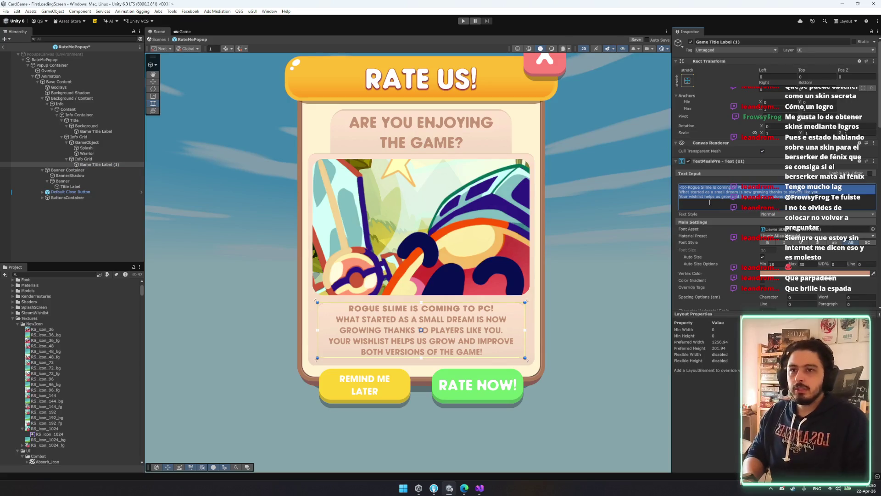
# Step: Change the body text to 'SI ESTAS DIFRUTANDO ROGUE SLIME, NOS AYUDARIA UN MONTON QUE DEJES UNA REVIEW WACHIN, GRAICIA AMIGO'
pyautogui.write('SiTAS DIFRU')
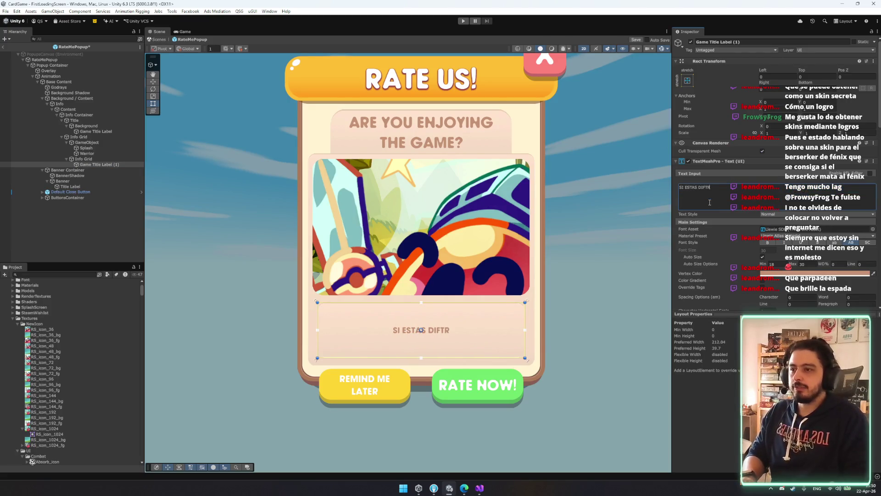
pyautogui.write('TANDO ROGUE SLIME')
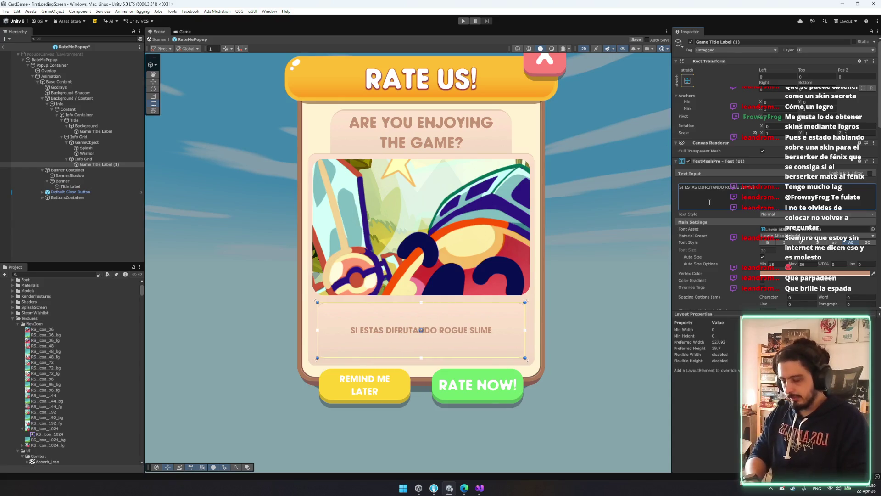
pyautogui.write(', N')
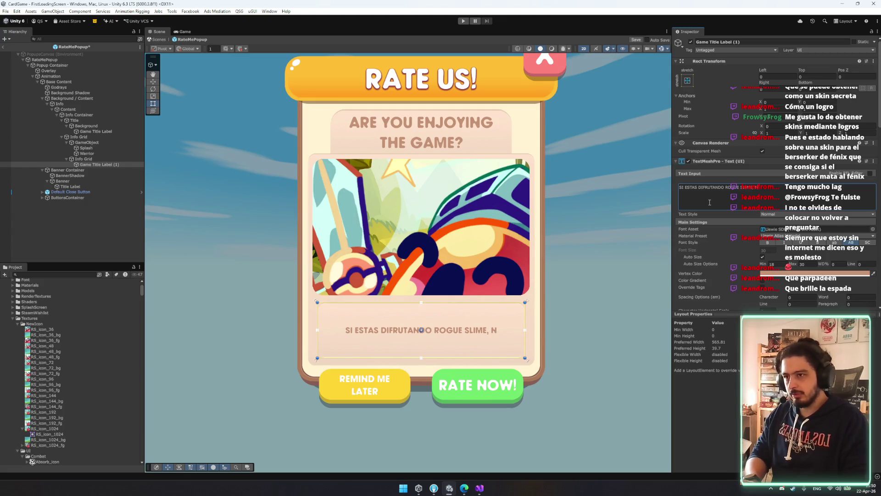
pyautogui.write('OS AYUDARIA UN MONTON QUE ES')
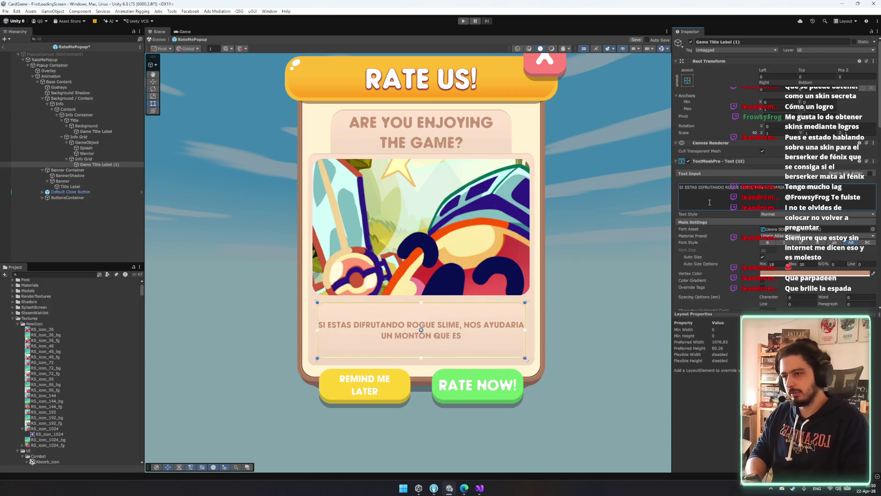
pyautogui.press('BackSpace')
pyautogui.press('BackSpace')
pyautogui.press('BackSpace')
pyautogui.write('DEJE')
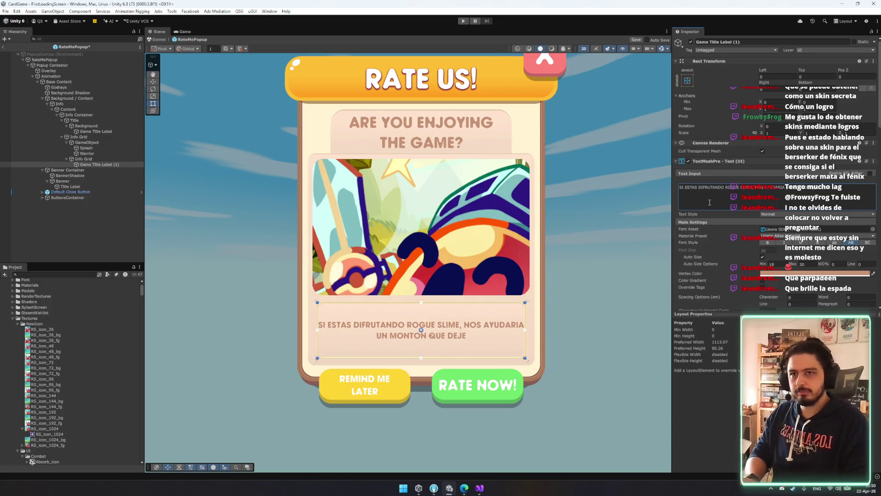
pyautogui.write('S UNA REVI')
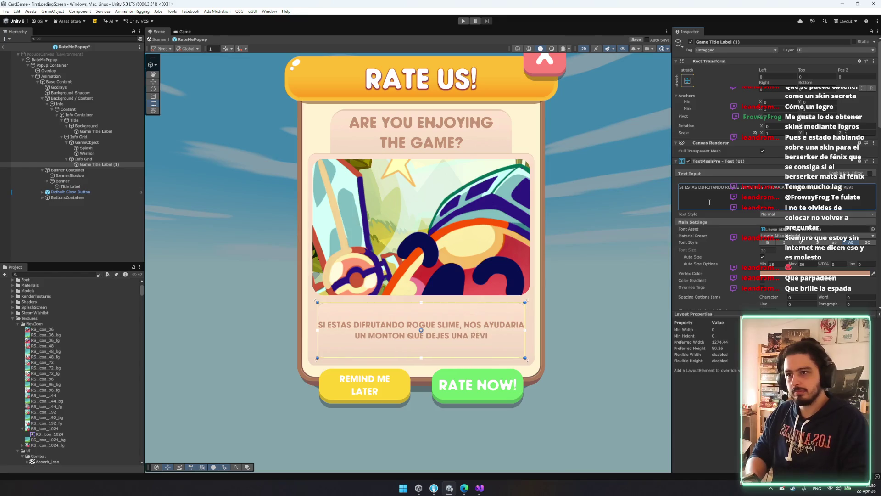
pyautogui.write('EW WACHIN,')
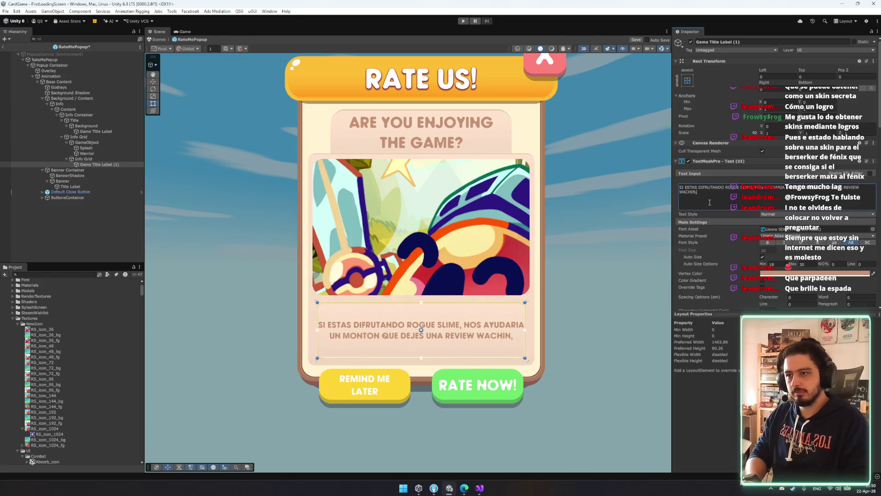
pyautogui.write(' GRAI')
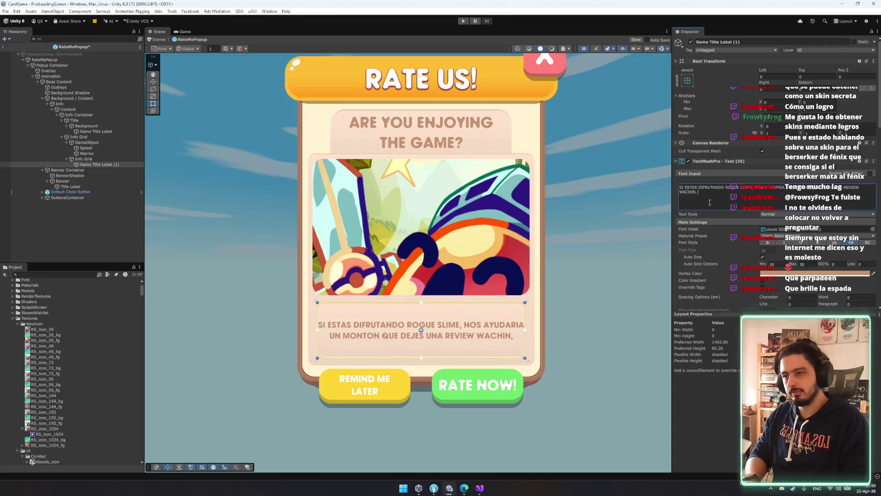
pyautogui.write('CIA AMIGO')
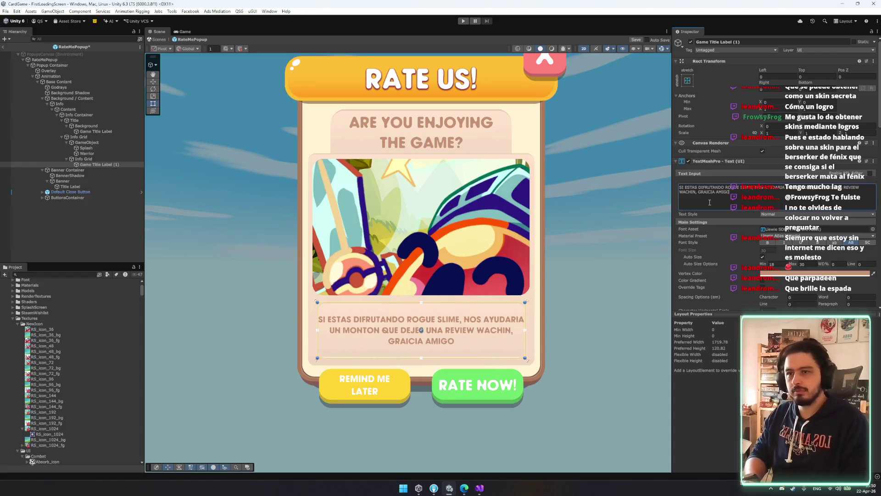
pyautogui.scroll(-3, 725, 247)
pyautogui.scroll(-3, 740, 237)
pyautogui.scroll(3, 779, 213)
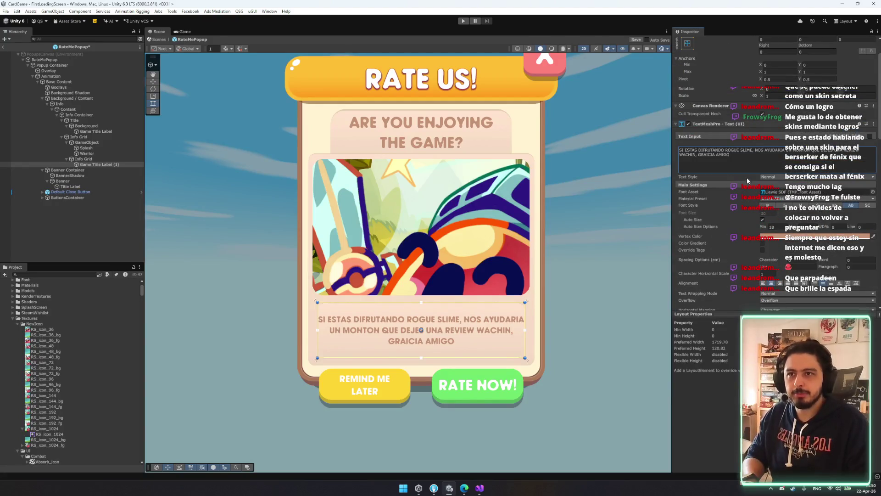
pyautogui.click(806, 224)
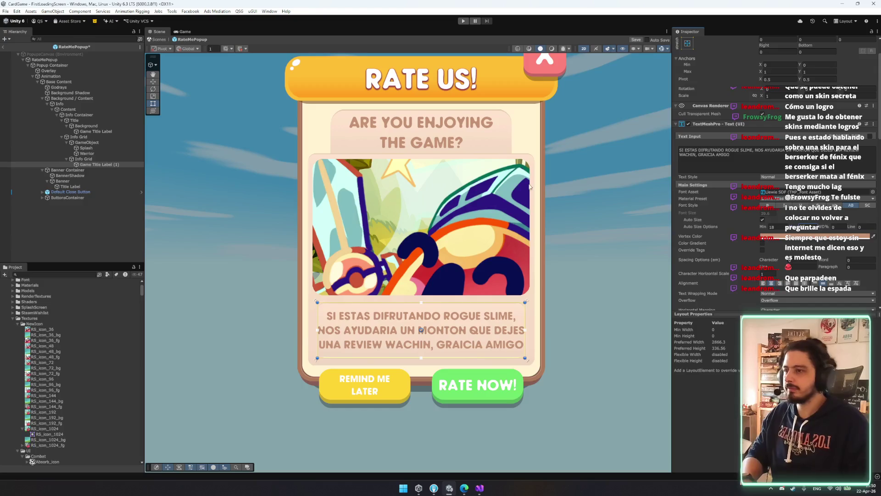
pyautogui.click(109, 153)
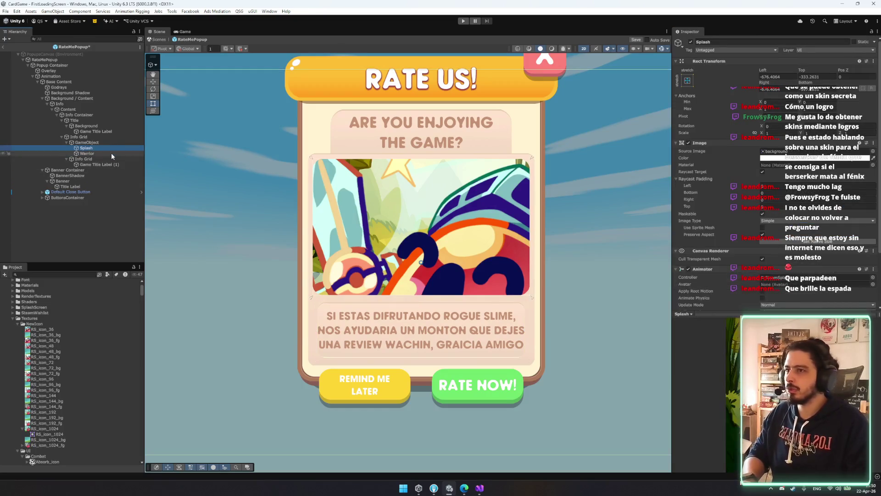
# Step: Shift the Warrior slime art right and down inside its frame, then open File Explorer
pyautogui.scroll(-5, 510, 165)
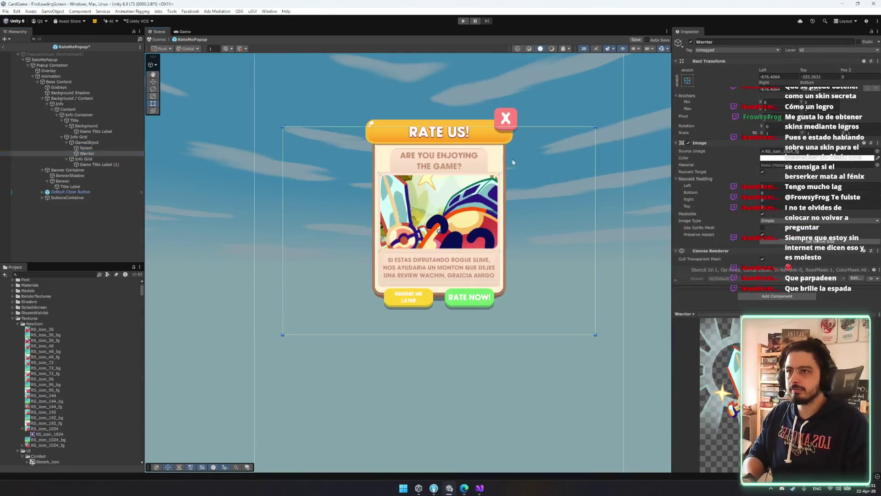
pyautogui.moveTo(599, 129); pyautogui.dragTo(535, 173)
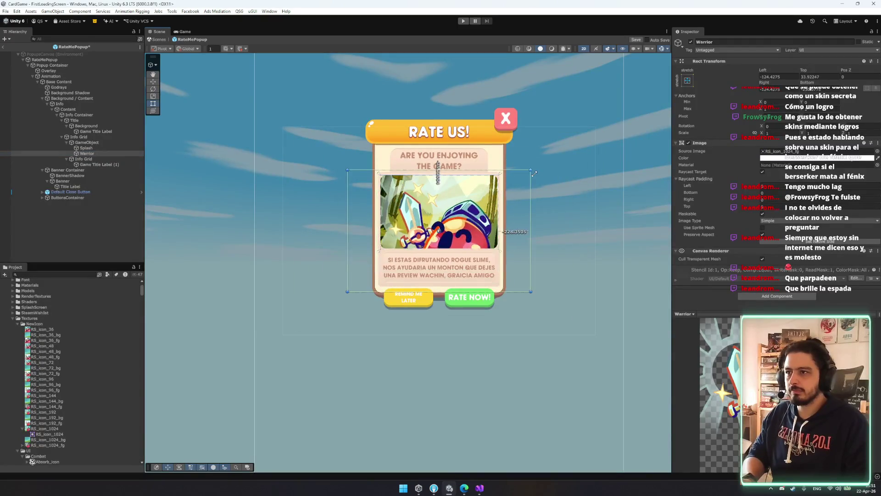
pyautogui.scroll(5, 514, 170)
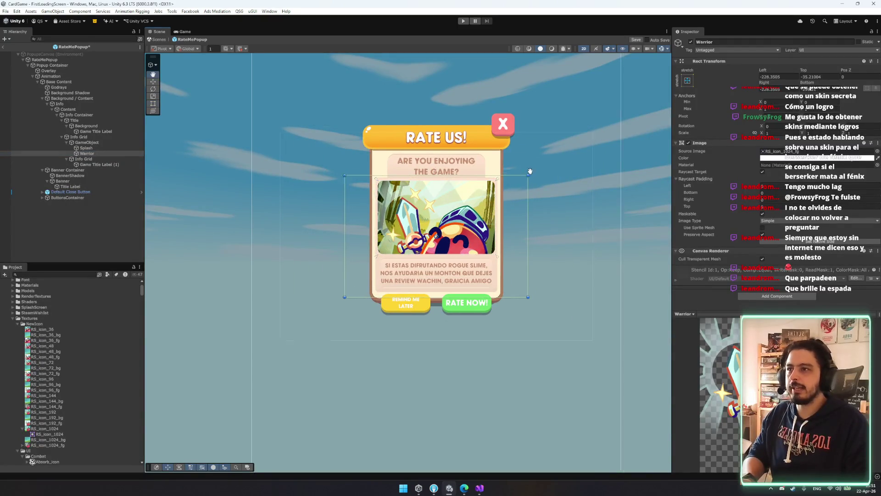
pyautogui.scroll(2, 437, 271)
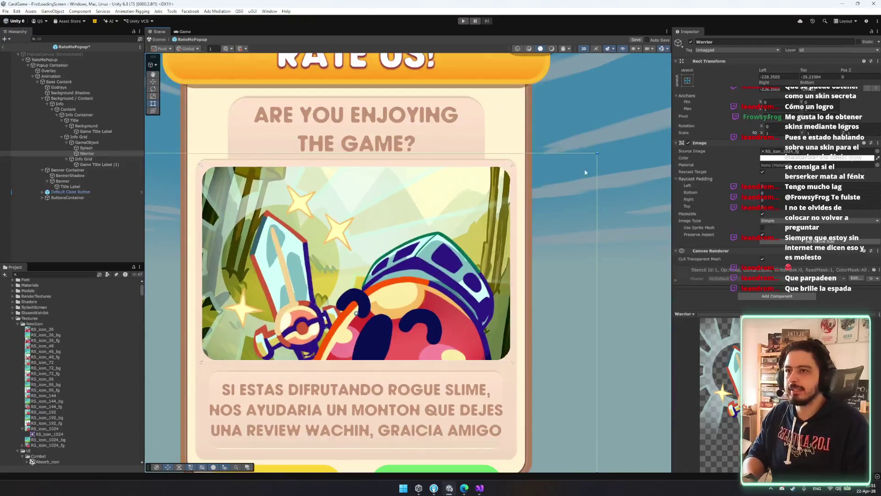
pyautogui.hotkey('ctrl', 'z')
pyautogui.moveTo(392, 247); pyautogui.dragTo(414, 257)
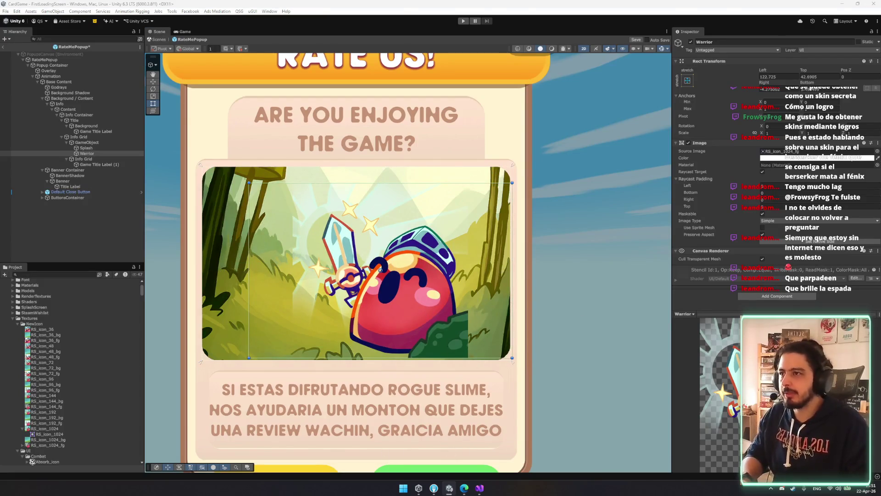
pyautogui.press('super+e')
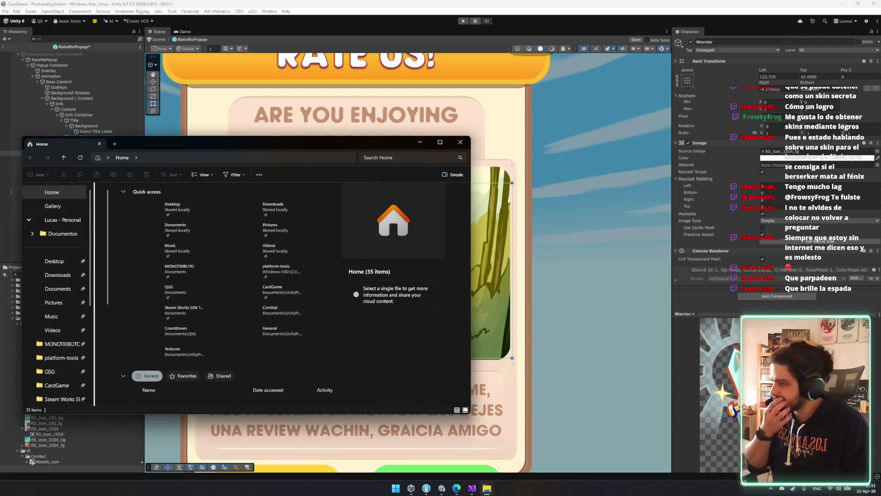
# Step: Close File Explorer and import the new slime artwork into the NewIcon folder
pyautogui.hotkey('alt', 'F4')
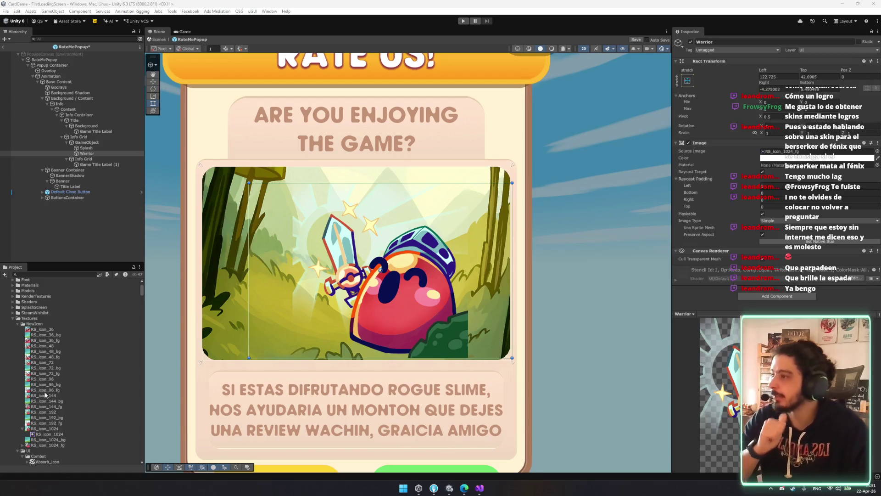
pyautogui.moveTo(0, 324); pyautogui.dragTo(33, 325)
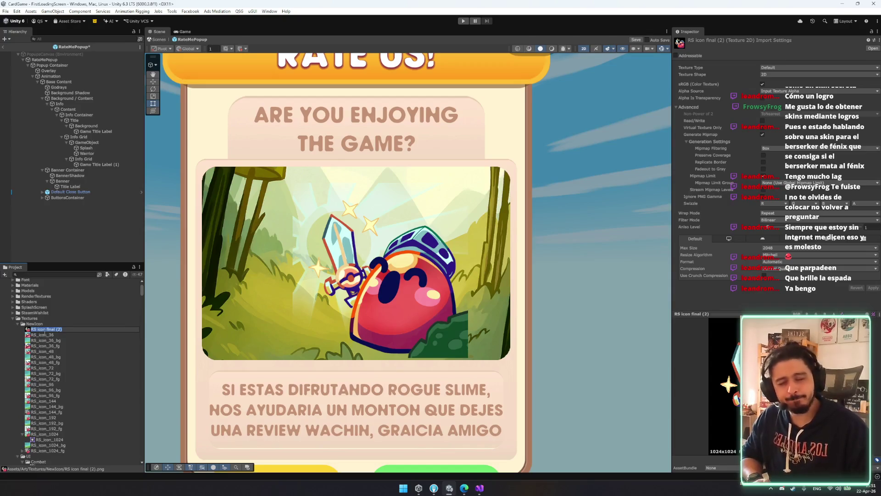
# Step: Rename the texture Rate_us_slime and import it as a Single-mode Sprite (2D and UI)
pyautogui.write('Rate_us_')
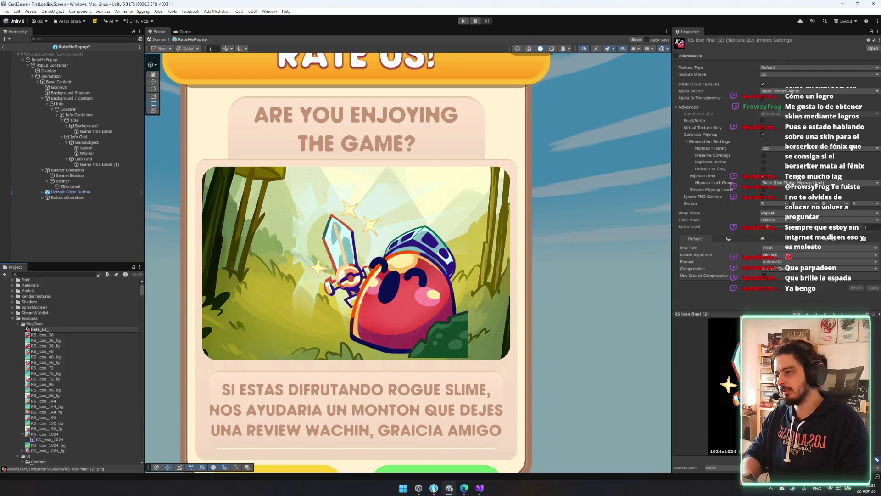
pyautogui.write('e')
pyautogui.press('Return')
pyautogui.click(779, 67)
pyautogui.click(780, 91)
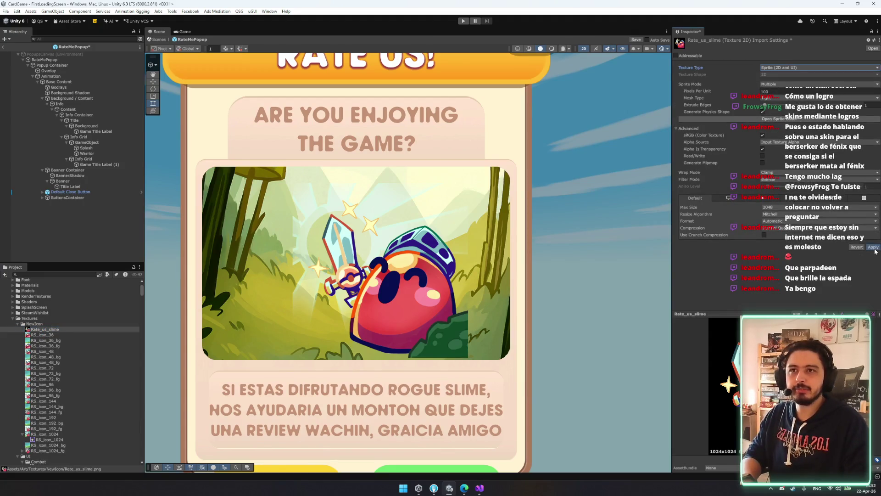
pyautogui.click(773, 83)
pyautogui.click(775, 92)
pyautogui.click(873, 253)
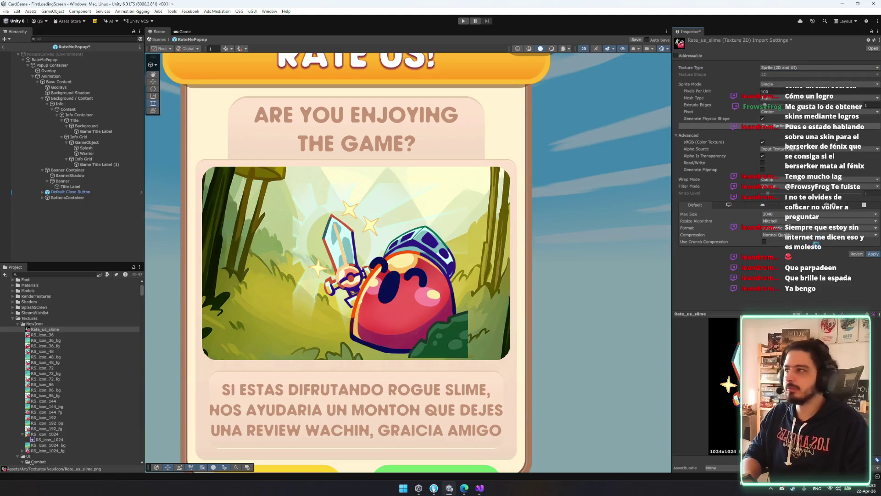
# Step: Assign Rate_us_slime as Warrior's Source Image and enlarge it across the picture frame
pyautogui.click(87, 153)
pyautogui.moveTo(44, 329); pyautogui.dragTo(809, 150)
pyautogui.moveTo(235, 189)
pyautogui.mouseDown()
pyautogui.moveTo(200, 201)
pyautogui.moveTo(314, 219)
pyautogui.moveTo(281, 181)
pyautogui.mouseUp()
pyautogui.press('w')
pyautogui.moveTo(464, 301)
pyautogui.mouseDown()
pyautogui.moveTo(460, 312)
pyautogui.moveTo(477, 303)
pyautogui.moveTo(443, 276)
pyautogui.moveTo(470, 300)
pyautogui.mouseUp()
pyautogui.press('t')
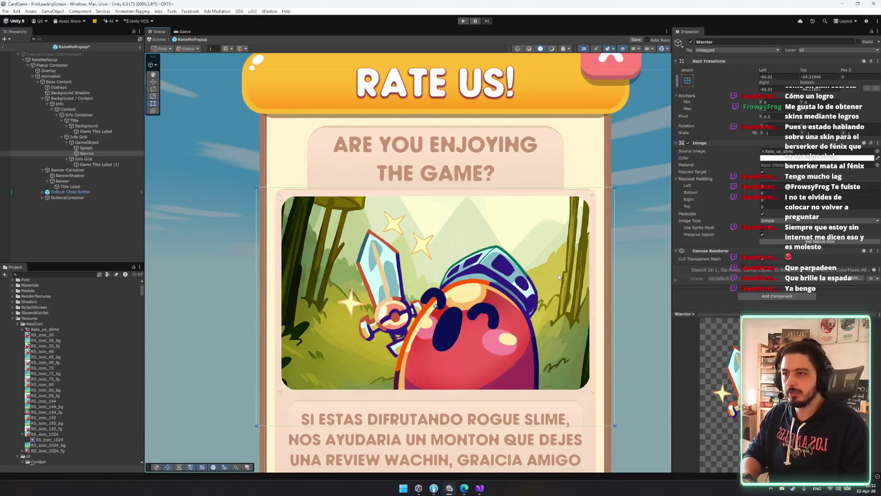
# Step: Shrink the Splash rect around its centre and raise it to fill the picture frame
pyautogui.scroll(-2, 469, 248)
pyautogui.click(86, 148)
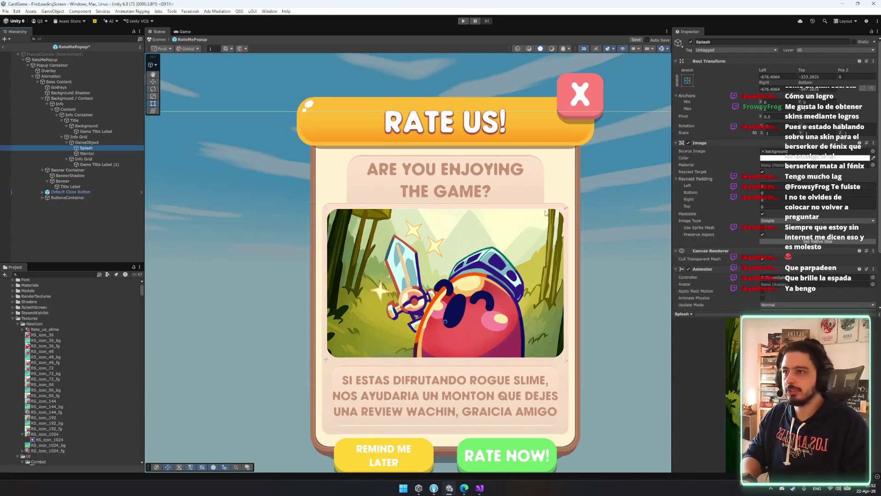
pyautogui.press('f')
pyautogui.moveTo(529, 111); pyautogui.dragTo(495, 134)
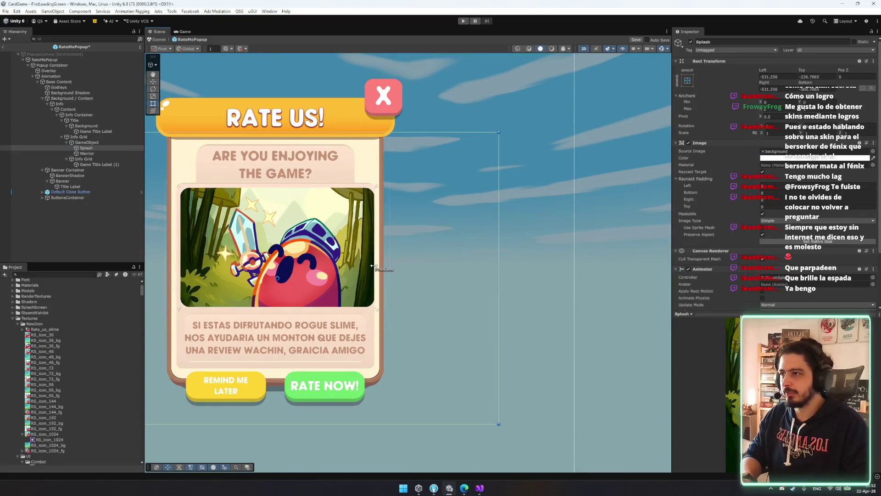
pyautogui.hotkey('ctrl', 'z')
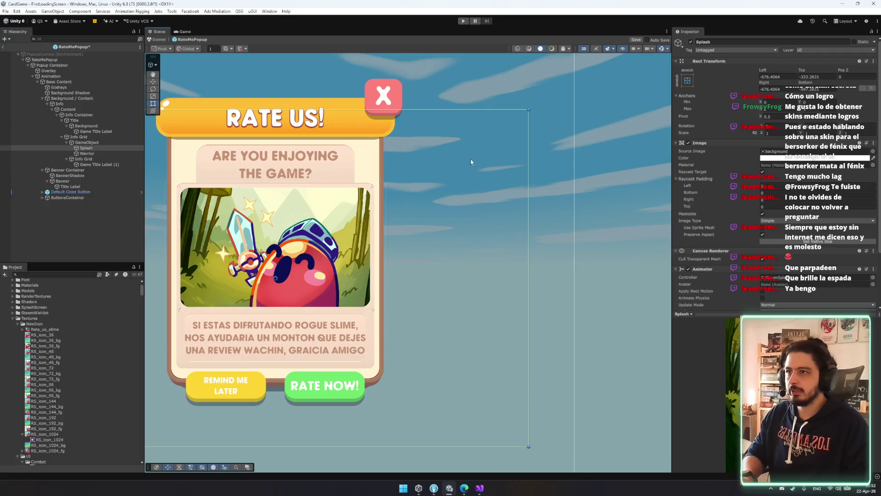
pyautogui.moveTo(383, 261); pyautogui.dragTo(433, 283)
pyautogui.click(78, 148)
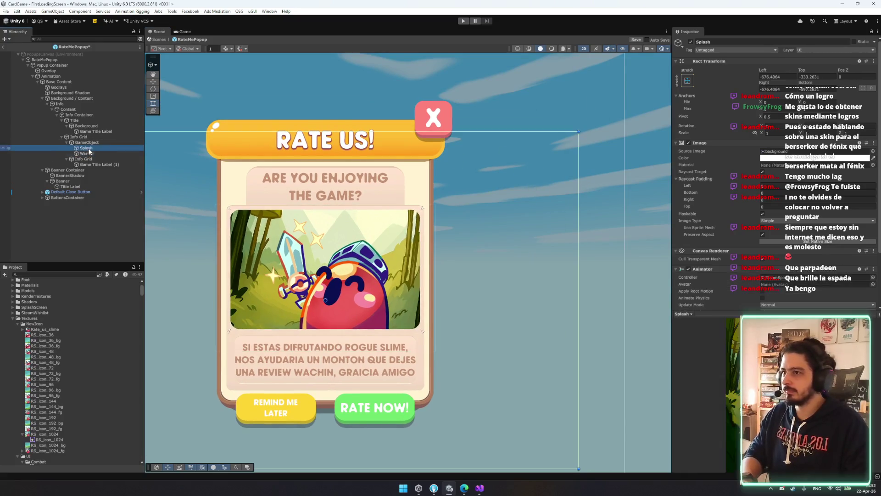
pyautogui.moveTo(579, 132); pyautogui.dragTo(540, 157)
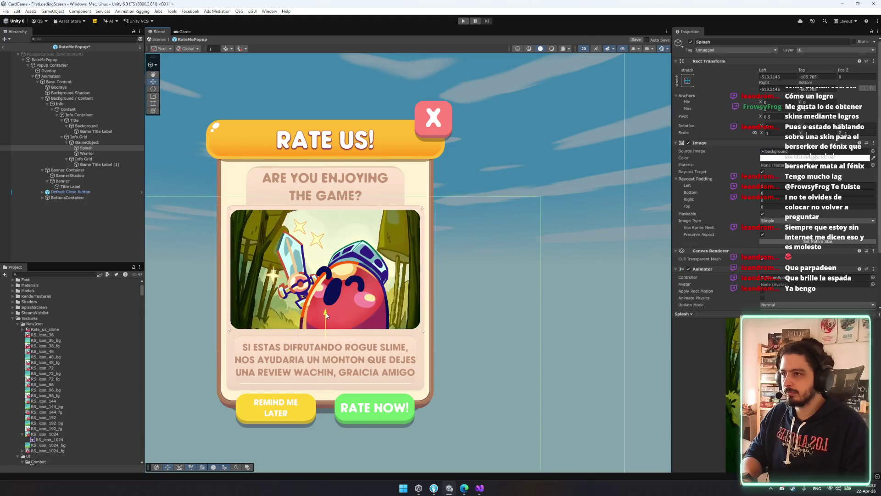
pyautogui.moveTo(326, 274)
pyautogui.mouseDown()
pyautogui.moveTo(335, 236)
pyautogui.moveTo(316, 311)
pyautogui.moveTo(328, 296)
pyautogui.moveTo(414, 261)
pyautogui.moveTo(388, 258)
pyautogui.moveTo(404, 262)
pyautogui.moveTo(397, 280)
pyautogui.moveTo(383, 277)
pyautogui.moveTo(235, 378)
pyautogui.moveTo(227, 298)
pyautogui.moveTo(586, 249)
pyautogui.moveTo(458, 245)
pyautogui.moveTo(469, 238)
pyautogui.moveTo(430, 223)
pyautogui.moveTo(425, 202)
pyautogui.mouseUp()
pyautogui.press('t')
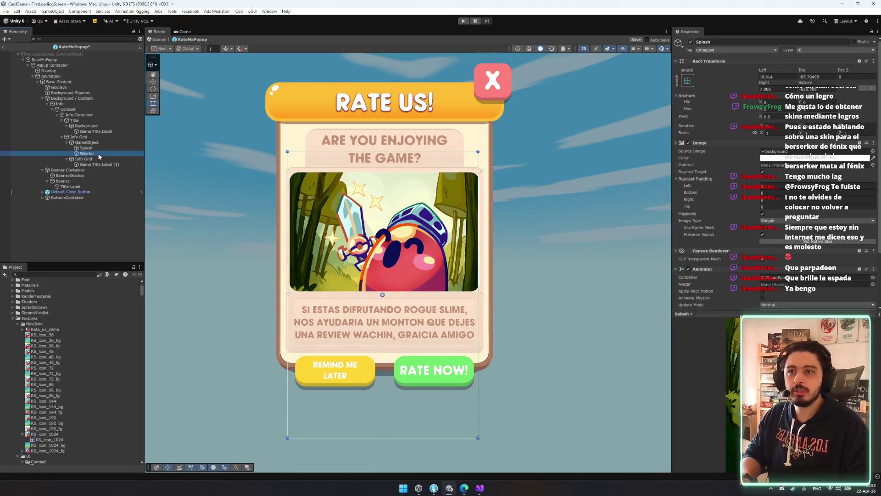
pyautogui.click(86, 147)
# Step: Remove the Animator component from Splash and duplicate Warrior as Warrior (1)
pyautogui.rightClick(719, 269)
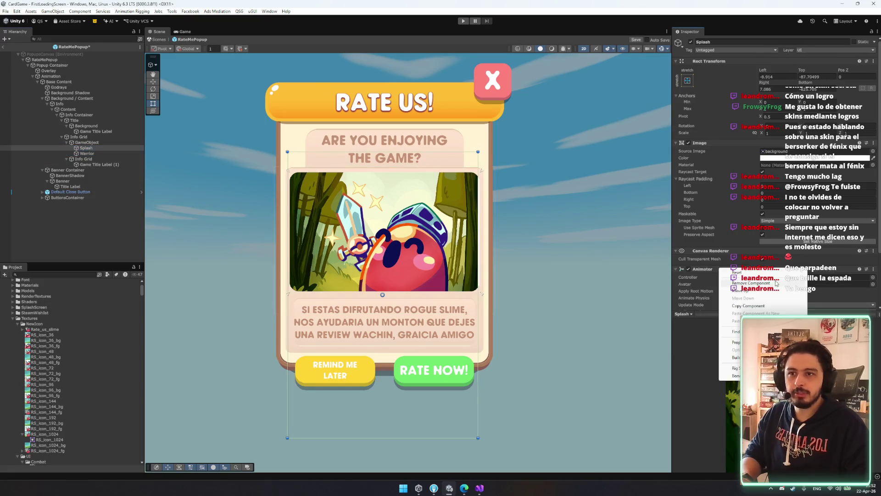
pyautogui.click(748, 282)
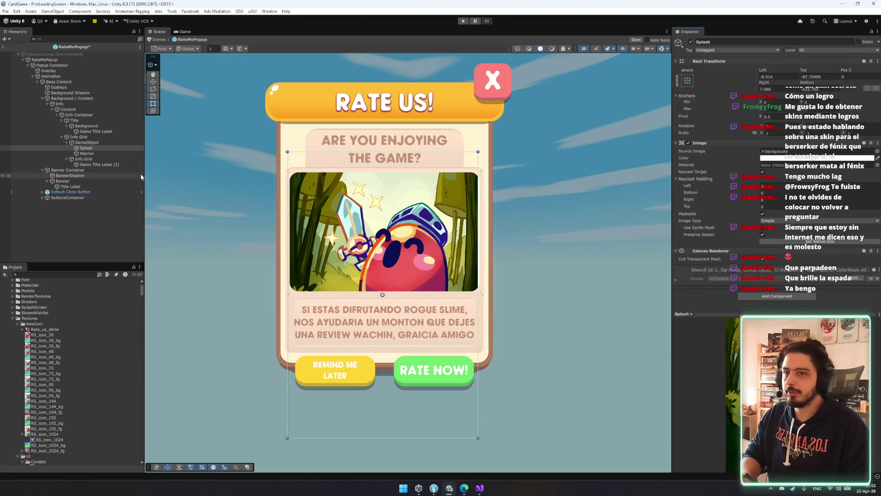
pyautogui.click(81, 143)
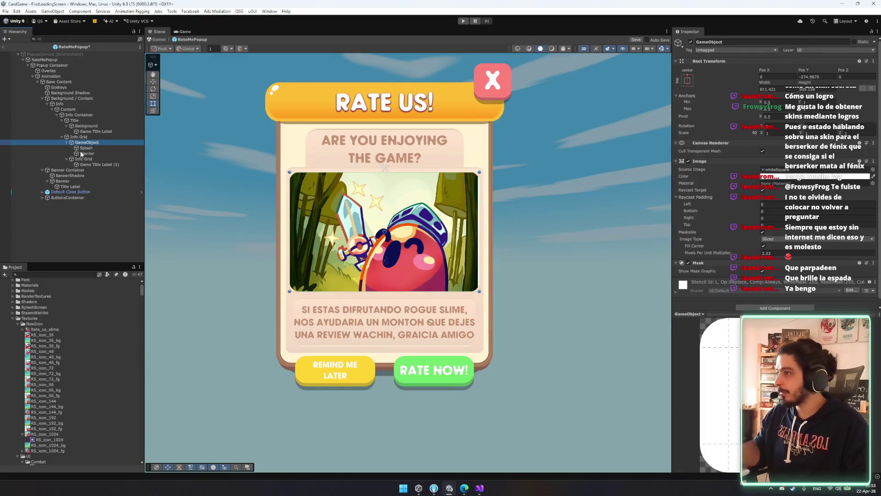
pyautogui.click(94, 153)
pyautogui.hotkey('ctrl', 'd')
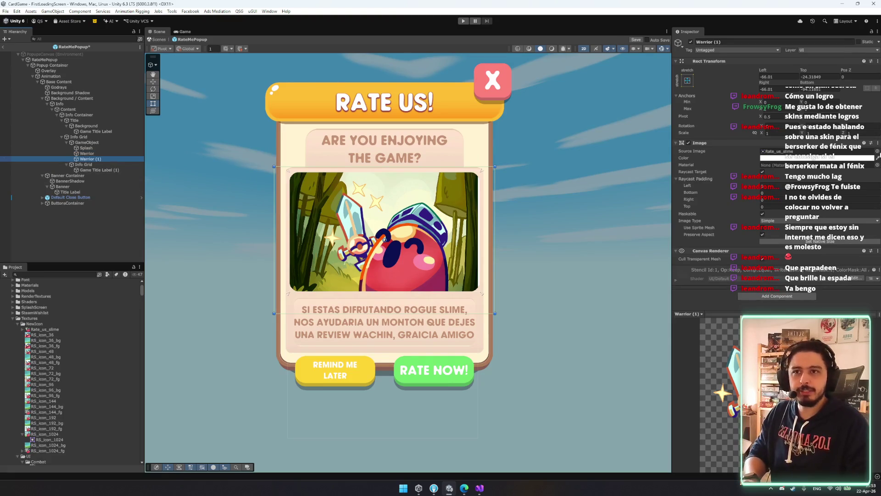
# Step: Give Warrior (1) the godrays sprite and move it above Warrior so it renders behind
pyautogui.click(877, 150)
pyautogui.write('god')
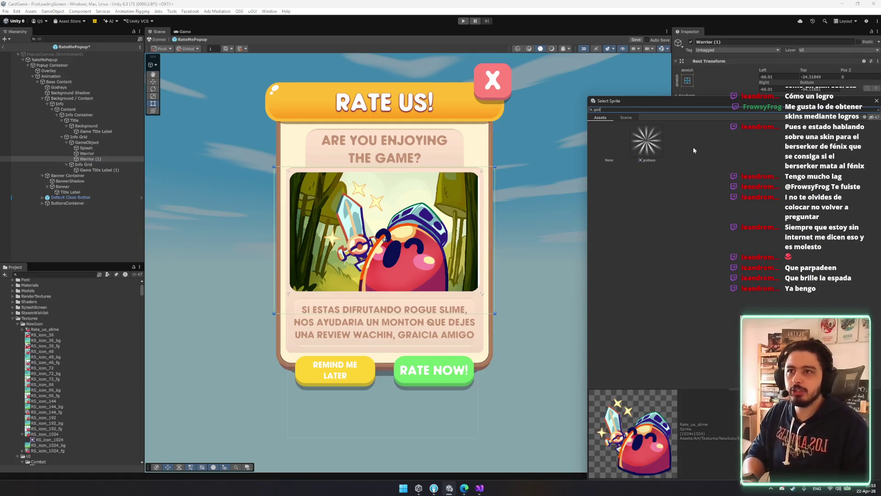
pyautogui.doubleClick(647, 141)
pyautogui.click(120, 160)
pyautogui.moveTo(120, 160); pyautogui.dragTo(105, 151)
# Step: Enlarge the godrays, shift them up-left, tint them pale yellow and tilt them
pyautogui.moveTo(494, 167); pyautogui.dragTo(528, 130)
pyautogui.moveTo(370, 228); pyautogui.dragTo(347, 214)
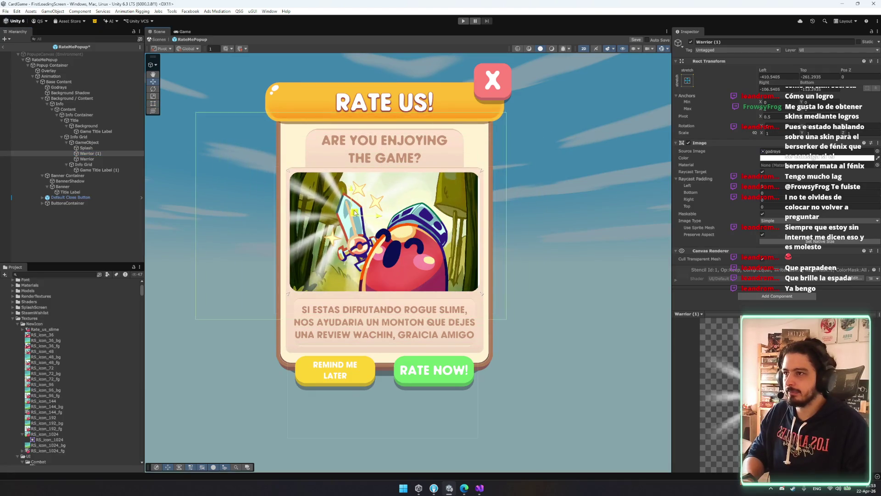
pyautogui.click(875, 158)
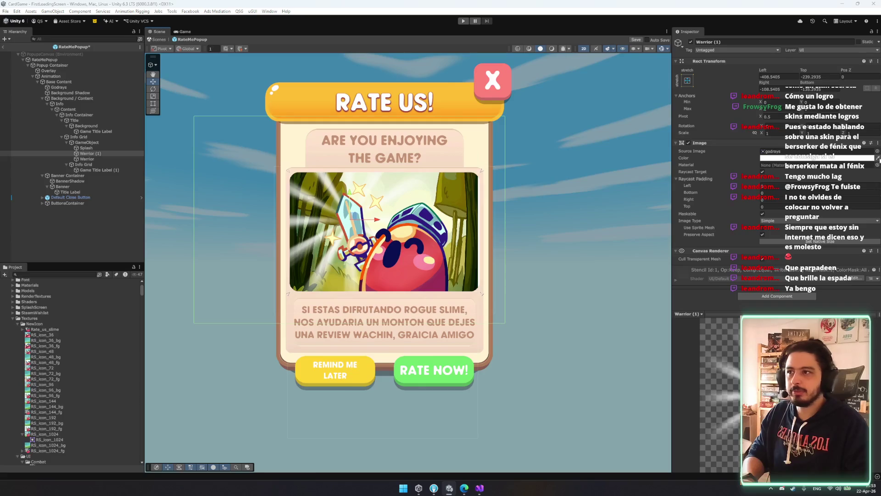
pyautogui.click(453, 207)
pyautogui.press('e')
pyautogui.moveTo(363, 239); pyautogui.dragTo(388, 289)
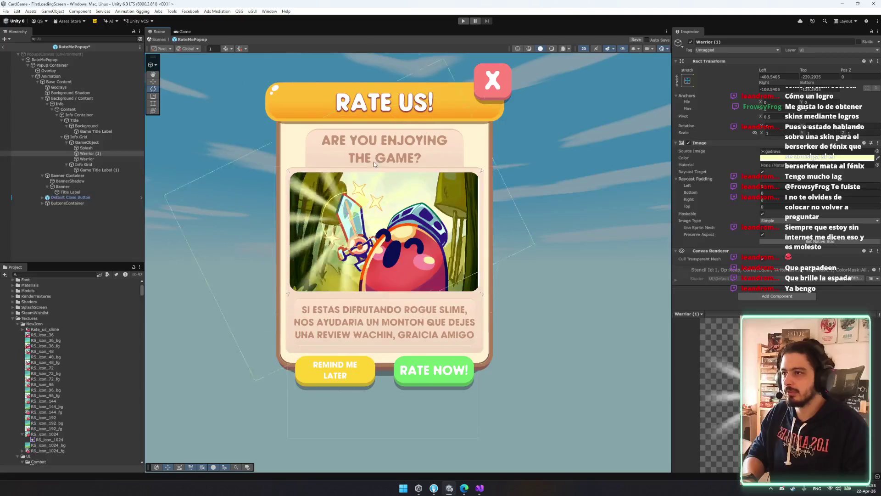
# Step: Tint the godrays a stronger, semi-transparent yellow, hex FFF82D
pyautogui.click(839, 158)
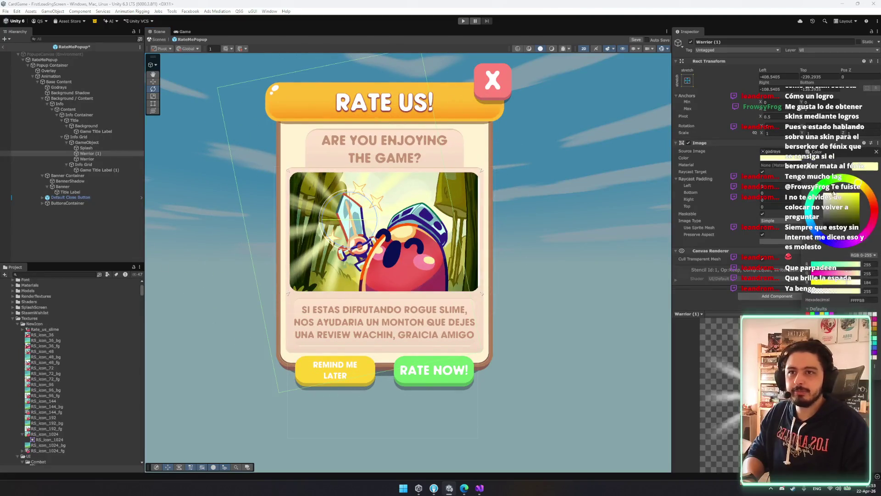
pyautogui.moveTo(858, 198); pyautogui.dragTo(846, 195)
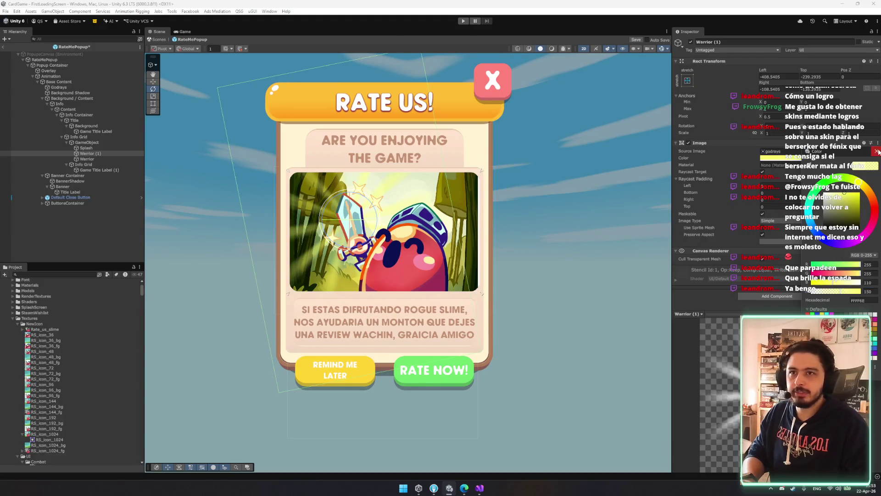
pyautogui.click(780, 200)
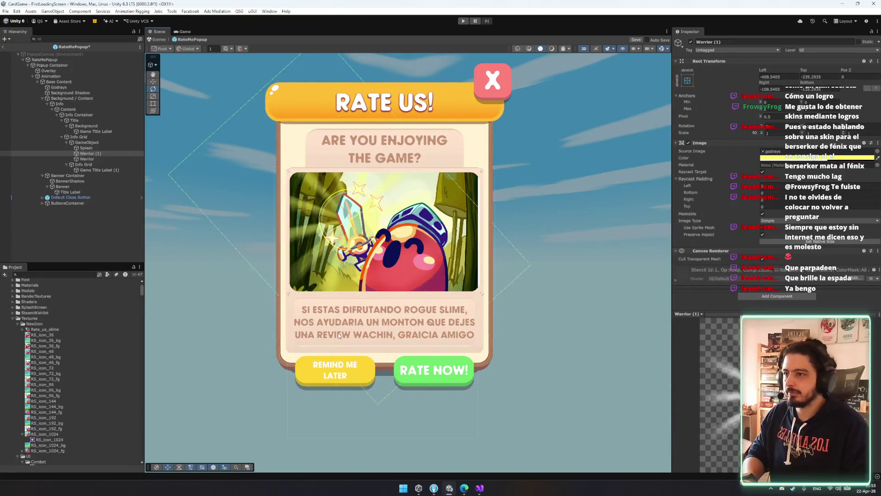
pyautogui.click(802, 158)
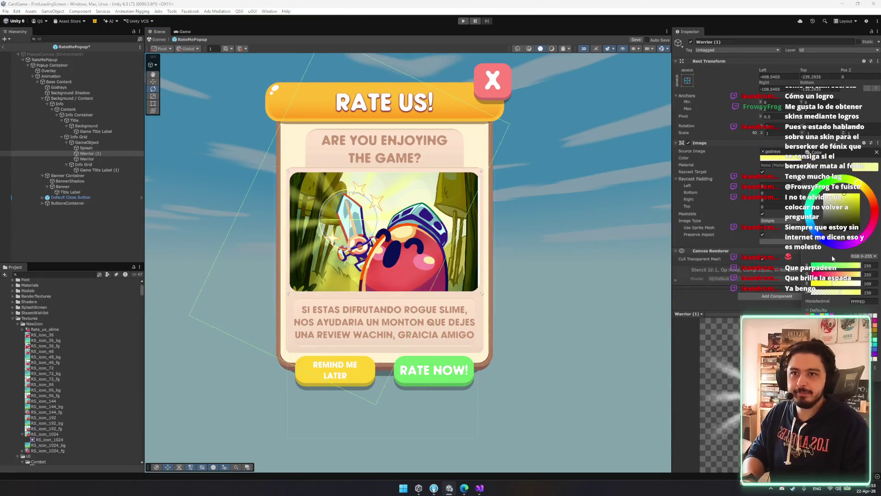
pyautogui.moveTo(841, 292); pyautogui.dragTo(831, 293)
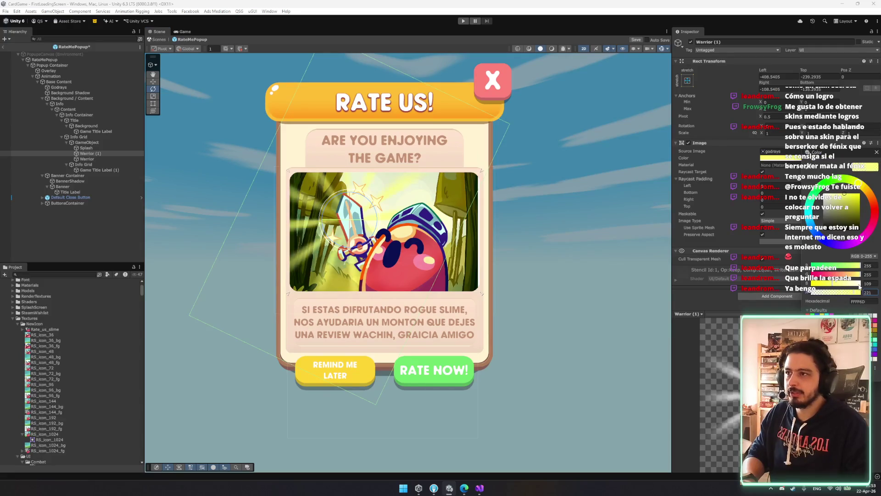
pyautogui.click(864, 189)
pyautogui.moveTo(864, 189); pyautogui.dragTo(849, 183)
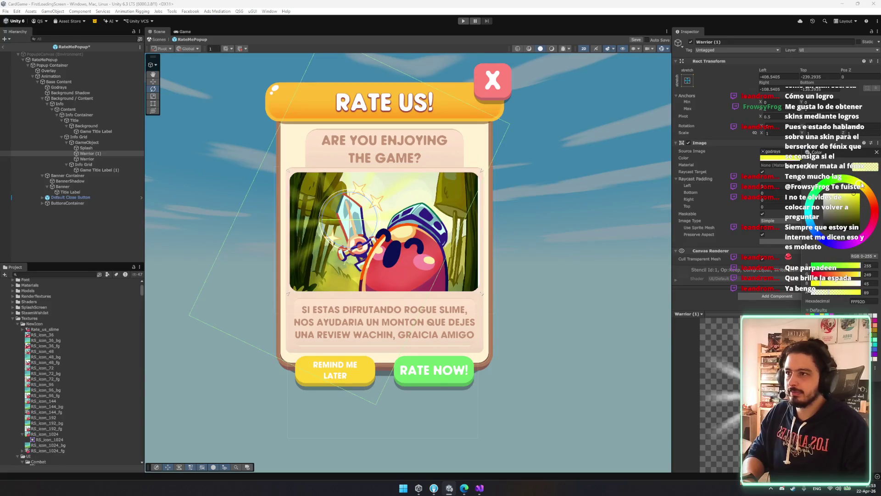
pyautogui.click(838, 295)
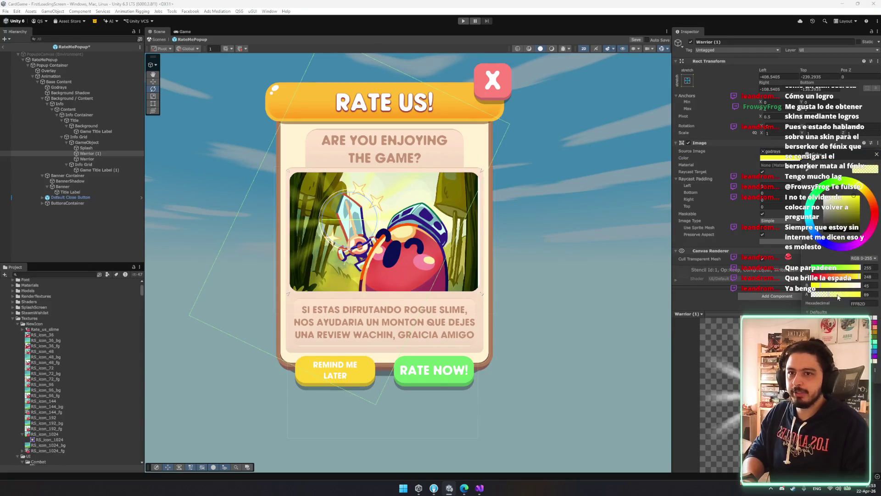
pyautogui.hotkey('ctrl', 'd')
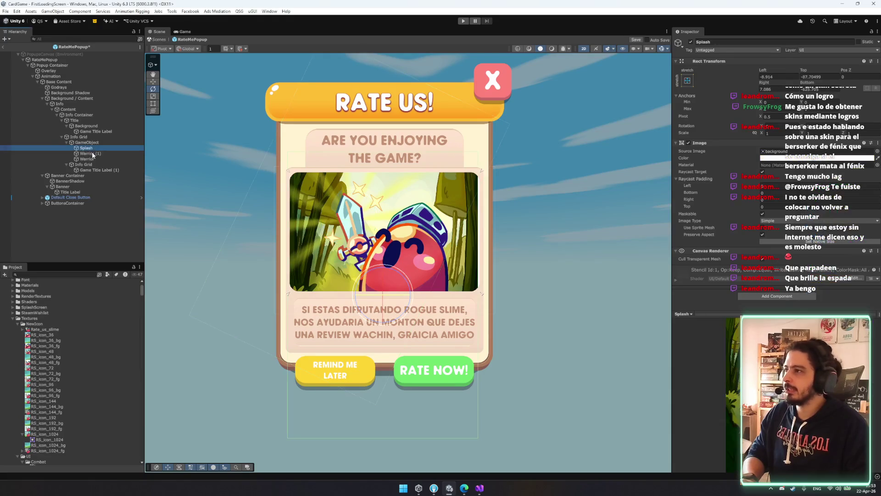
# Step: Nest the Warrior (2) copy under Warrior (1) and set its Source Image to Glow
pyautogui.moveTo(85, 159); pyautogui.dragTo(102, 154)
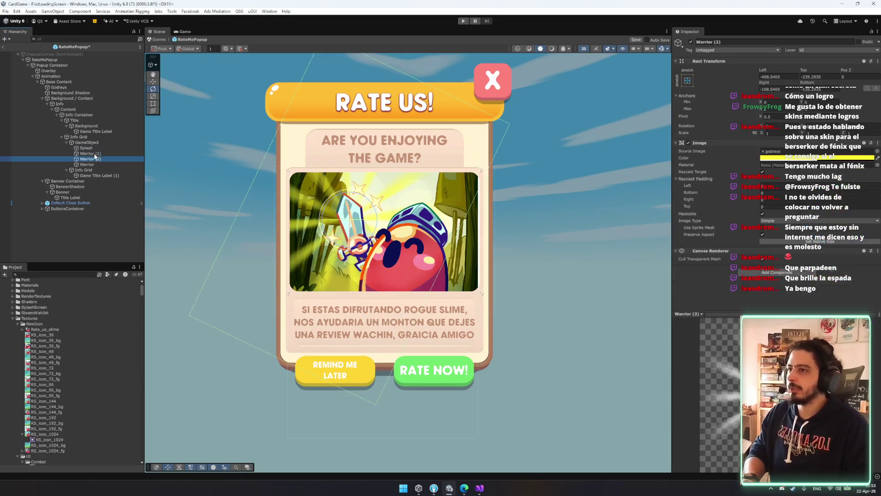
pyautogui.click(71, 154)
pyautogui.click(877, 151)
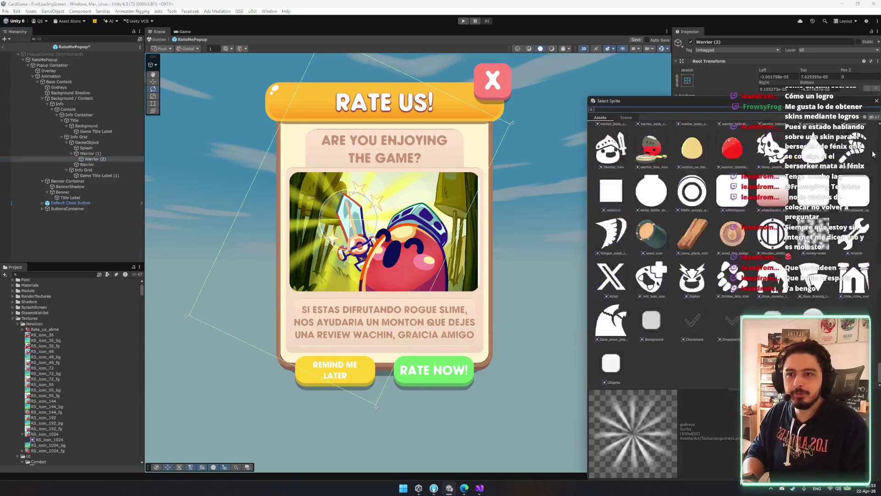
pyautogui.write('flo')
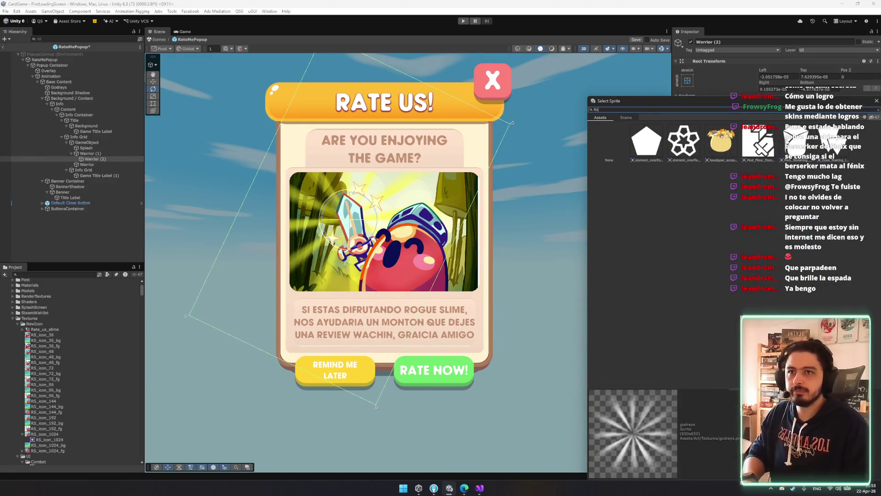
pyautogui.doubleClick(646, 140)
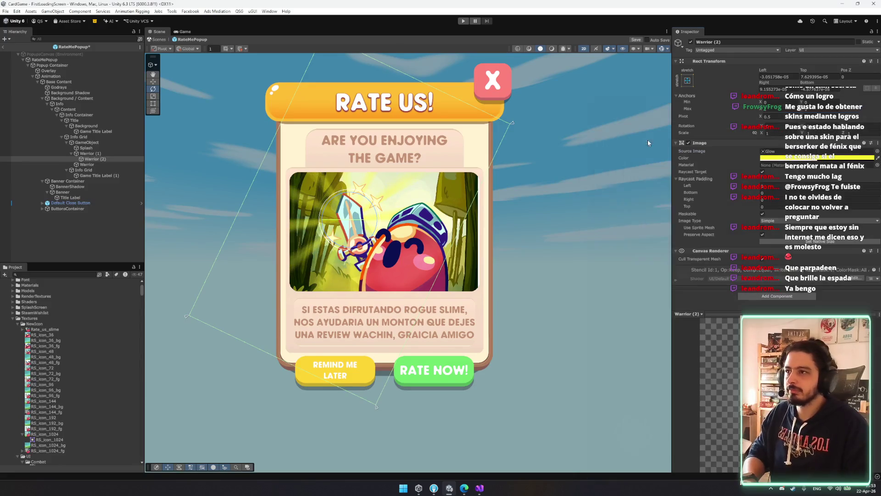
# Step: Tint the glow opaque pale yellow (FDFBB9, alpha 255) and anchor it middle-centre
pyautogui.click(771, 157)
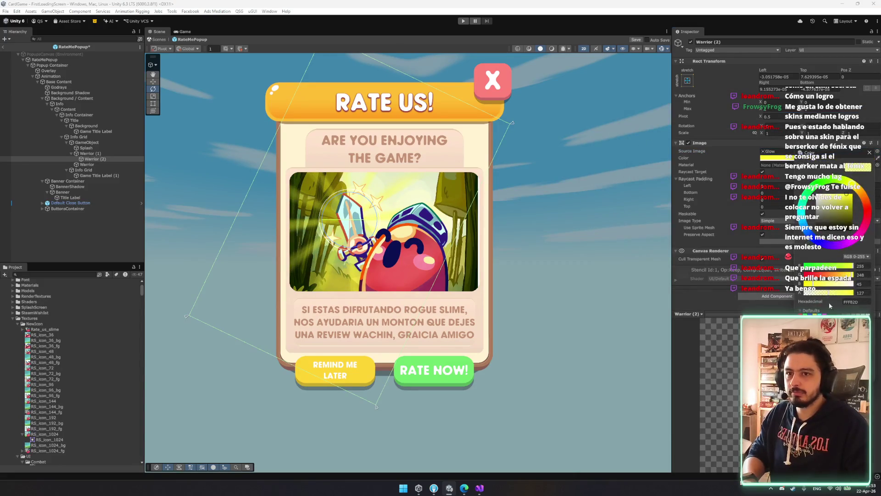
pyautogui.moveTo(841, 201); pyautogui.dragTo(865, 189)
pyautogui.press('t')
pyautogui.click(786, 158)
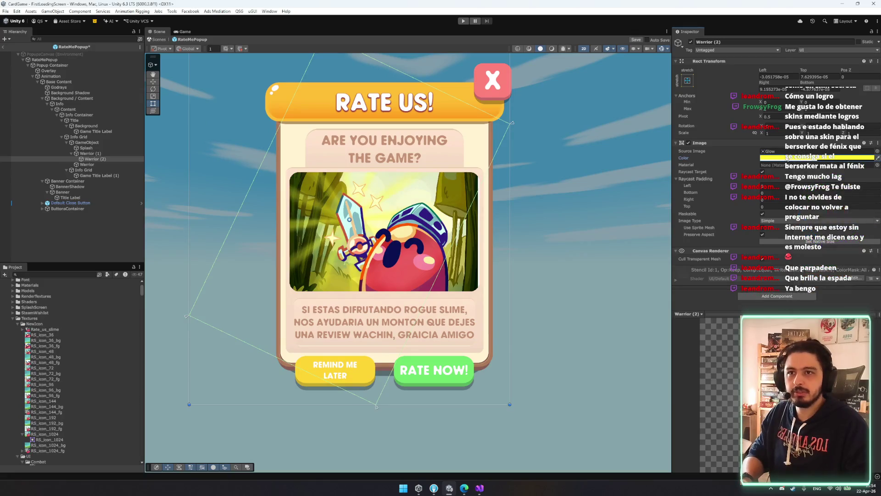
pyautogui.click(766, 158)
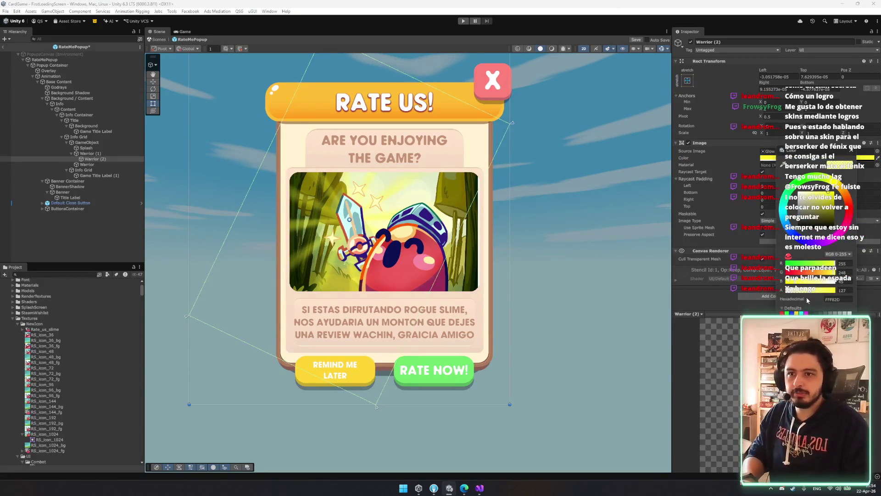
pyautogui.moveTo(808, 290); pyautogui.dragTo(872, 294)
pyautogui.moveTo(824, 205)
pyautogui.mouseDown()
pyautogui.moveTo(821, 216)
pyautogui.moveTo(753, 149)
pyautogui.mouseUp()
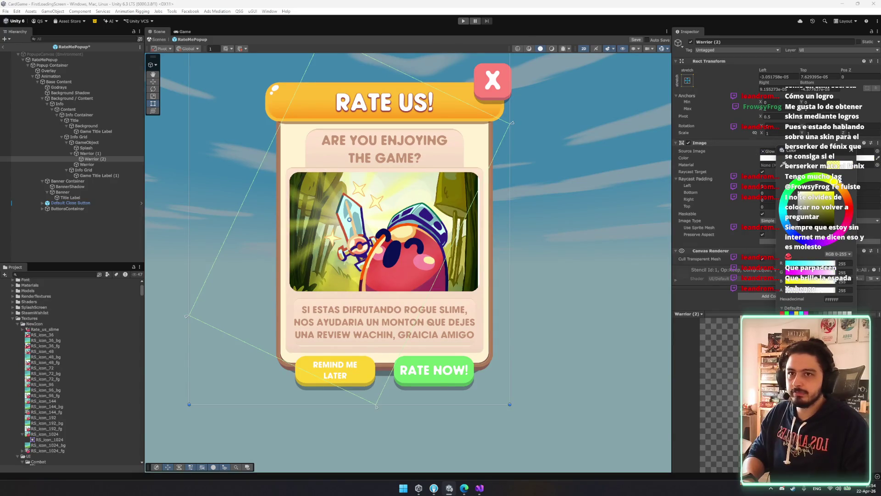
pyautogui.moveTo(799, 197); pyautogui.dragTo(807, 194)
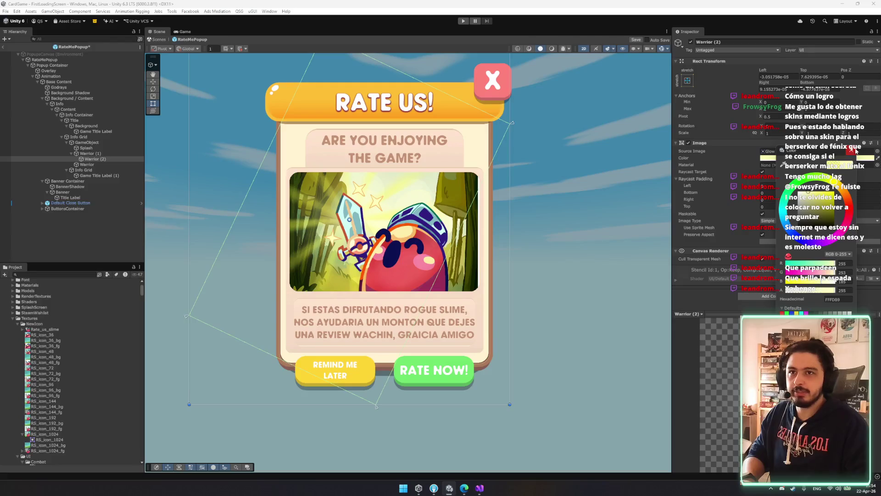
pyautogui.click(684, 72)
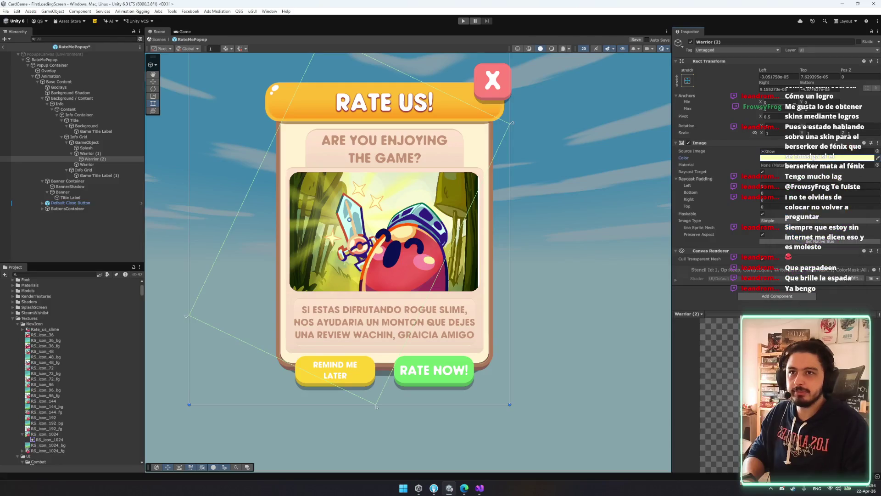
pyautogui.click(687, 80)
pyautogui.click(719, 133)
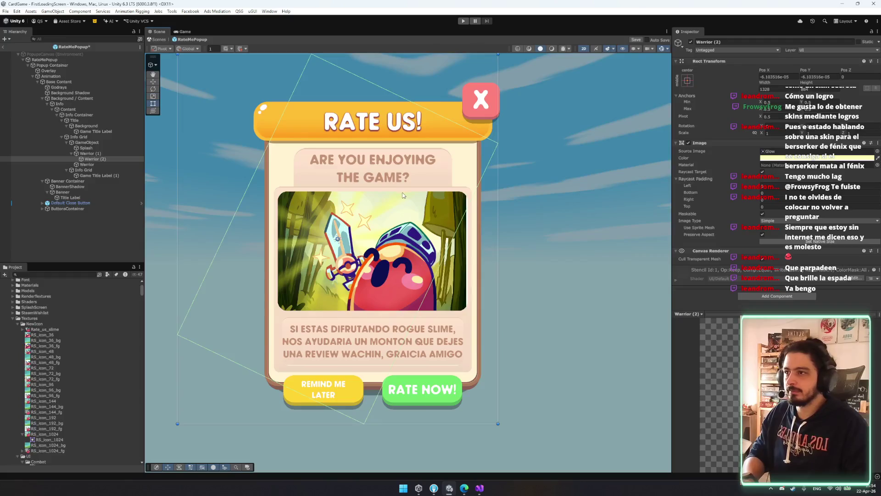
# Step: Resize the Warrior (2) glow rectangle, then select the Warrior (1) godrays layer
pyautogui.scroll(-3, 432, 178)
pyautogui.moveTo(474, 101)
pyautogui.mouseDown()
pyautogui.moveTo(371, 110)
pyautogui.moveTo(331, 69)
pyautogui.mouseUp()
pyautogui.scroll(2, 431, 201)
pyautogui.click(91, 153)
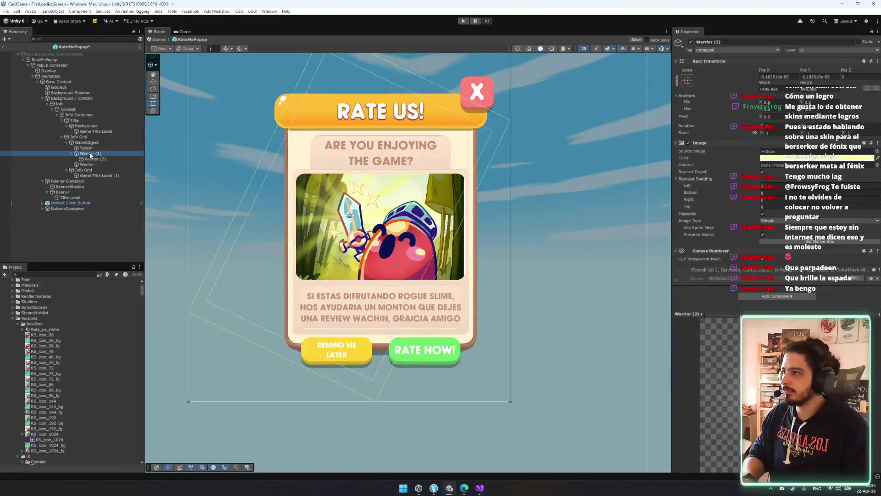
pyautogui.press('r')
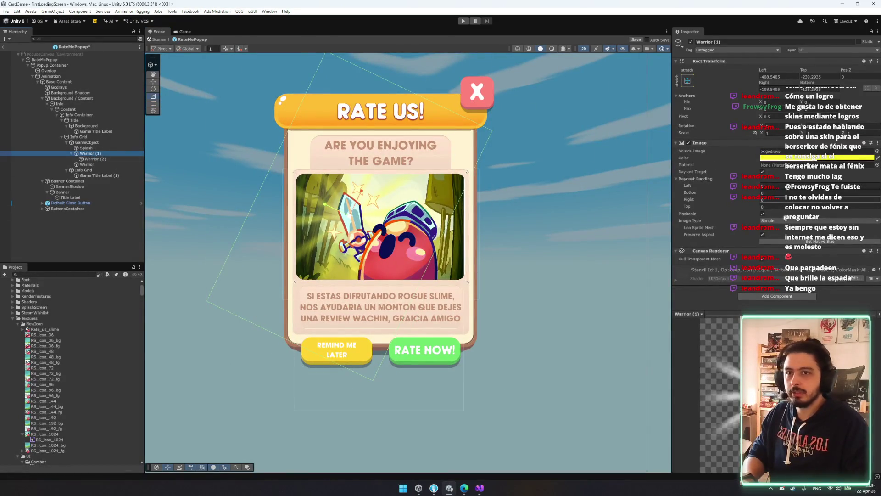
# Step: Add an Auto Animate component to the Warrior (1) godrays
pyautogui.click(758, 295)
pyautogui.write('auyto')
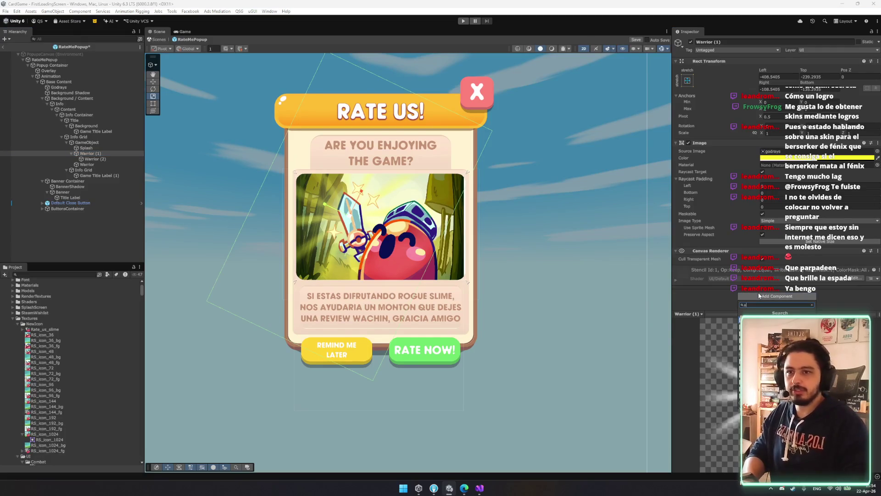
pyautogui.press('BackSpace')
pyautogui.press('BackSpace')
pyautogui.press('BackSpace')
pyautogui.write('to')
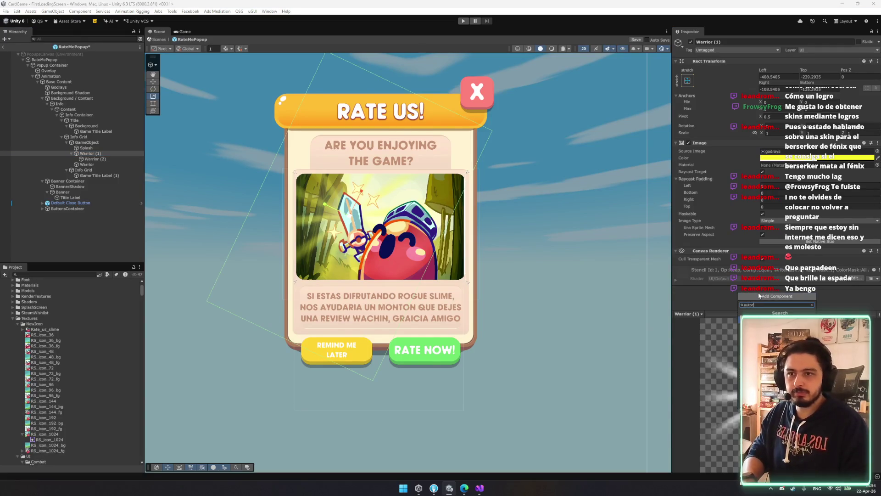
pyautogui.press('BackSpace')
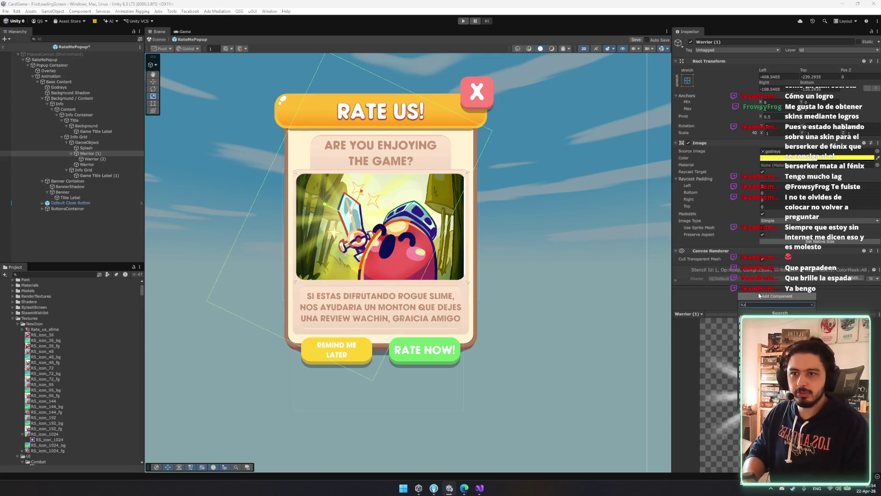
pyautogui.press('Return')
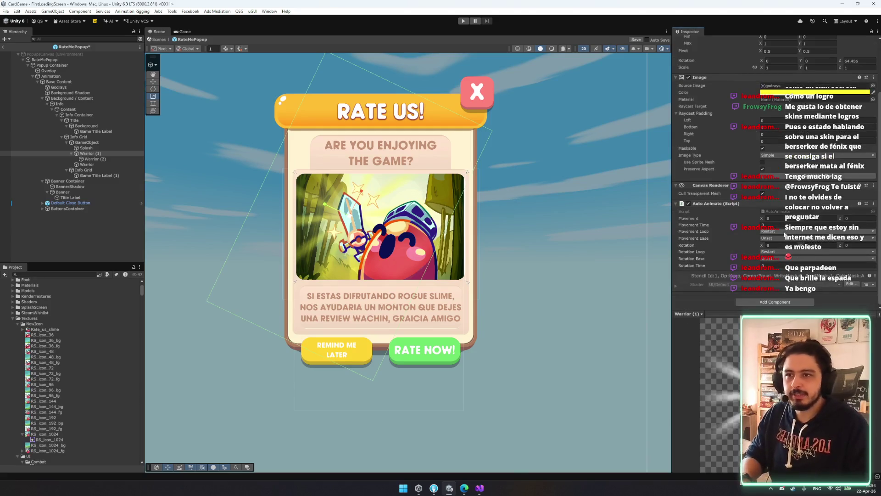
# Step: Set Auto Animate to Incremental rotation loop, Z 360, with an easing and rotation time
pyautogui.click(775, 251)
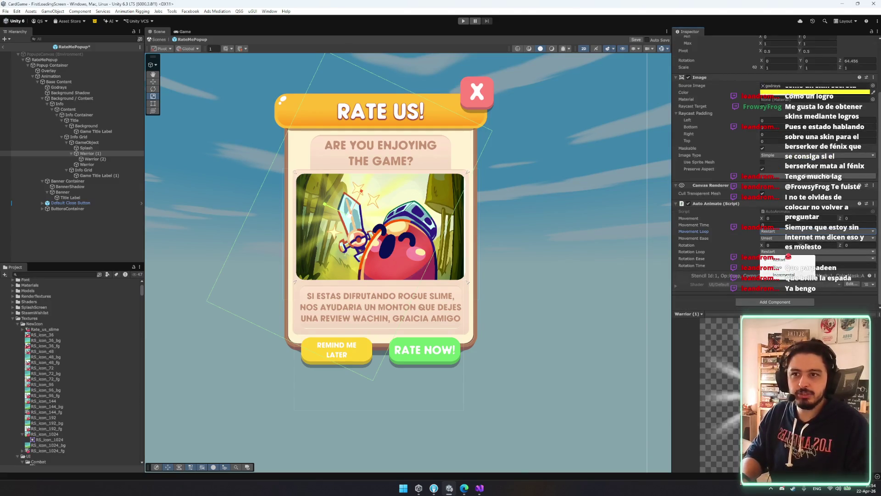
pyautogui.click(784, 274)
pyautogui.click(866, 246)
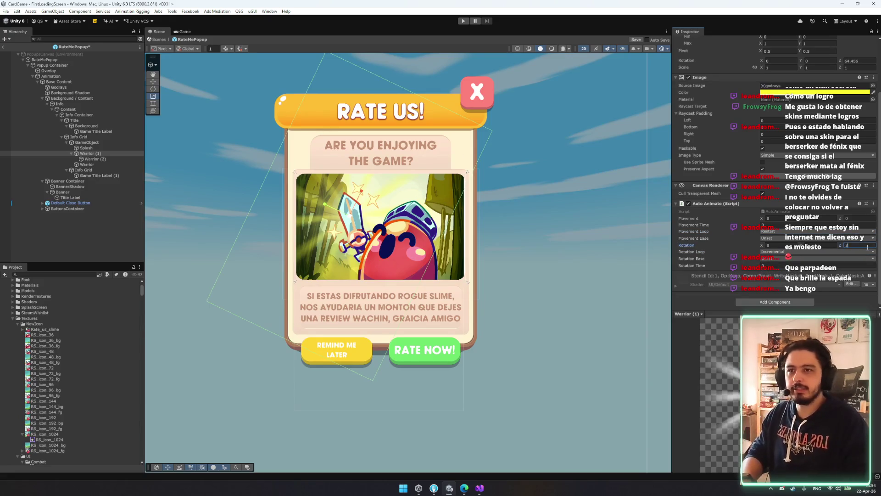
pyautogui.write('360')
pyautogui.click(816, 258)
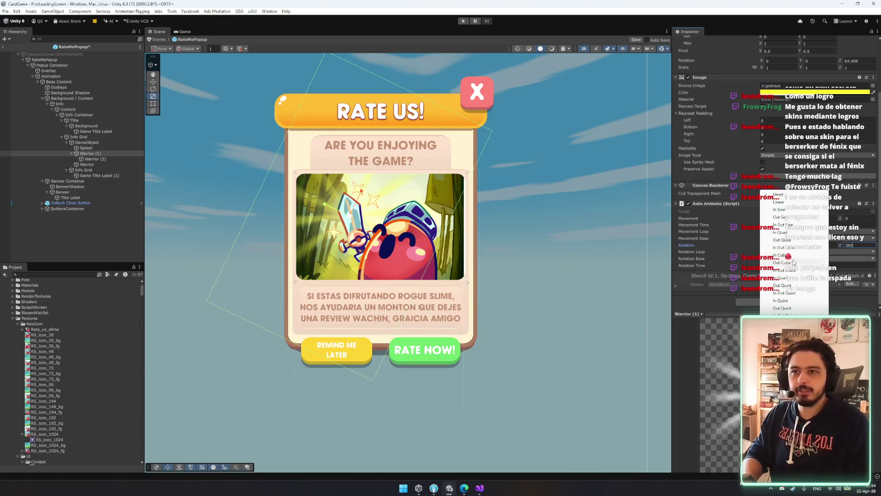
pyautogui.click(793, 205)
pyautogui.click(784, 265)
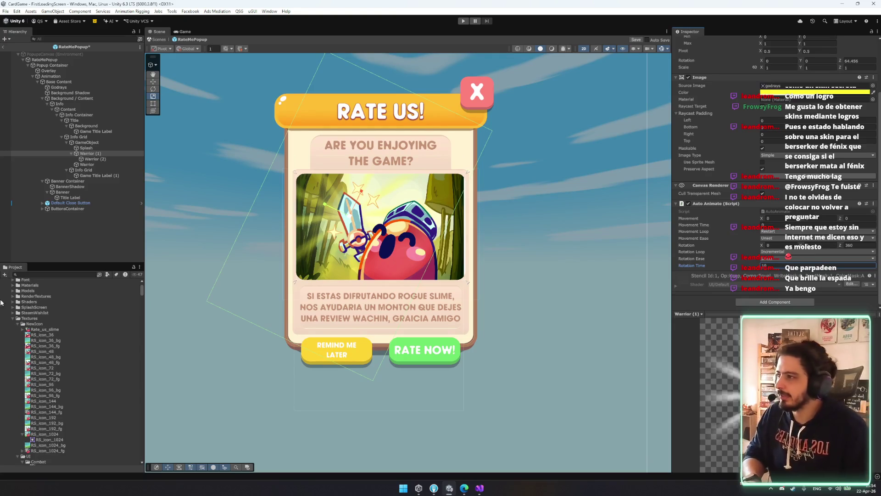
pyautogui.click(87, 153)
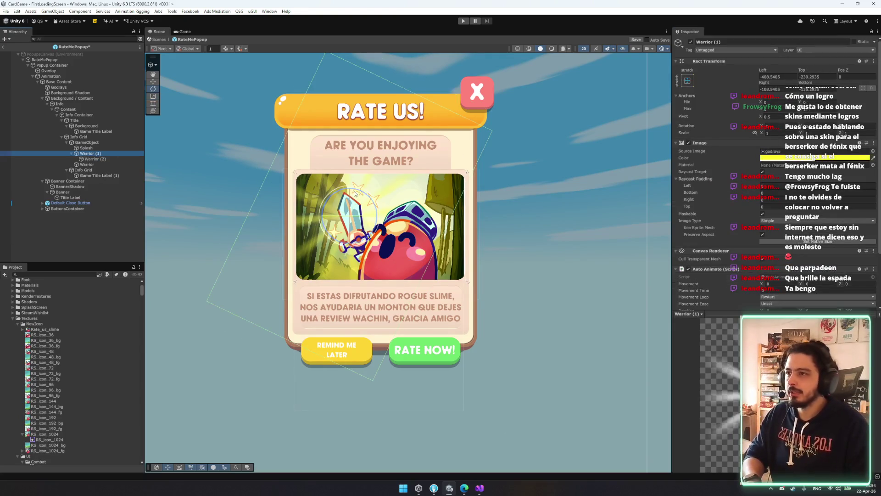
# Step: Collapse Warrior (1) and select the Warrior slime art layer
pyautogui.click(368, 203)
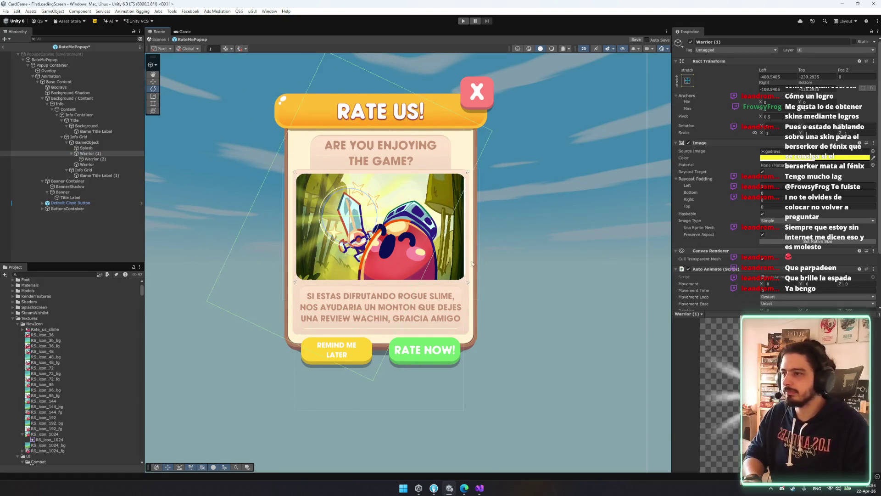
pyautogui.click(477, 241)
pyautogui.click(104, 155)
pyautogui.press('Left')
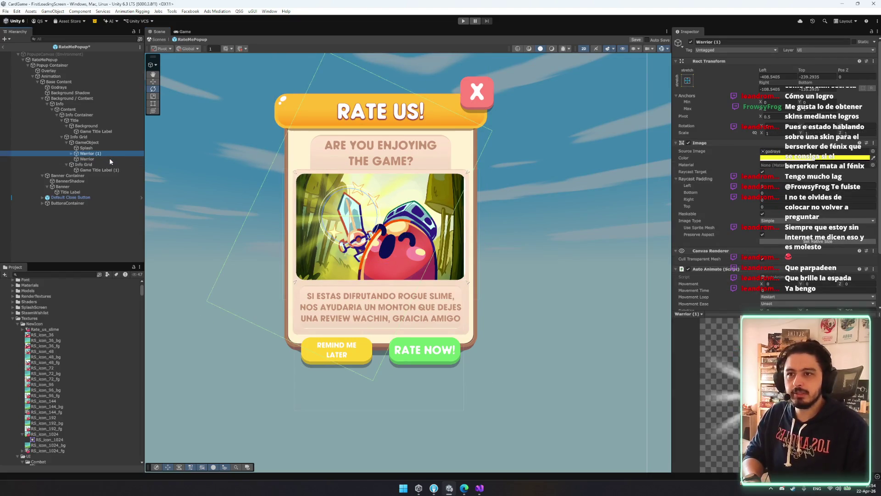
pyautogui.scroll(-2, 721, 268)
pyautogui.click(293, 237)
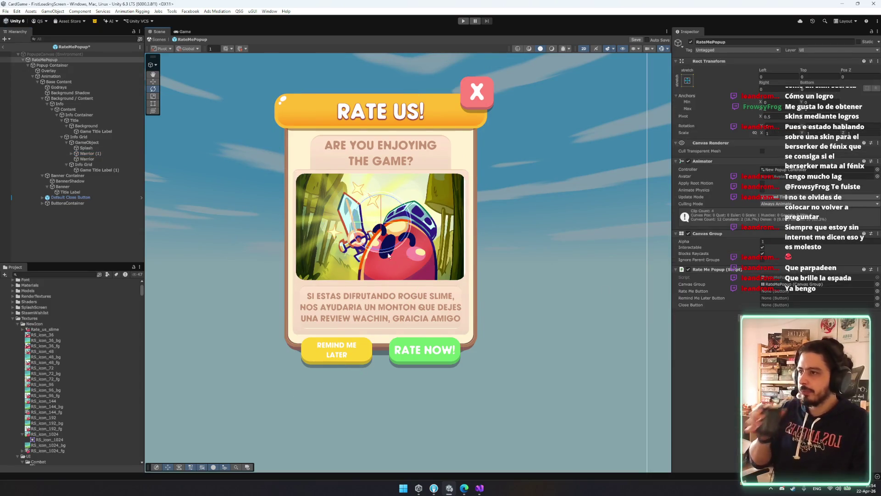
pyautogui.click(389, 252)
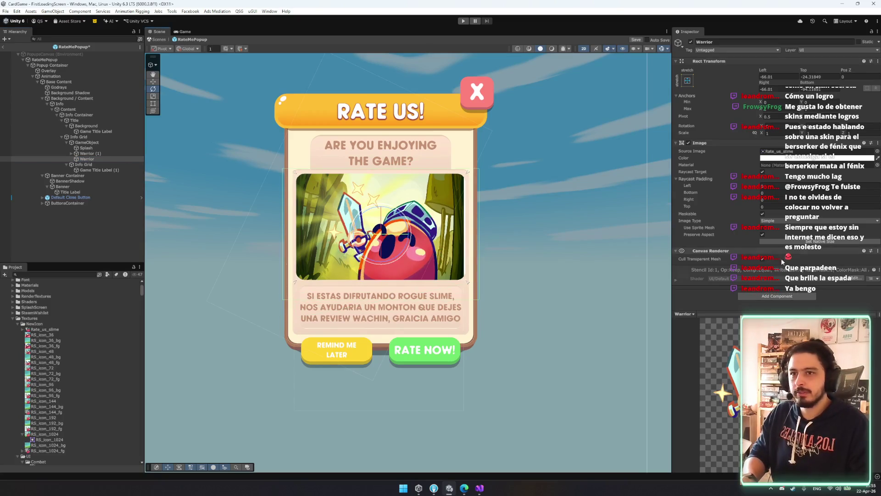
# Step: Add Auto Animate to the Warrior art, then remove that component again
pyautogui.click(776, 295)
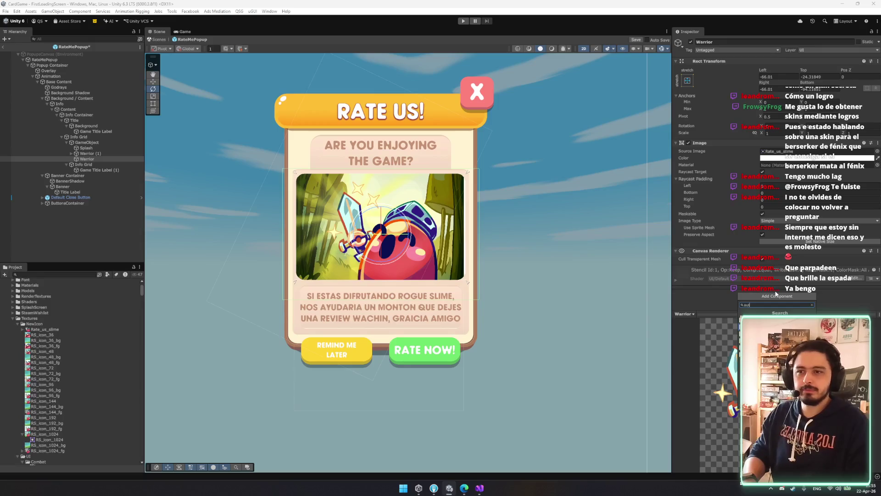
pyautogui.press('Return')
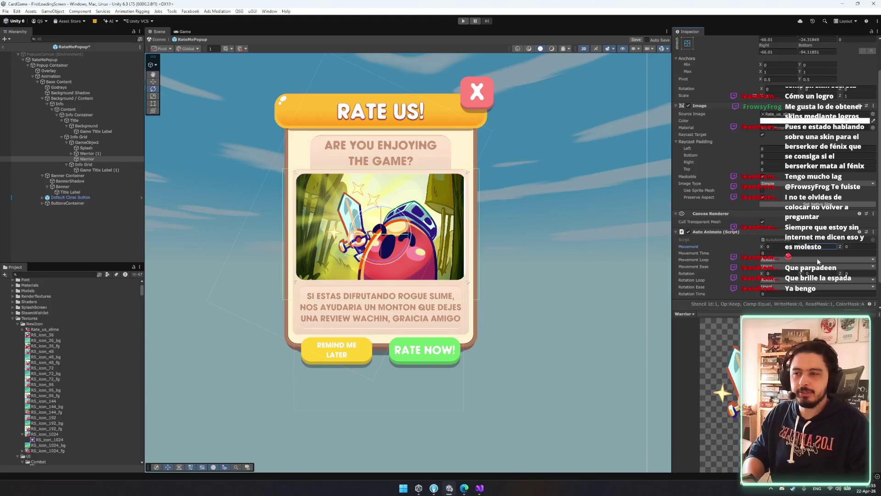
pyautogui.press('w')
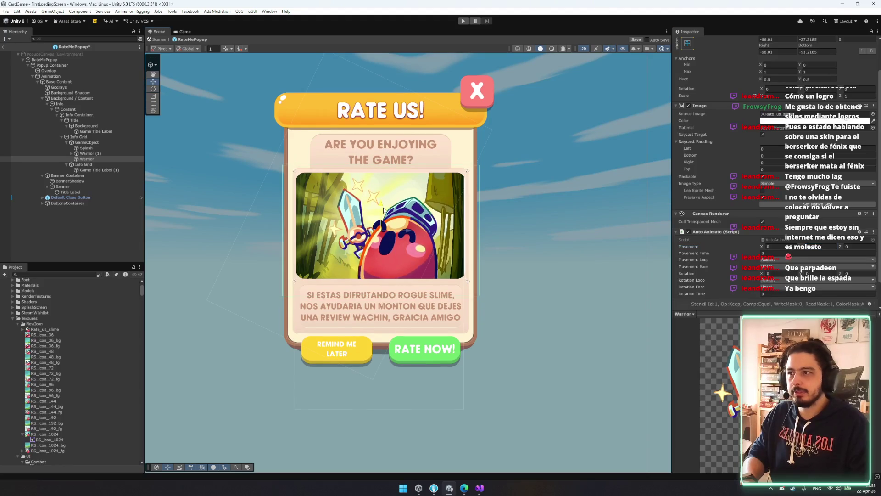
pyautogui.click(815, 249)
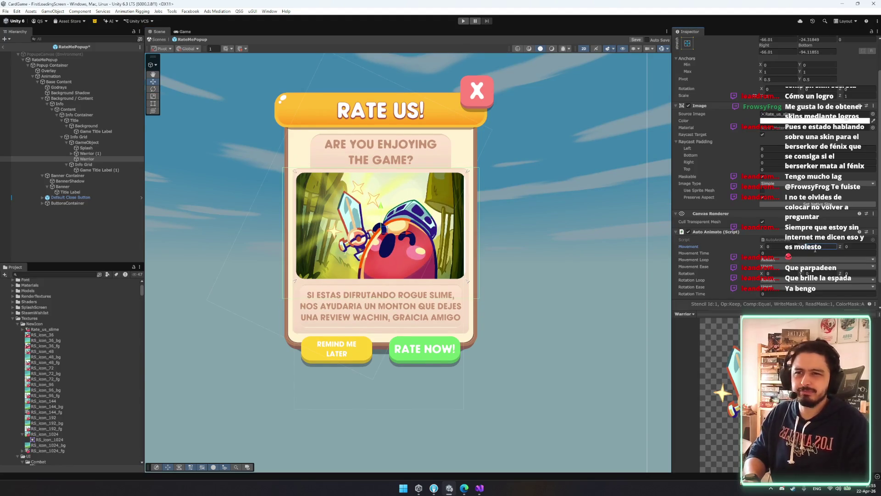
pyautogui.rightClick(735, 241)
pyautogui.click(752, 251)
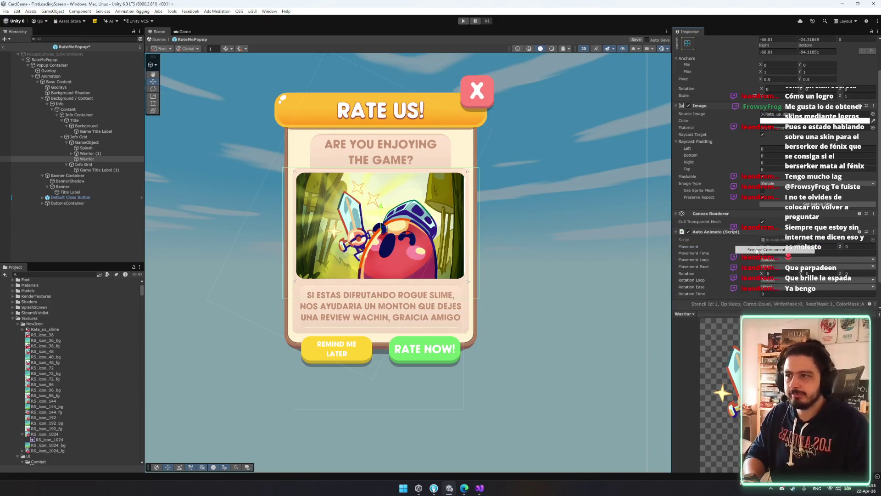
pyautogui.press('t')
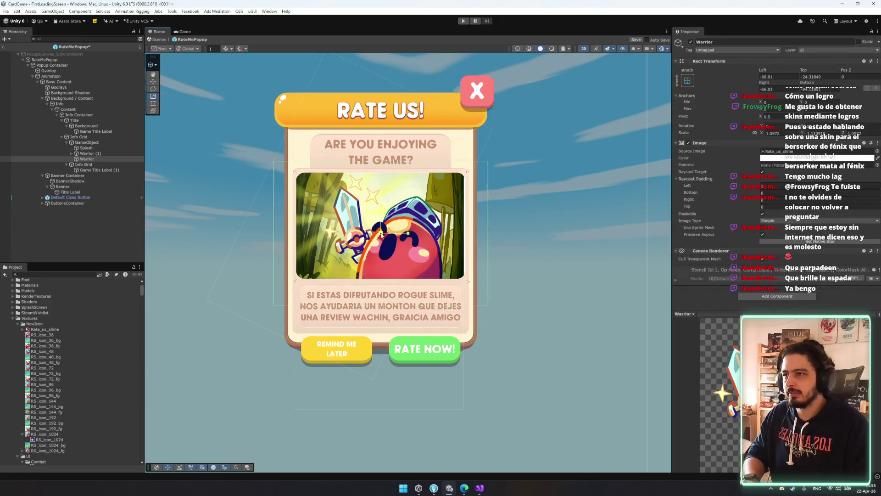
pyautogui.click(90, 158)
# Step: Rename the Warrior (1) godrays layer to 'Flow'
pyautogui.click(93, 154)
pyautogui.click(95, 156)
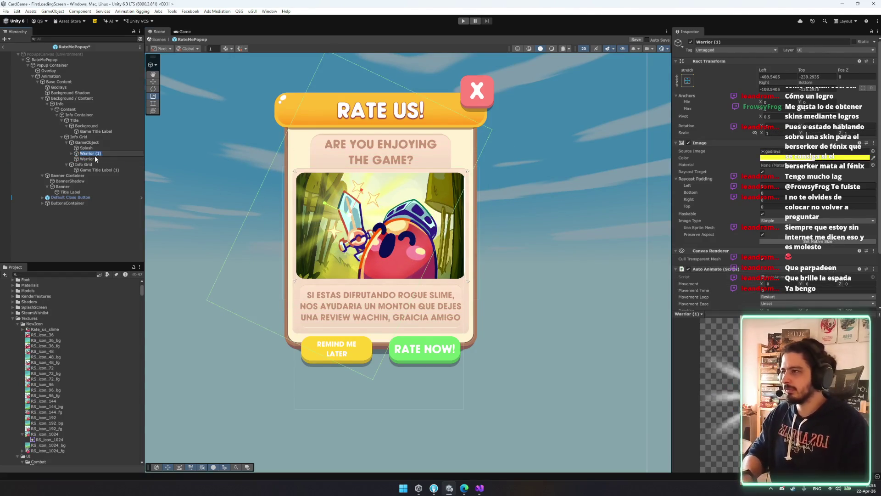
pyautogui.write('Flow')
pyautogui.press('Return')
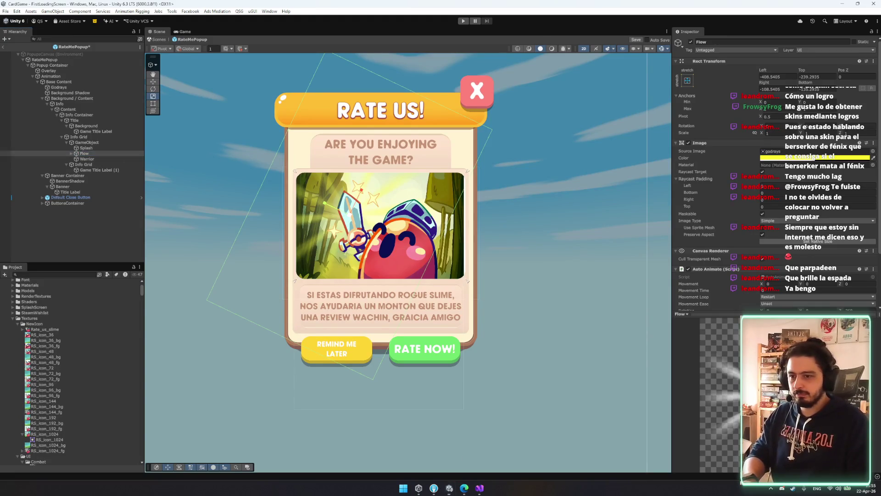
pyautogui.click(464, 487)
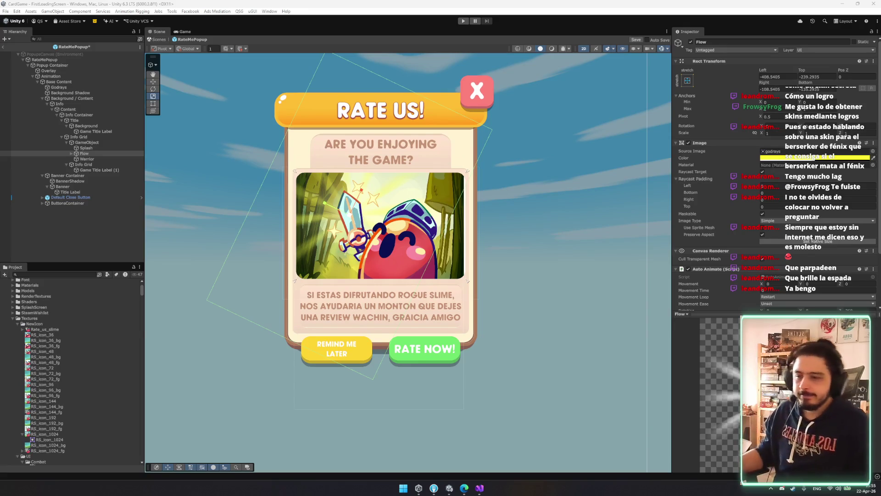
pyautogui.click(59, 87)
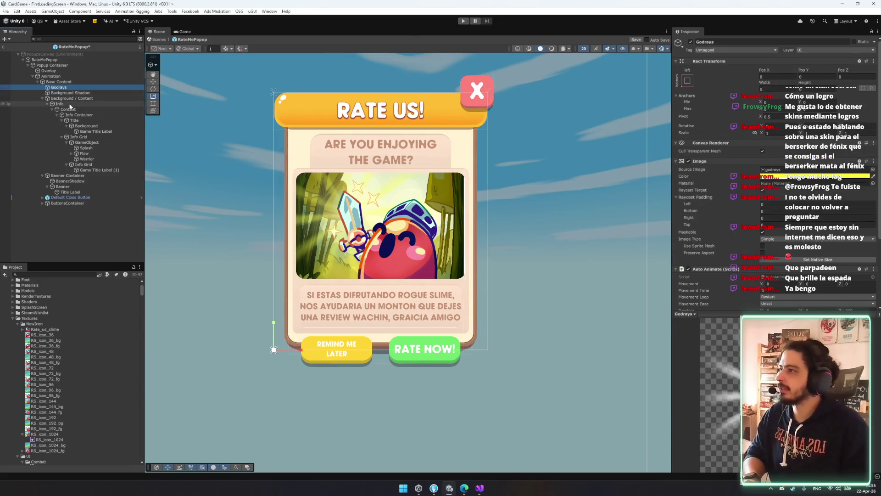
# Step: Delete Godrays and pull Background Shadow's sides inward to 50 each
pyautogui.press('Delete')
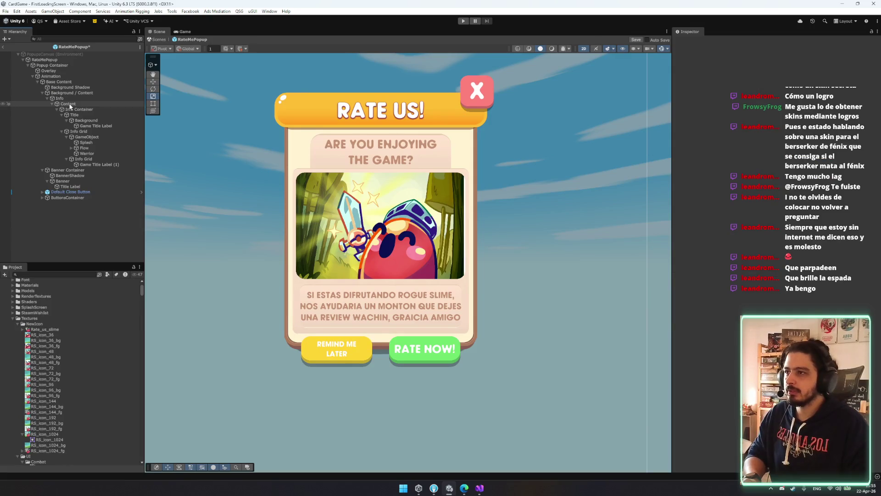
pyautogui.click(64, 81)
pyautogui.click(76, 87)
pyautogui.press('Delete')
pyautogui.hotkey('ctrl', 'z')
pyautogui.press('t')
pyautogui.moveTo(480, 336); pyautogui.dragTo(477, 335)
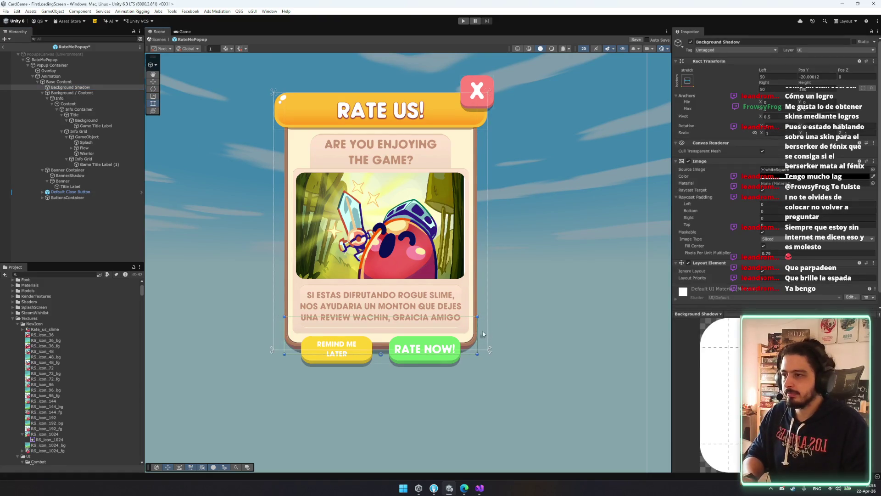
# Step: Set Background Shadow to Pos Y -11 with pixels-per-unit multiplier 2.4
pyautogui.click(765, 252)
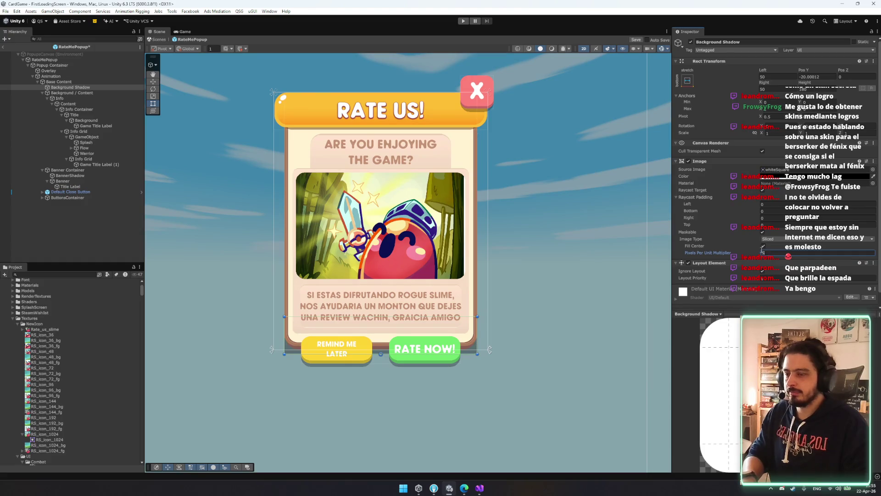
pyautogui.write('3')
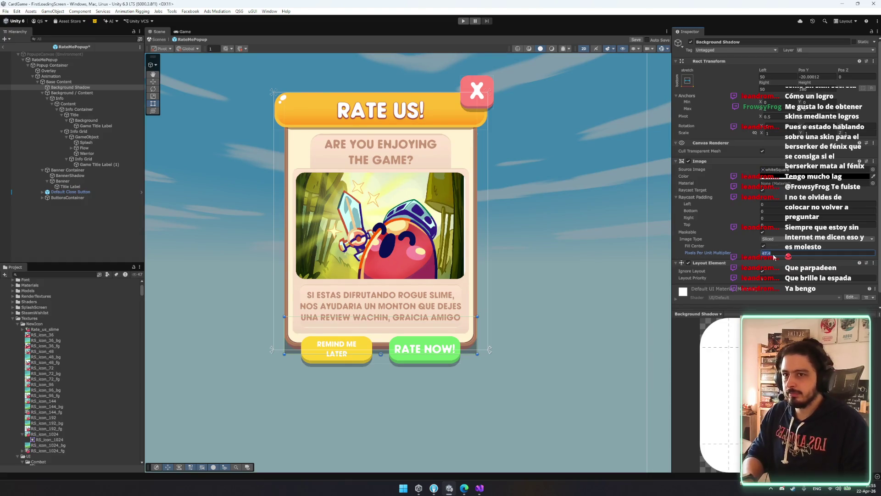
pyautogui.click(583, 303)
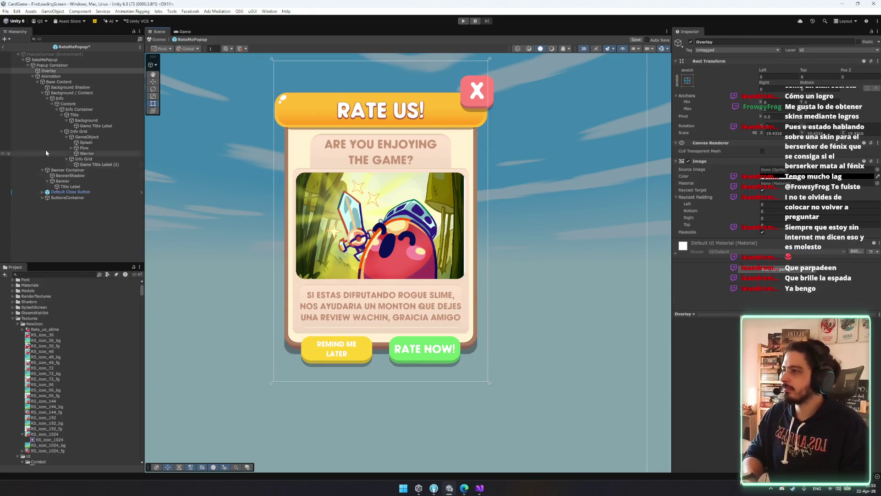
pyautogui.click(64, 87)
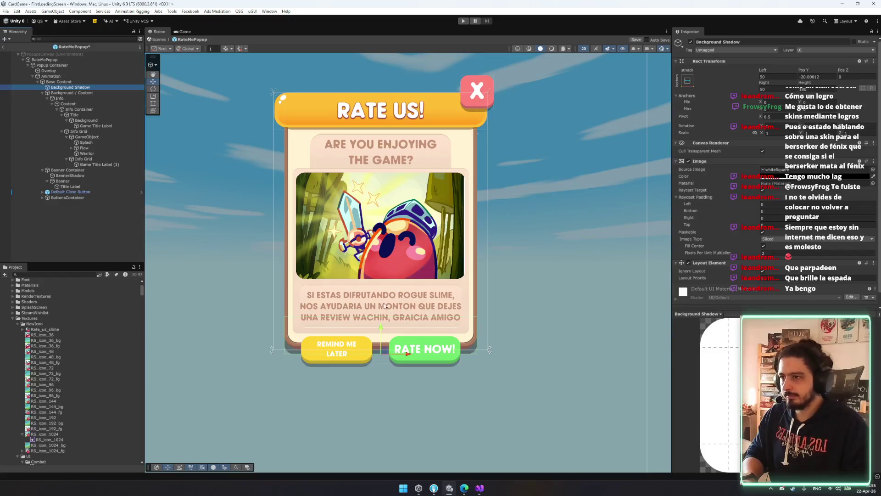
pyautogui.click(616, 329)
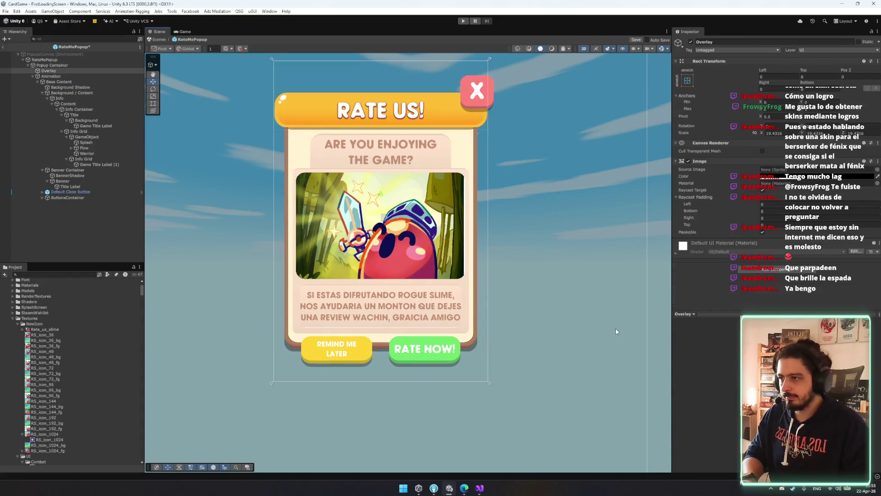
pyautogui.click(398, 319)
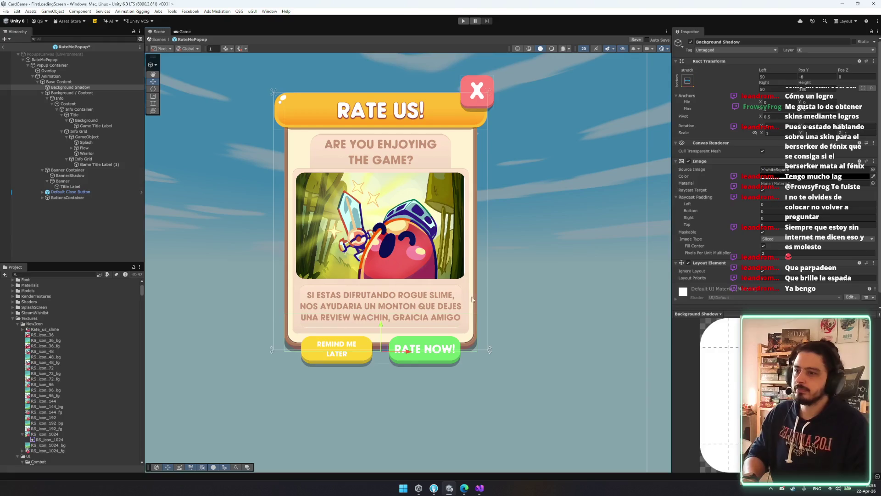
pyautogui.press('Down')
pyautogui.press('Down')
pyautogui.press('Down')
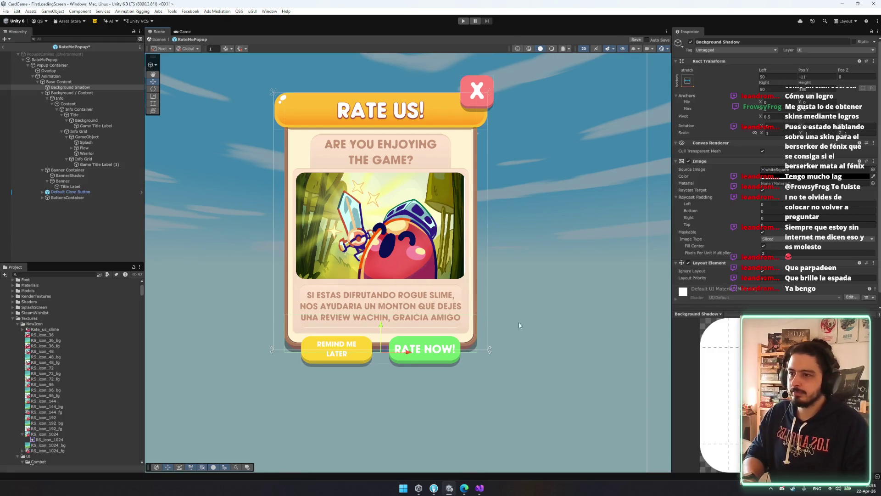
pyautogui.moveTo(741, 254); pyautogui.dragTo(743, 254)
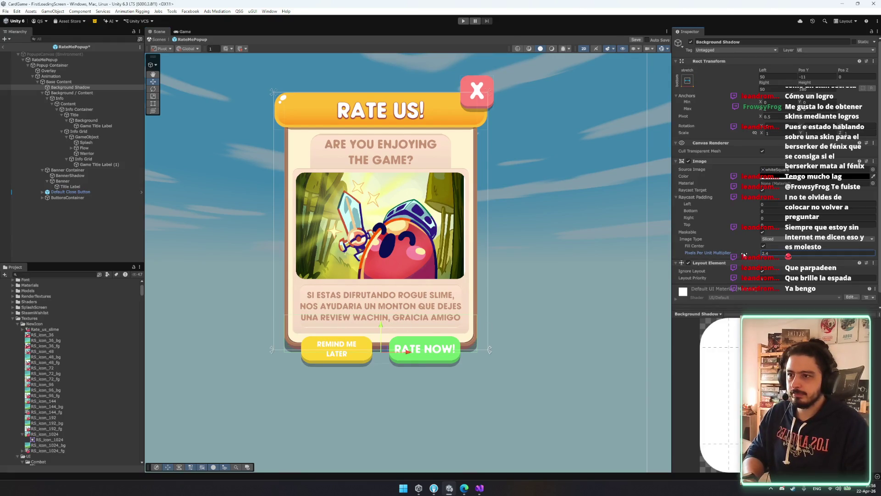
pyautogui.click(303, 242)
pyautogui.click(62, 181)
pyautogui.click(47, 180)
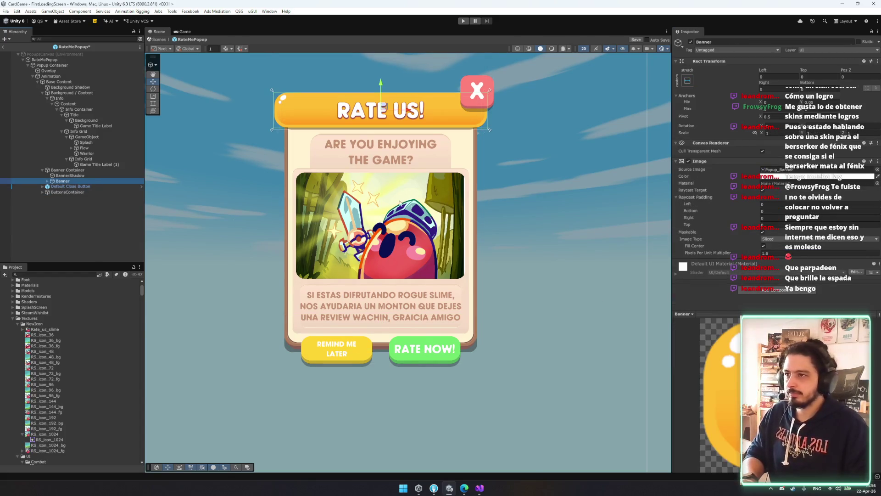
# Step: Shift Flow's image tint to a paler yellow
pyautogui.click(83, 148)
pyautogui.click(780, 150)
pyautogui.click(808, 157)
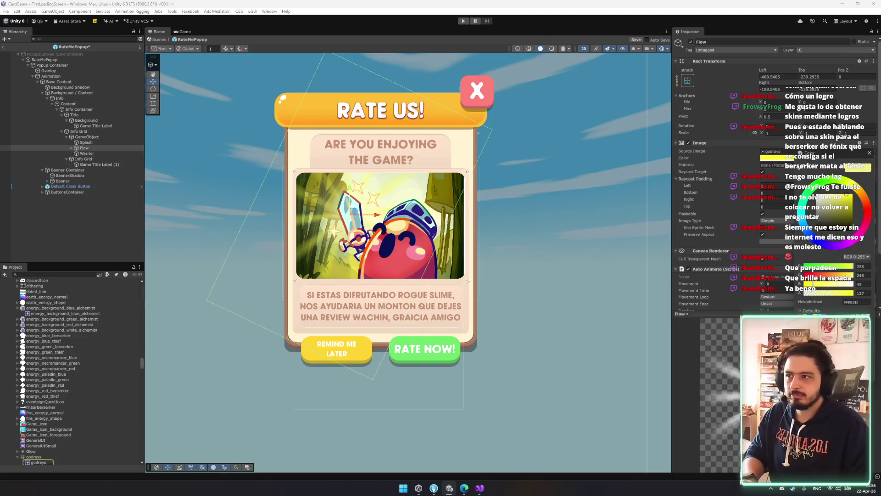
pyautogui.click(853, 188)
pyautogui.moveTo(852, 189); pyautogui.dragTo(832, 188)
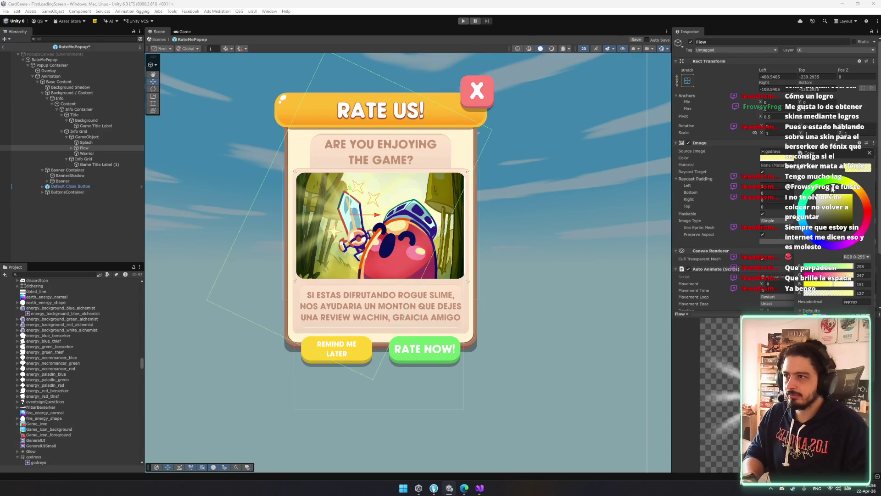
pyautogui.click(869, 152)
pyautogui.click(577, 201)
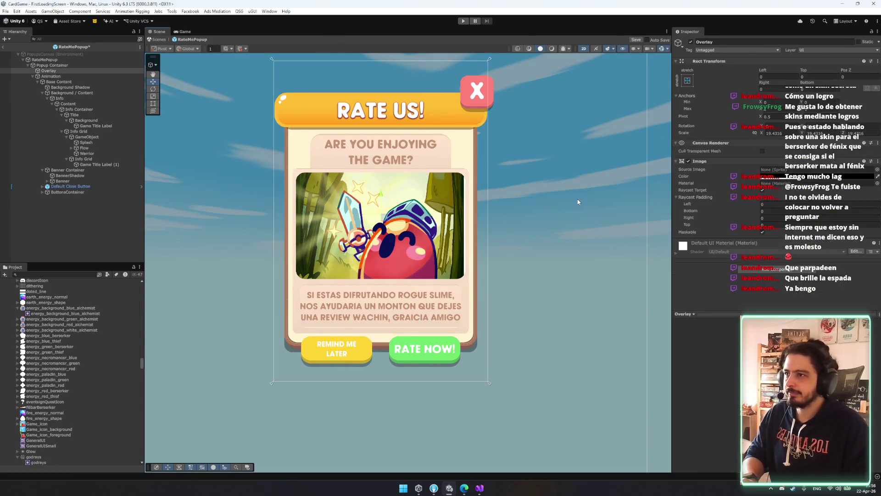
# Step: Try a red tint and several alternative sprites on Splash, keeping the original white art
pyautogui.click(96, 126)
pyautogui.click(86, 143)
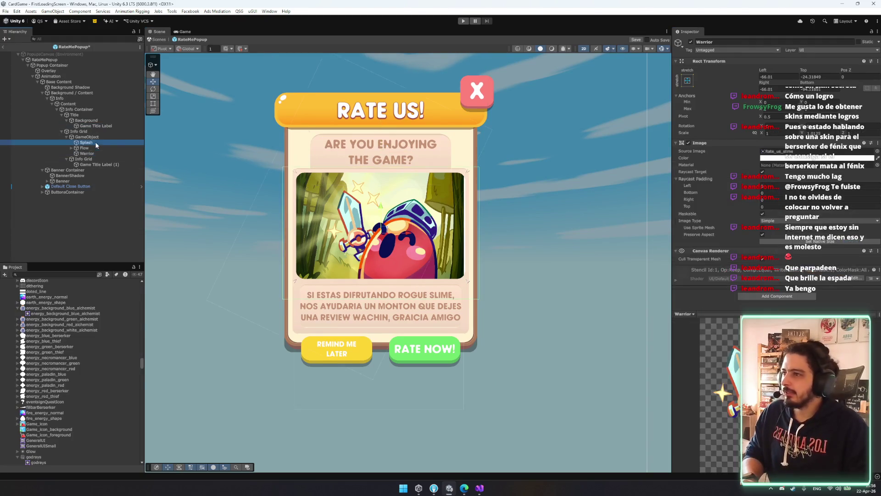
pyautogui.click(776, 158)
pyautogui.moveTo(800, 202); pyautogui.dragTo(835, 199)
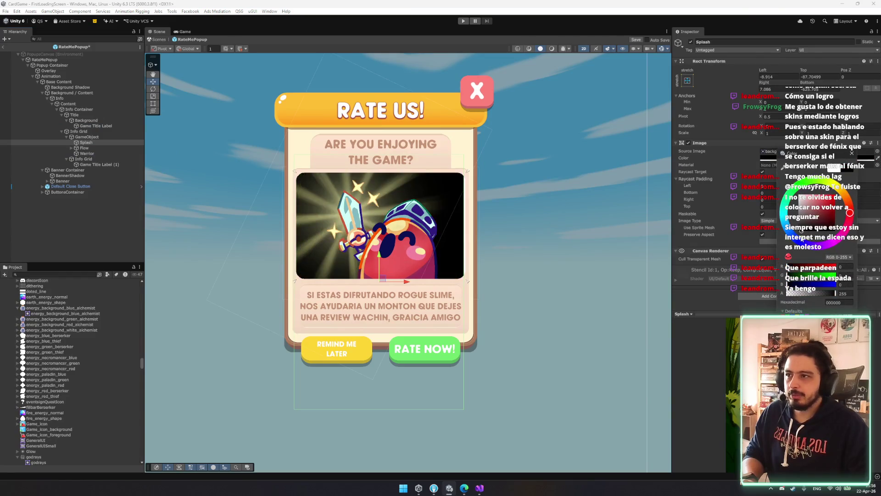
pyautogui.hotkey('ctrl', 'z')
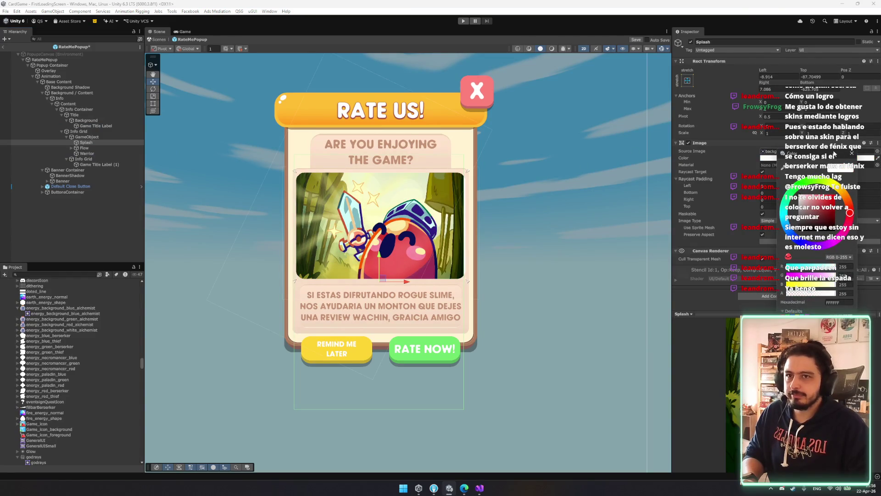
pyautogui.click(851, 153)
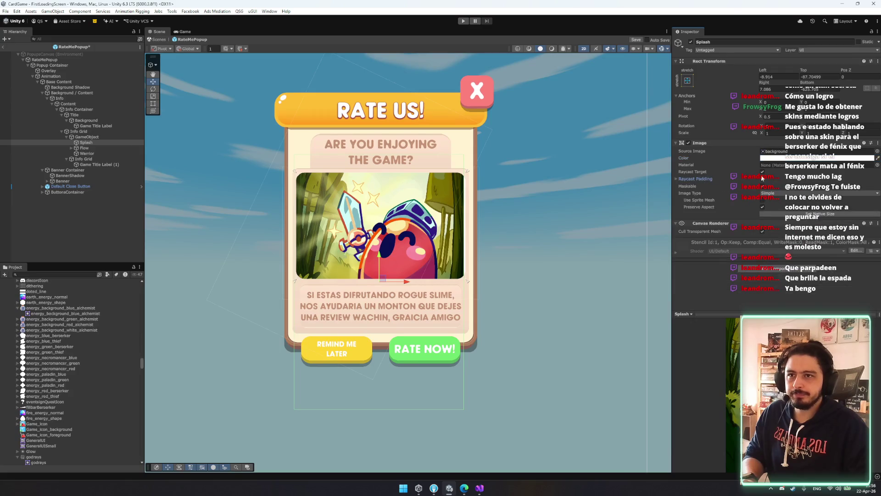
pyautogui.click(876, 151)
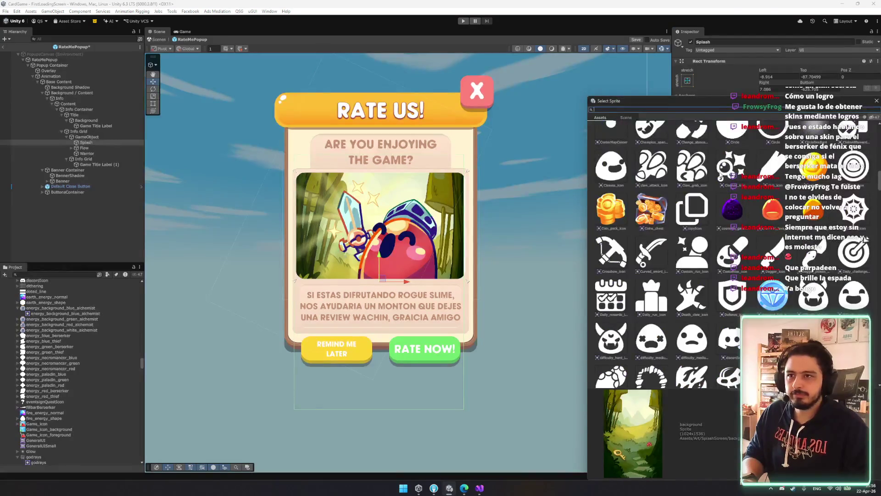
pyautogui.click(691, 172)
pyautogui.click(611, 208)
pyautogui.click(651, 209)
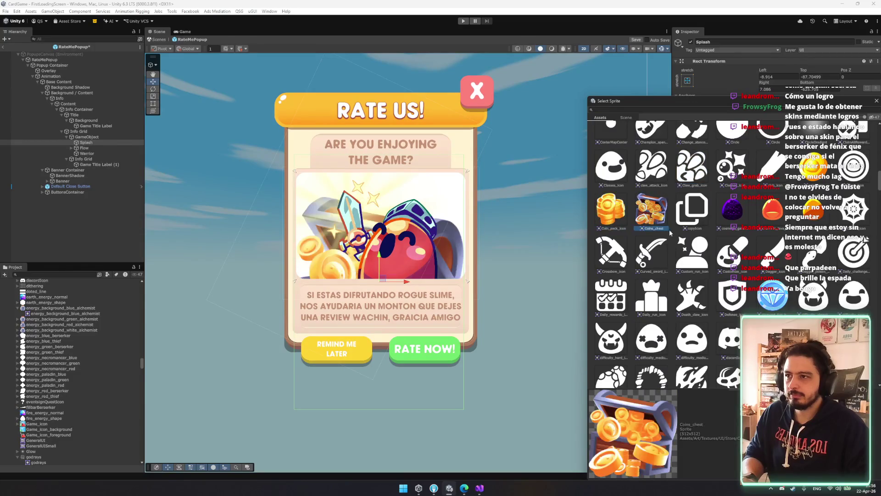
pyautogui.click(692, 252)
pyautogui.scroll(-5, 833, 263)
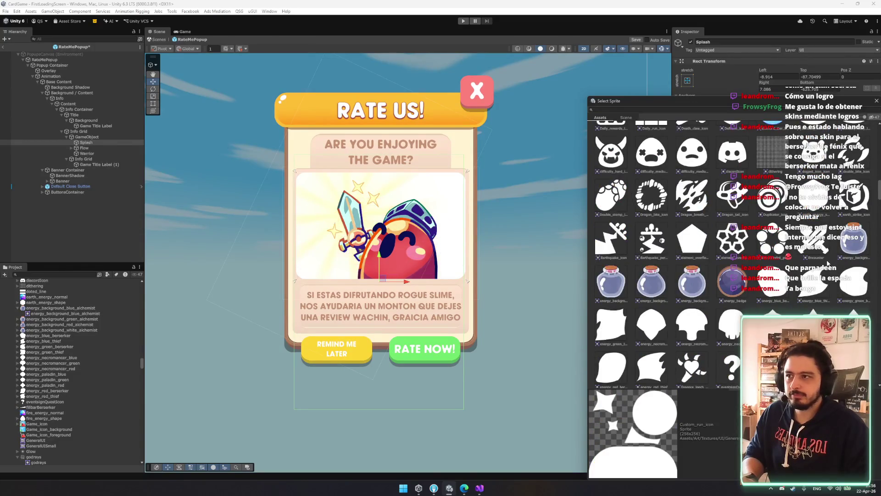
pyautogui.click(876, 101)
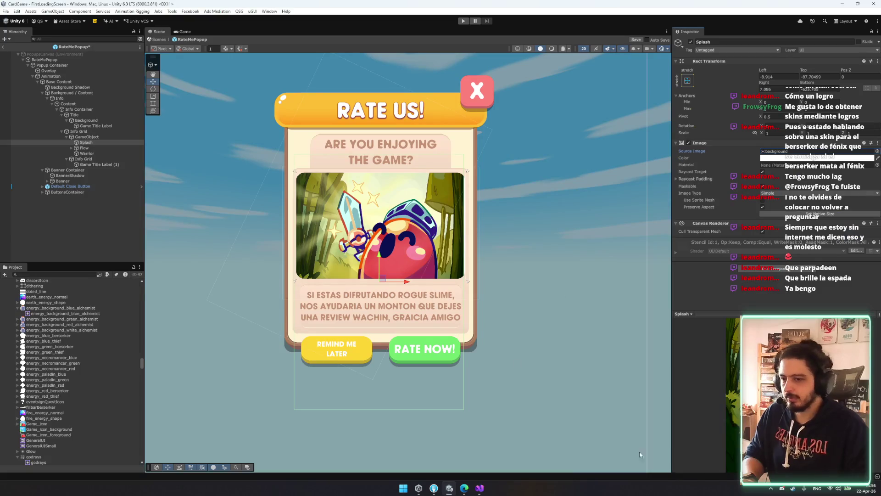
# Step: Save the RateMePopup prefab and inspect the body text label
pyautogui.click(568, 357)
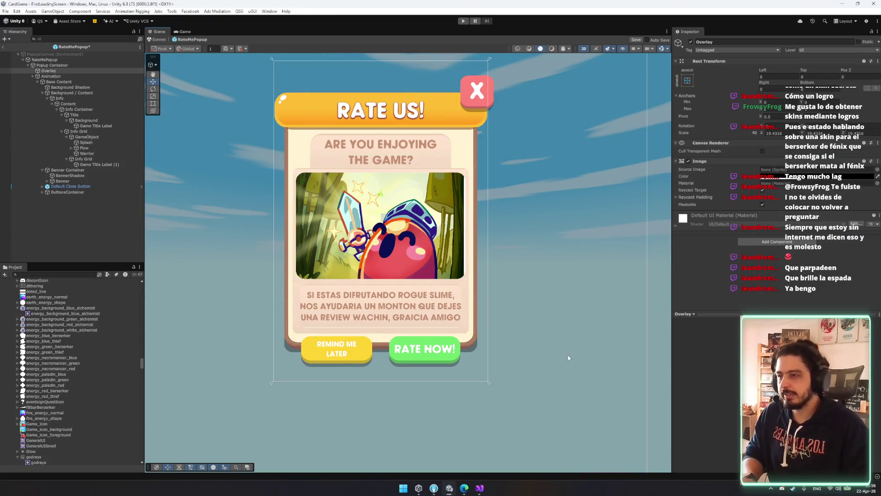
pyautogui.hotkey('ctrl', 's')
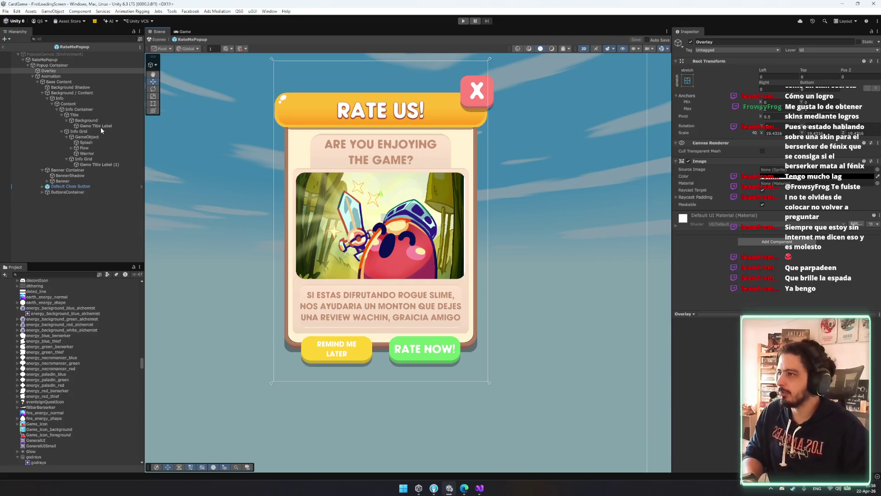
pyautogui.click(118, 164)
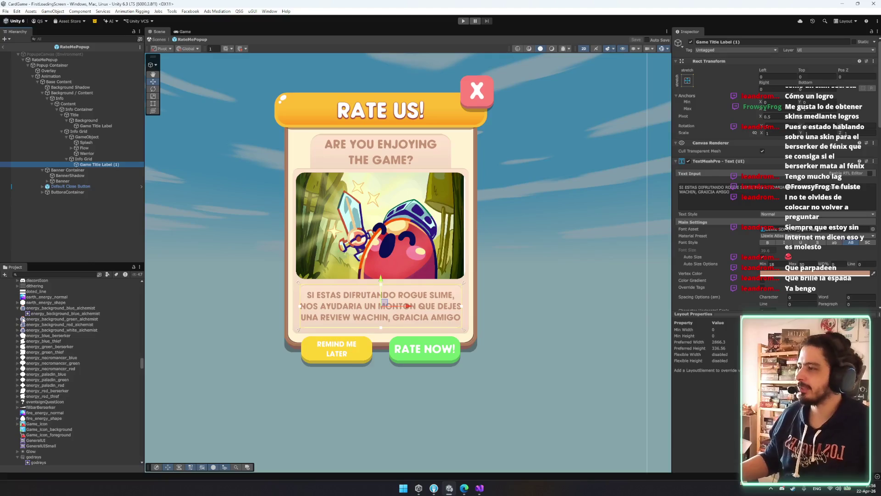
pyautogui.click(39, 303)
# Step: Locate Warrior's Rate_us_slime texture and open its import settings
pyautogui.click(39, 308)
pyautogui.scroll(-15, 74, 358)
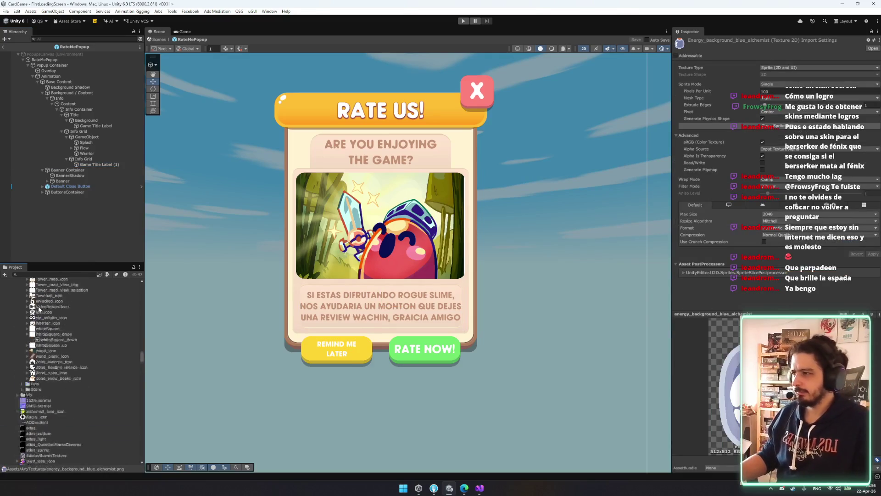
pyautogui.moveTo(142, 345); pyautogui.dragTo(132, 345)
pyautogui.scroll(10, 73, 367)
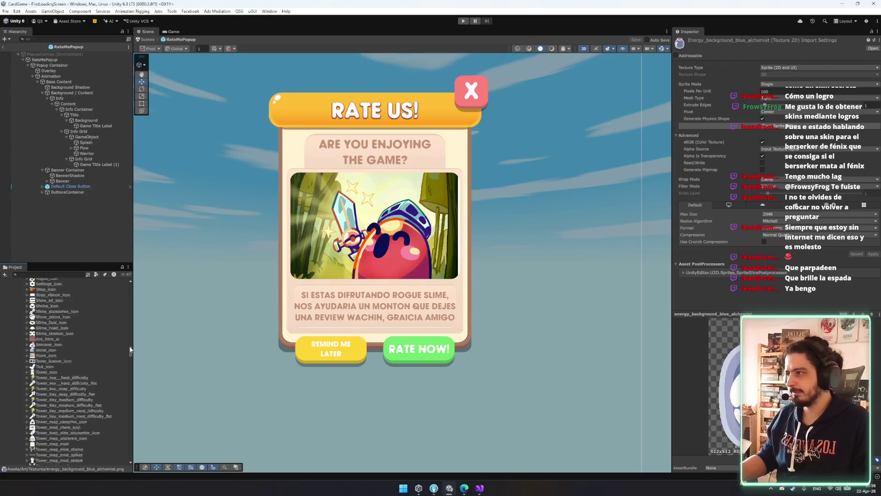
pyautogui.click(92, 148)
pyautogui.click(87, 153)
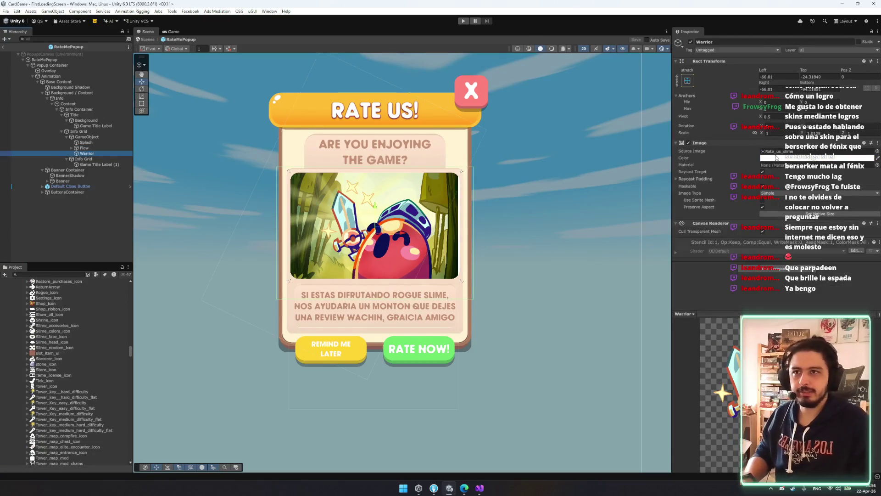
pyautogui.click(780, 152)
pyautogui.click(48, 296)
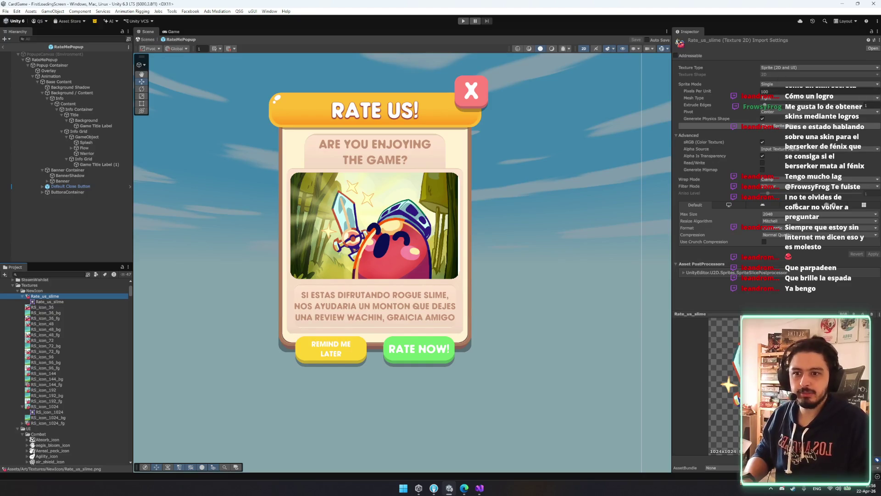
# Step: Apply Max Size 512, then 128, then 256 to Rate_us_slime to compare sharpness
pyautogui.click(781, 215)
pyautogui.click(782, 252)
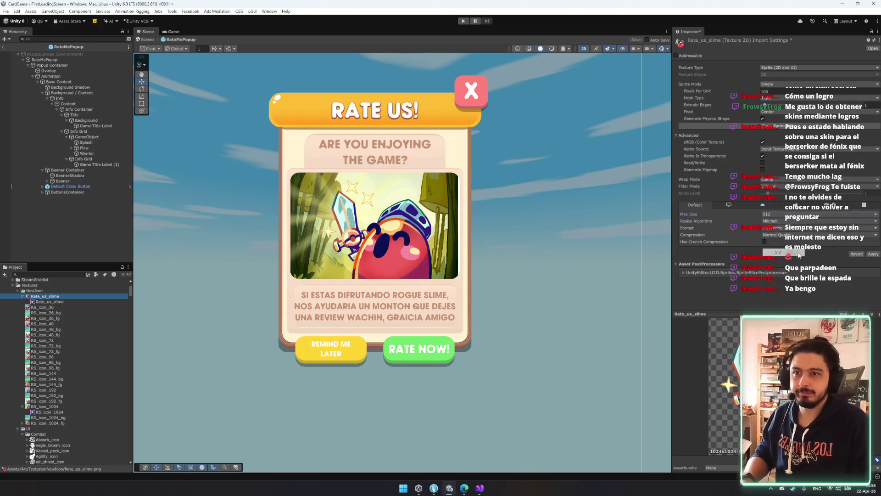
pyautogui.click(873, 253)
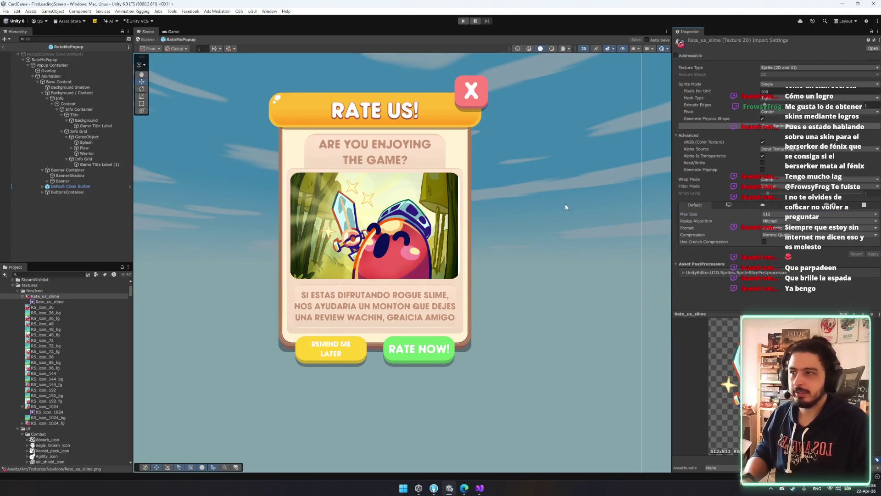
pyautogui.click(797, 215)
pyautogui.click(780, 238)
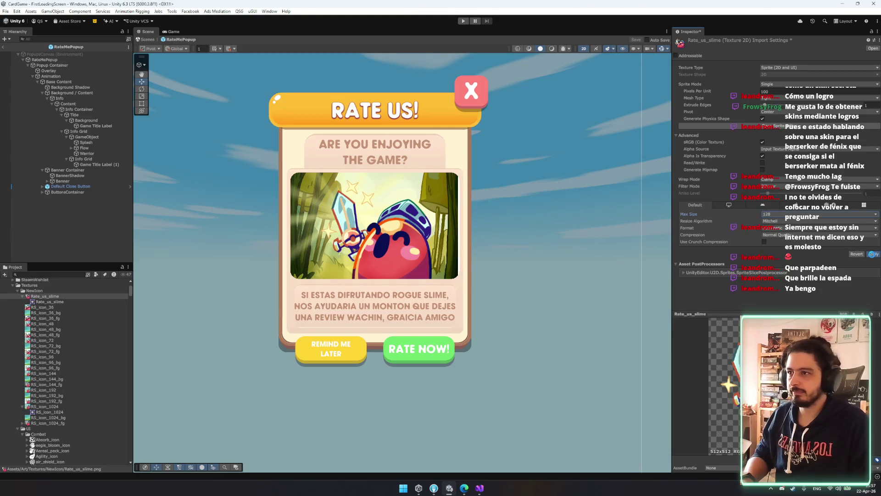
pyautogui.click(873, 254)
pyautogui.click(774, 215)
pyautogui.click(775, 245)
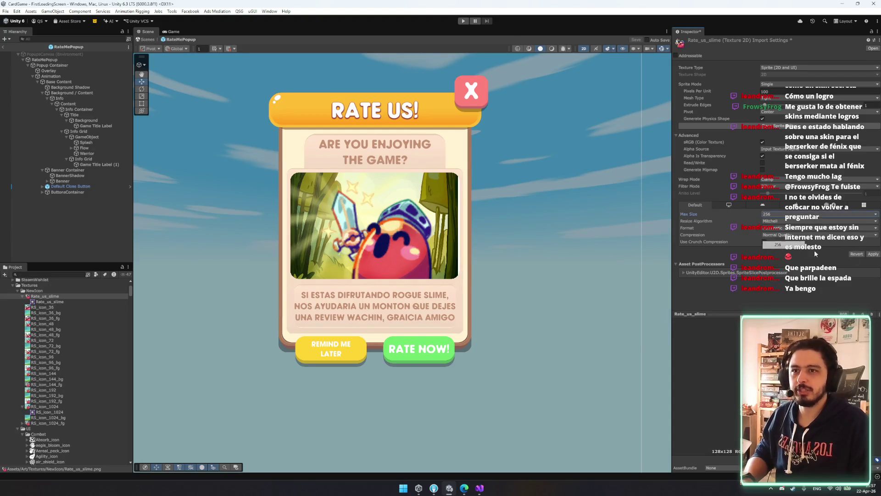
pyautogui.click(872, 255)
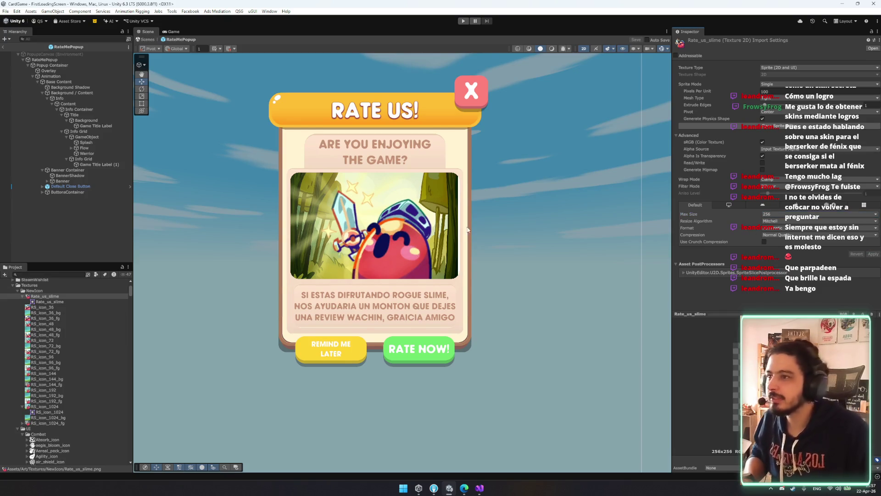
# Step: Set Rate_us_slime's Max Size back to 512 and apply it
pyautogui.scroll(6, 400, 224)
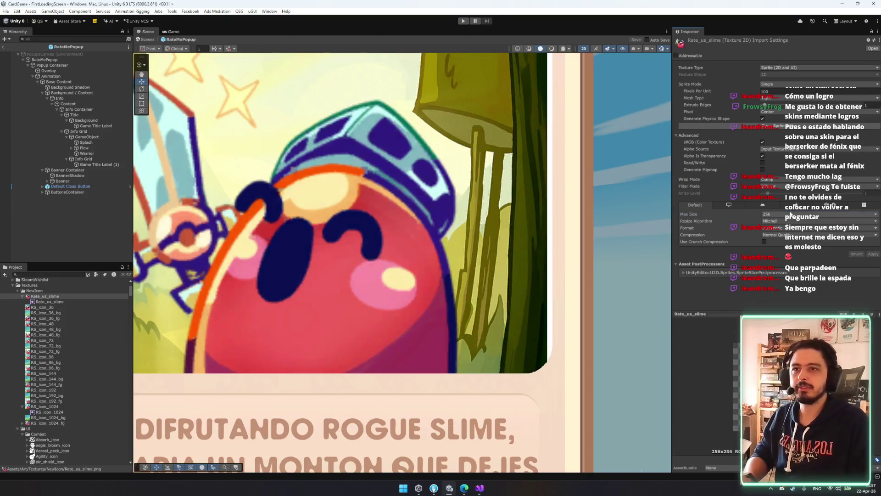
pyautogui.click(790, 214)
pyautogui.click(780, 252)
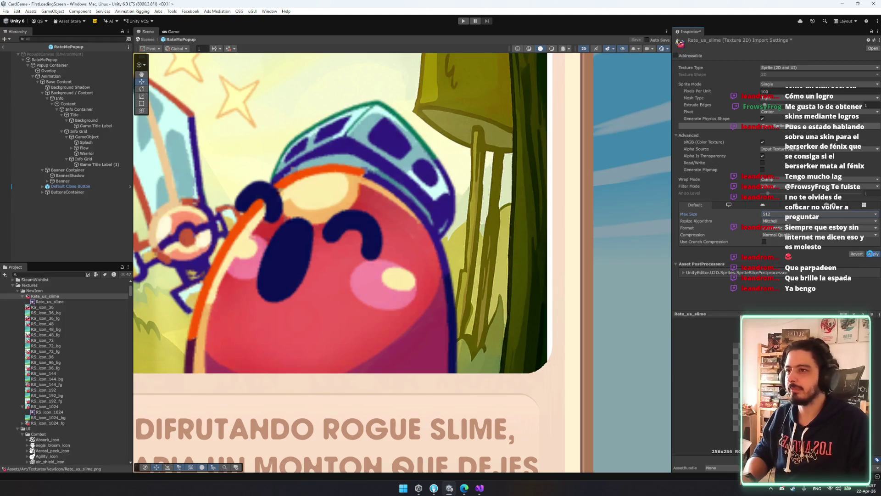
pyautogui.click(871, 254)
pyautogui.scroll(-6, 628, 278)
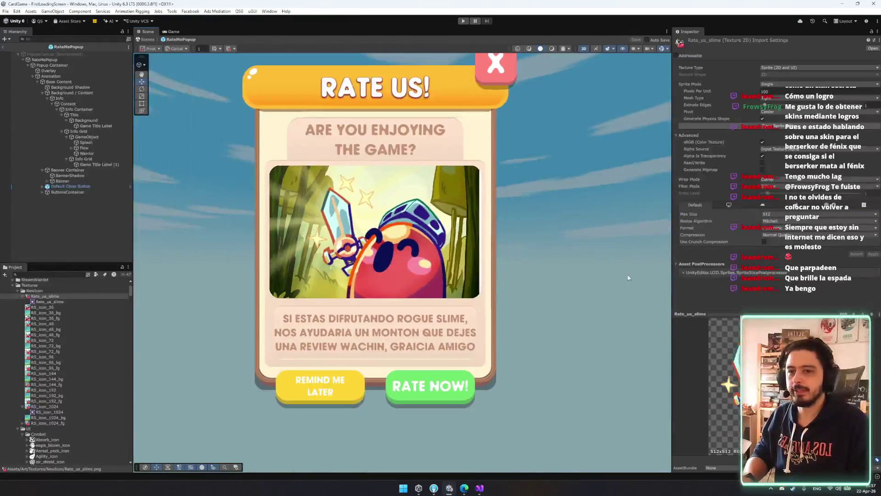
pyautogui.click(628, 278)
# Step: Assign Default Close, Rate Now and Remind me Later buttons to RateMePopup's slots and save
pyautogui.moveTo(627, 294); pyautogui.dragTo(607, 312)
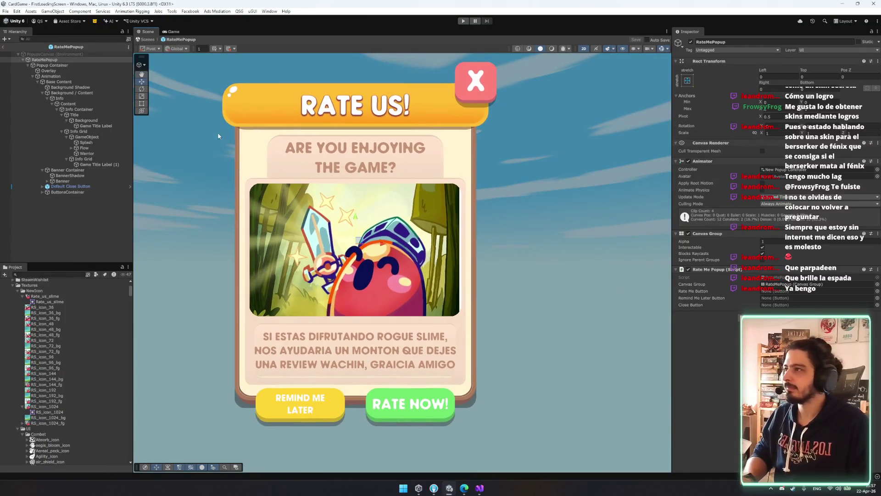
pyautogui.moveTo(76, 188)
pyautogui.mouseDown()
pyautogui.moveTo(789, 294)
pyautogui.moveTo(789, 304)
pyautogui.mouseUp()
pyautogui.click(42, 170)
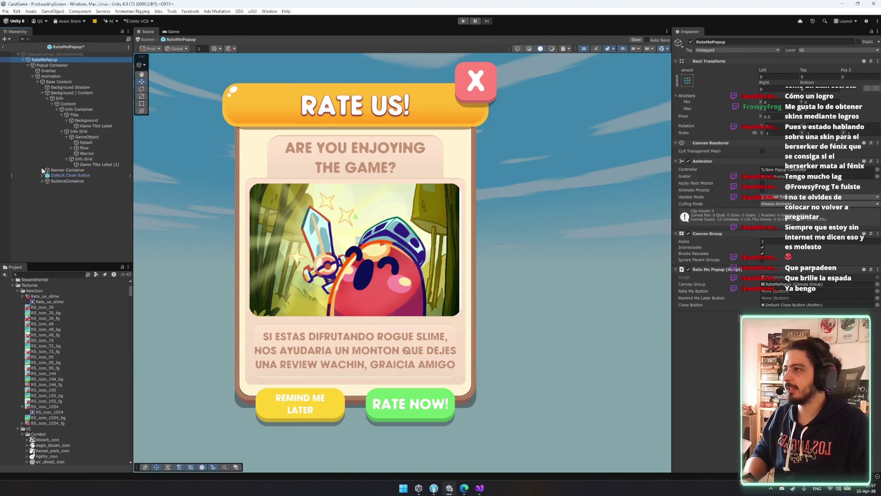
pyautogui.click(42, 182)
pyautogui.click(47, 187)
pyautogui.moveTo(68, 192); pyautogui.dragTo(785, 297)
pyautogui.moveTo(364, 228); pyautogui.dragTo(785, 291)
pyautogui.hotkey('ctrl', 's')
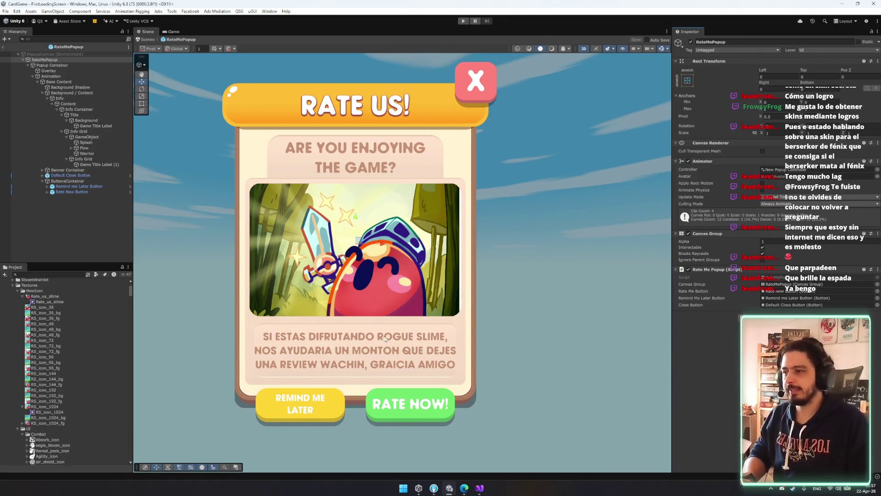
pyautogui.moveTo(468, 239); pyautogui.dragTo(499, 218)
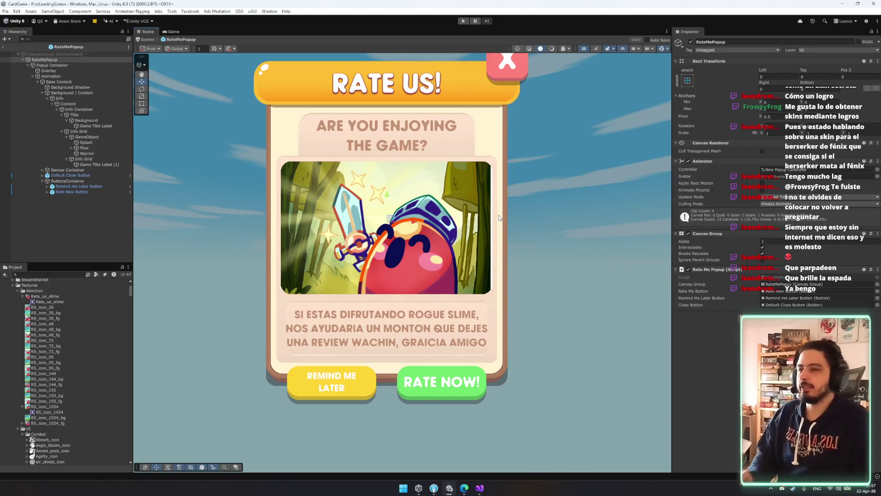
pyautogui.click(87, 186)
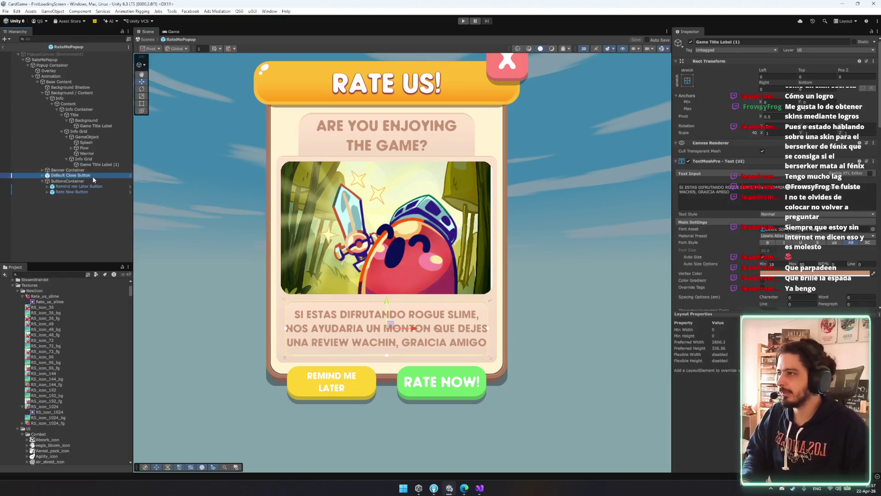
# Step: Select the body text label Game Title Label (1) and roughly shrink it with the Rect tool
pyautogui.press('Right')
pyautogui.press('Left')
pyautogui.press('Up')
pyautogui.press('Up')
pyautogui.press('Up')
pyautogui.press('Right')
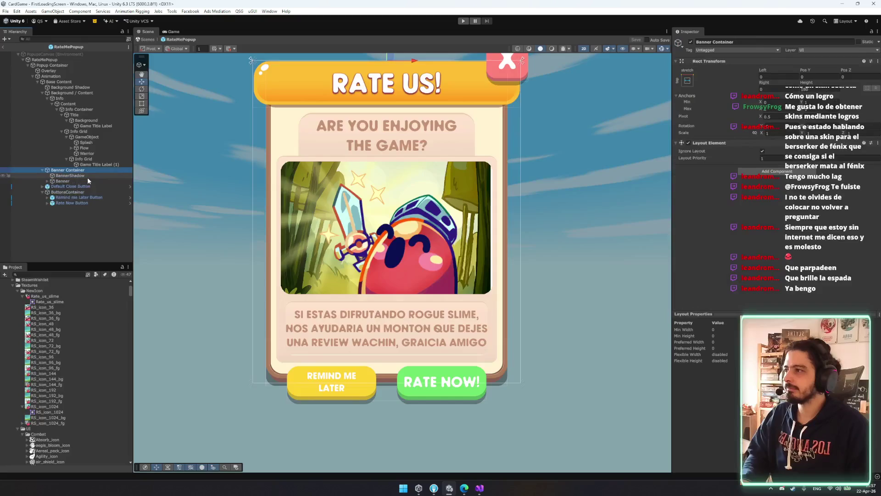
pyautogui.press('Up')
pyautogui.press('t')
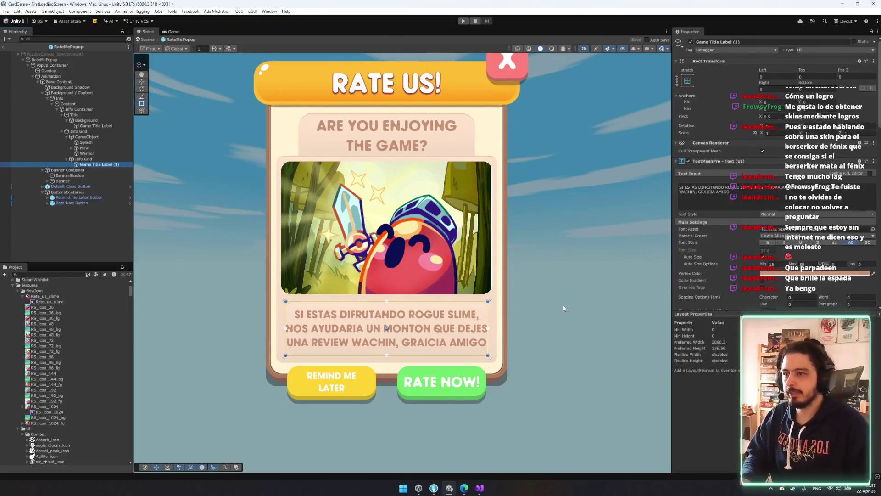
pyautogui.moveTo(488, 328); pyautogui.dragTo(480, 327)
pyautogui.moveTo(443, 301); pyautogui.dragTo(447, 304)
# Step: Set the body text's Rect Transform Left and Right to 25 and Top to 15
pyautogui.click(778, 89)
pyautogui.write('25')
pyautogui.click(778, 76)
pyautogui.write('25')
pyautogui.click(813, 77)
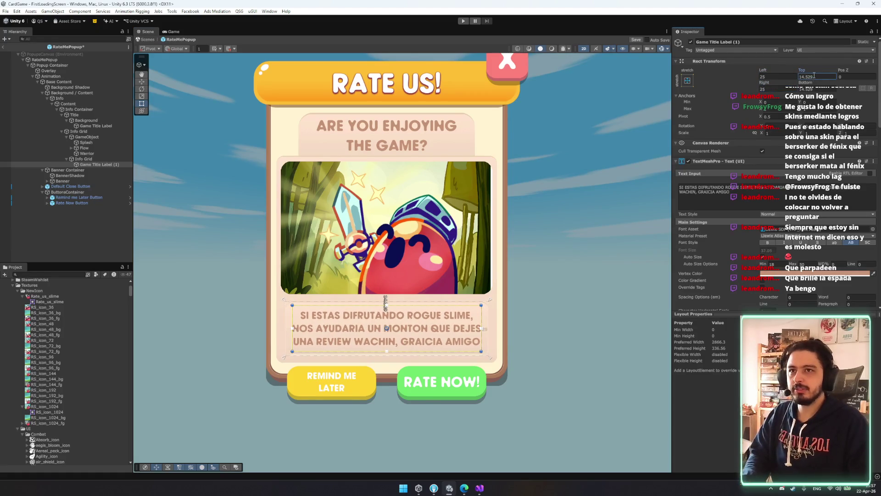
pyautogui.doubleClick(814, 77)
pyautogui.write('15')
pyautogui.press('Tab')
pyautogui.press('Tab')
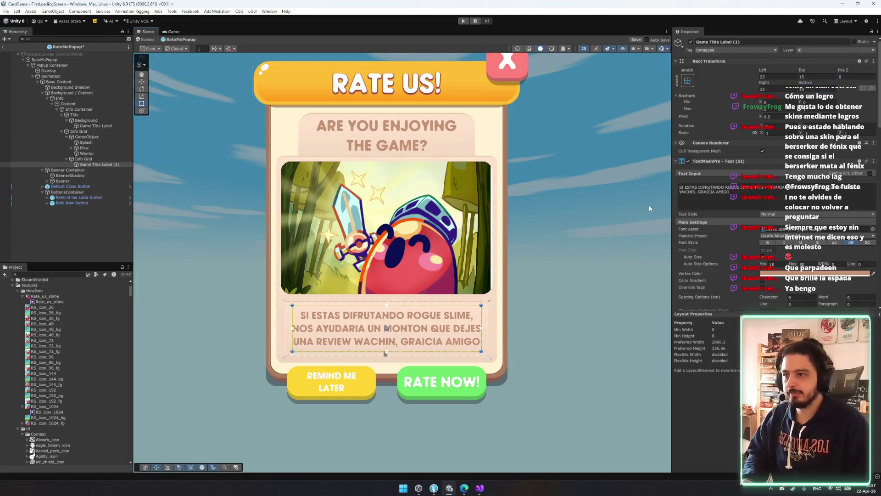
# Step: Select the Overlay and frame the whole popup in the Scene view
pyautogui.click(608, 291)
pyautogui.moveTo(607, 291); pyautogui.dragTo(555, 262)
pyautogui.press('f')
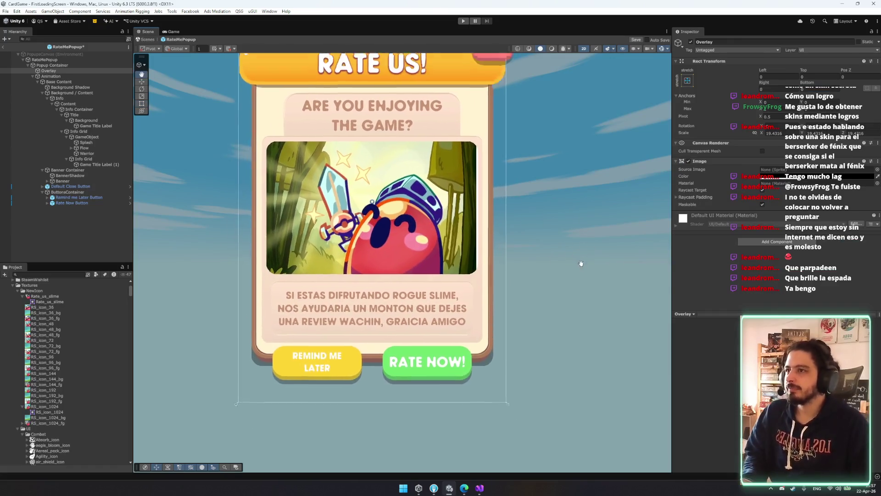
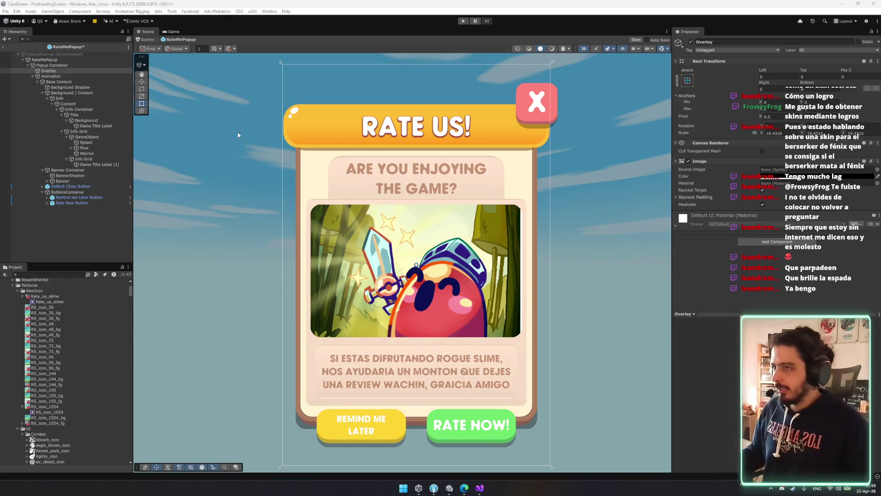
# Step: Save the RateMePopup prefab and select its root object
pyautogui.moveTo(321, 216); pyautogui.dragTo(309, 206)
pyautogui.scroll(-5, 433, 241)
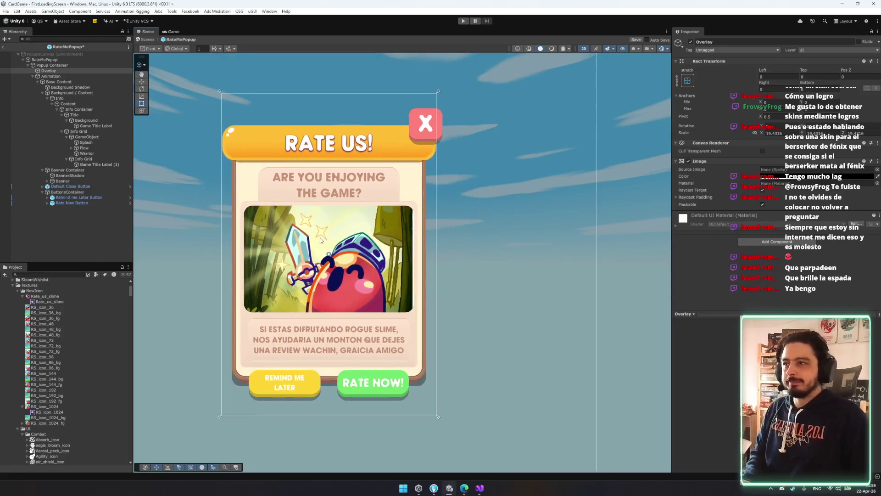
pyautogui.hotkey('ctrl', 's')
pyautogui.click(45, 60)
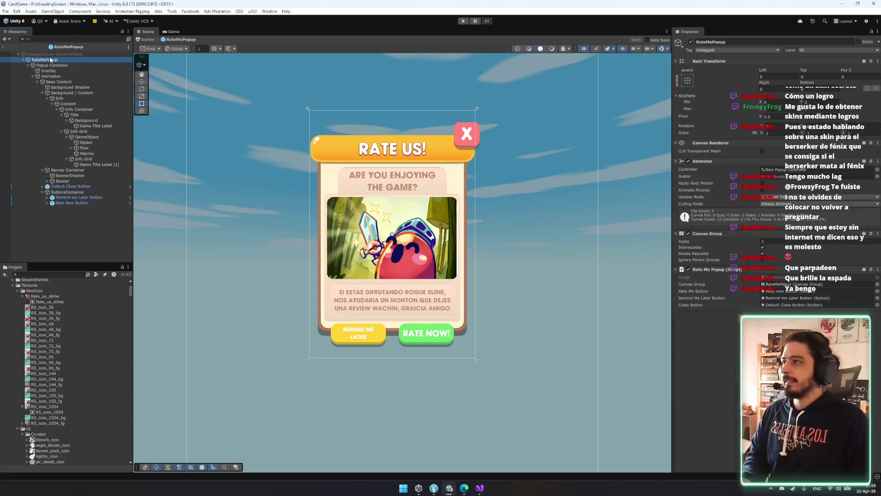
pyautogui.click(746, 42)
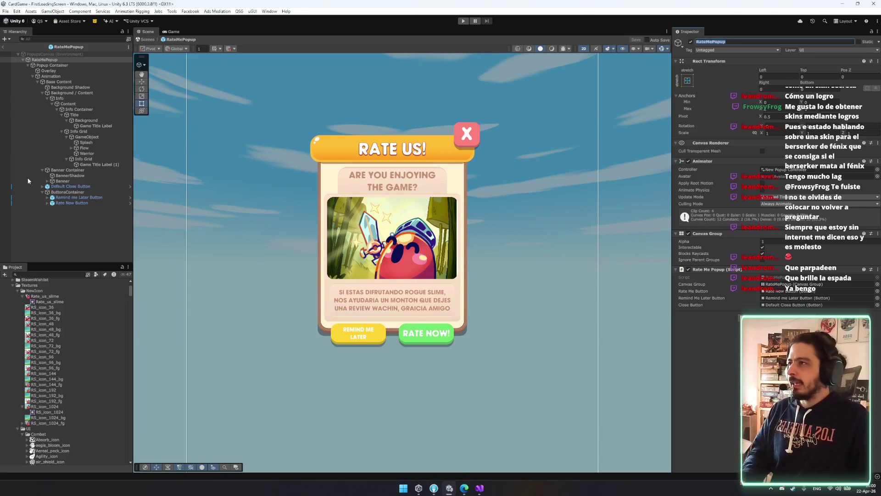
# Step: Exit Prefab Mode back to the FirstLoadingScreen scene and start a Visual Studio code search
pyautogui.click(3, 47)
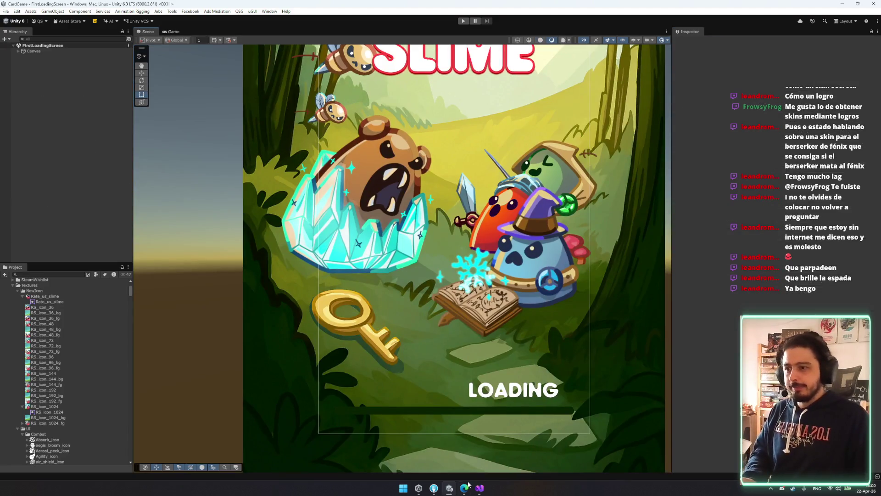
pyautogui.click(480, 488)
pyautogui.hotkey('ctrl', 't')
# Step: Open CityManager.cs, search it for 'check', and go to the OnShrinePanelOpenedHandler definition
pyautogui.write('citymanager.cs')
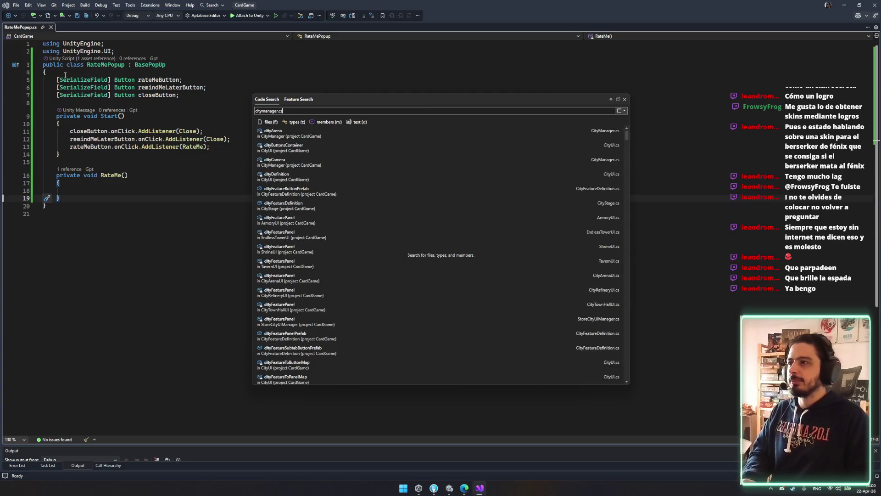
pyautogui.scroll(-7, 183, 151)
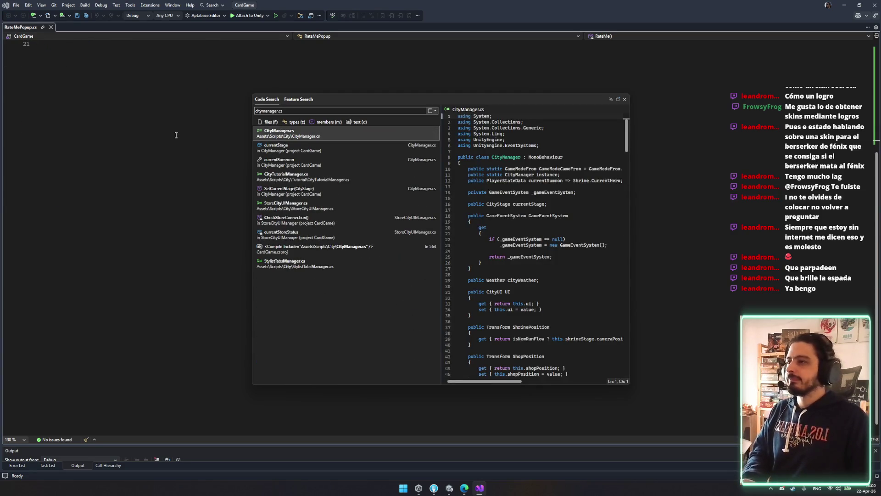
pyautogui.click(297, 135)
pyautogui.scroll(-15, 224, 178)
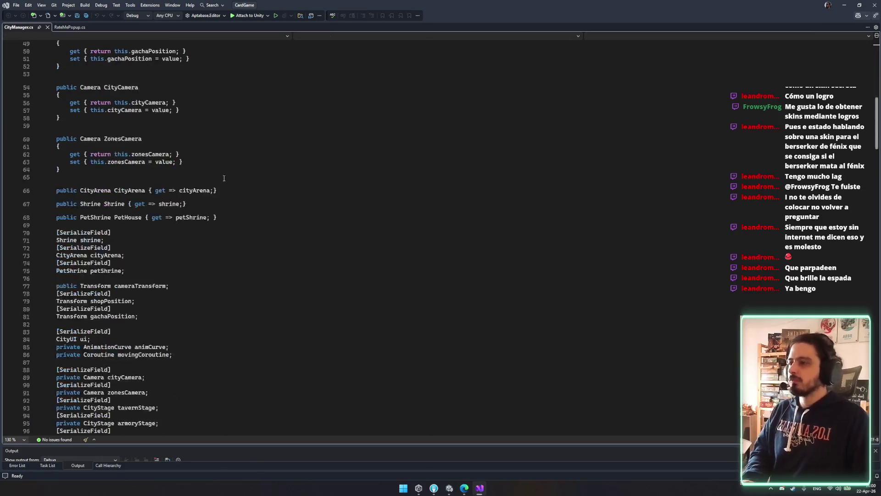
pyautogui.hotkey('ctrl', 'f')
pyautogui.write('check')
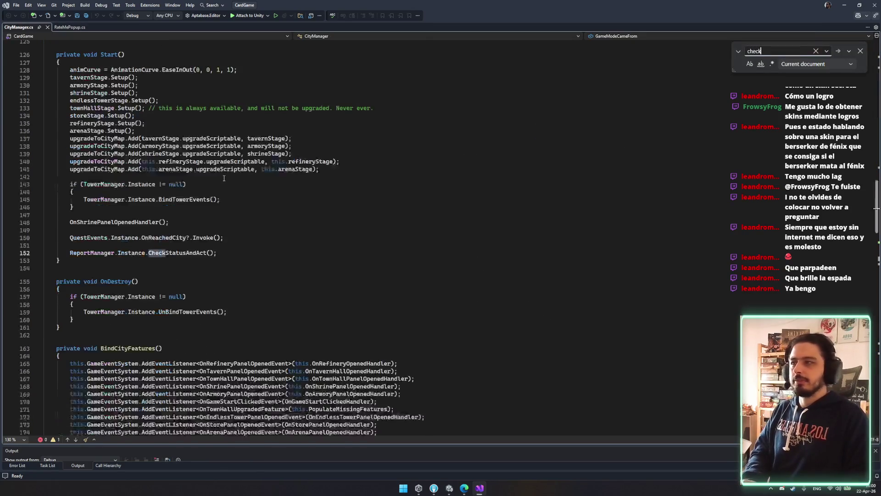
pyautogui.click(181, 259)
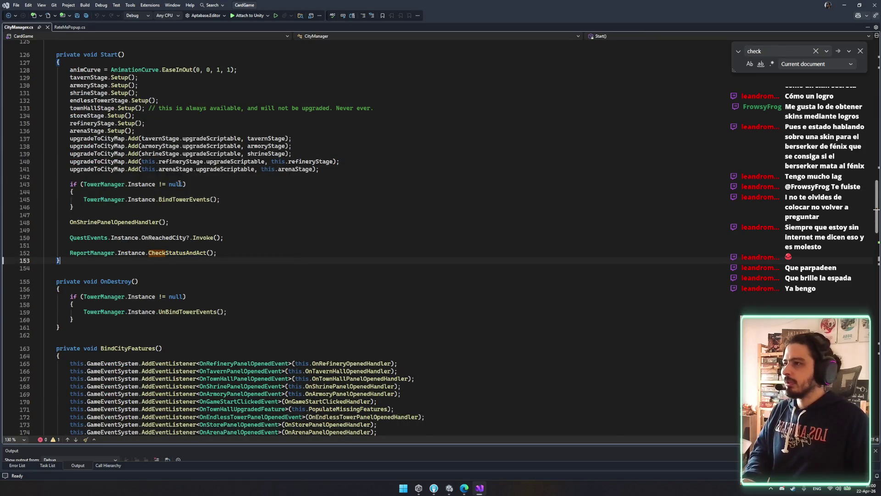
pyautogui.scroll(-20, 259, 147)
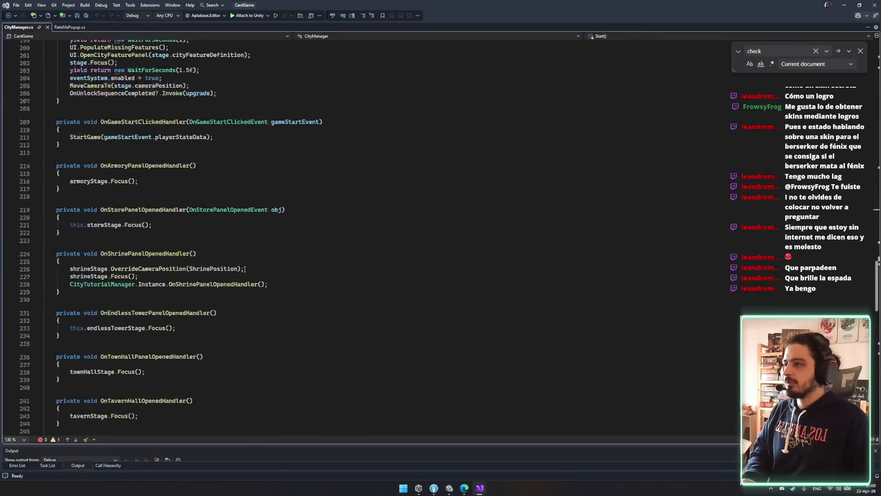
pyautogui.scroll(-20, 244, 269)
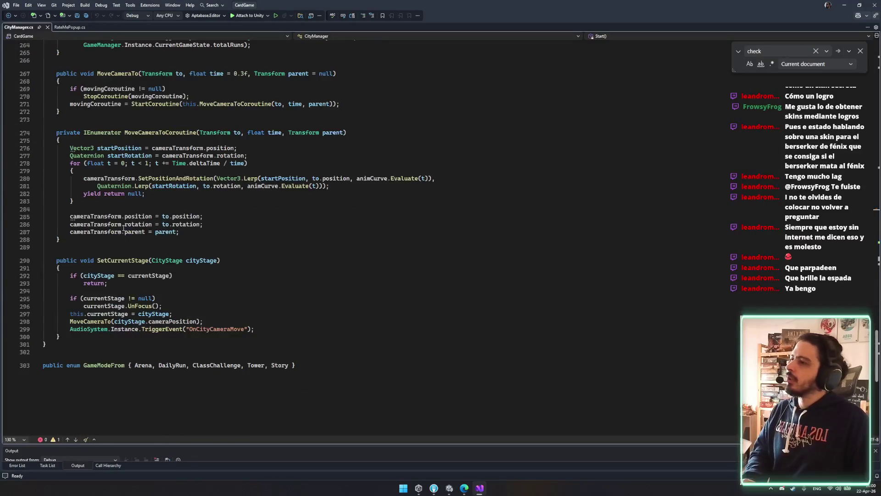
pyautogui.scroll(20, 125, 222)
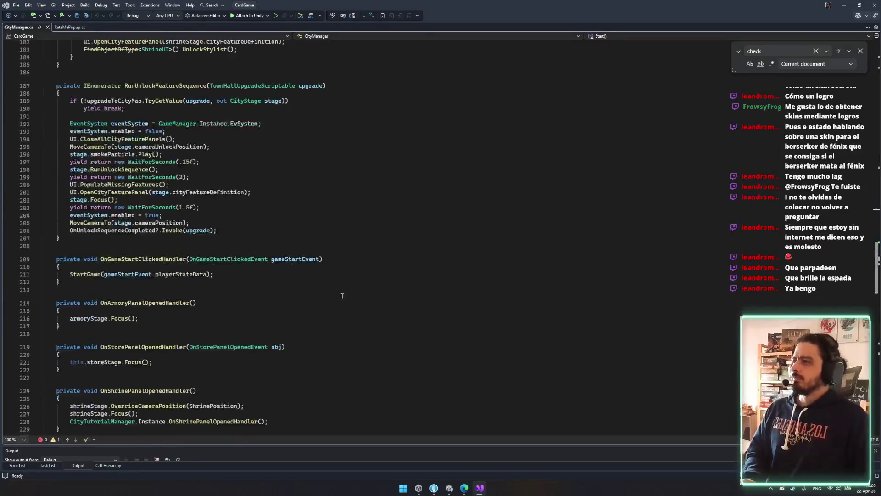
pyautogui.scroll(19, 186, 188)
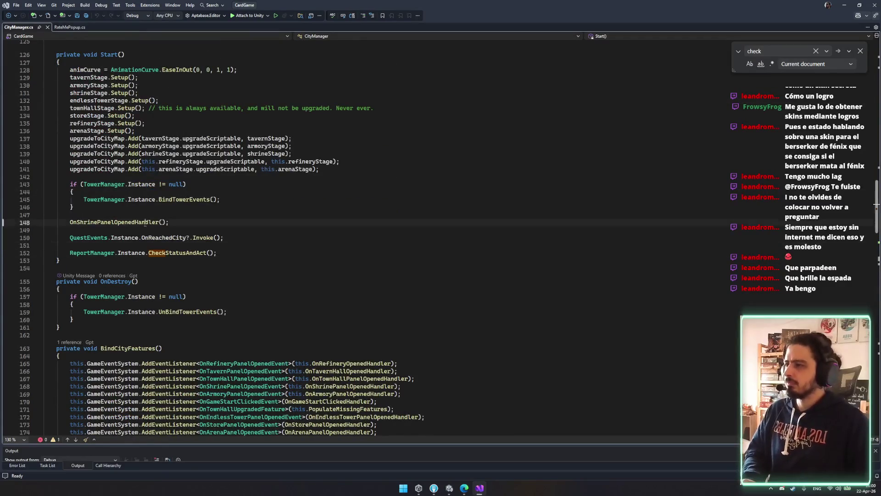
pyautogui.keyDown('ctrl'); pyautogui.click(147, 222); pyautogui.keyUp('ctrl')
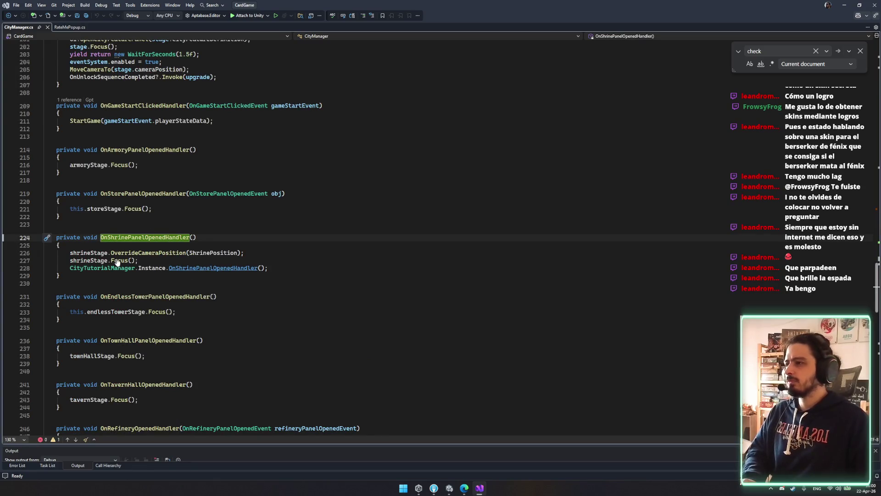
# Step: Search for 'shrineu' and open the ShrineUI class definition
pyautogui.hotkey('ctrl', 't')
pyautogui.write('sh')
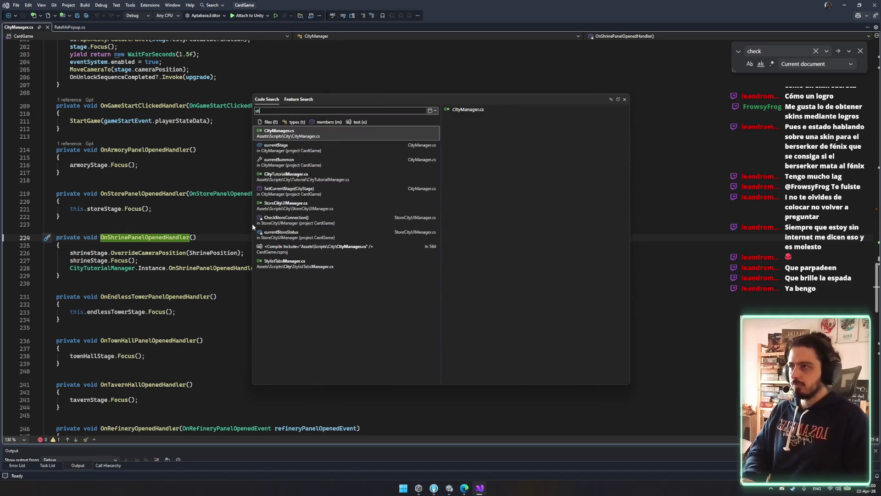
pyautogui.write('rineui.cs')
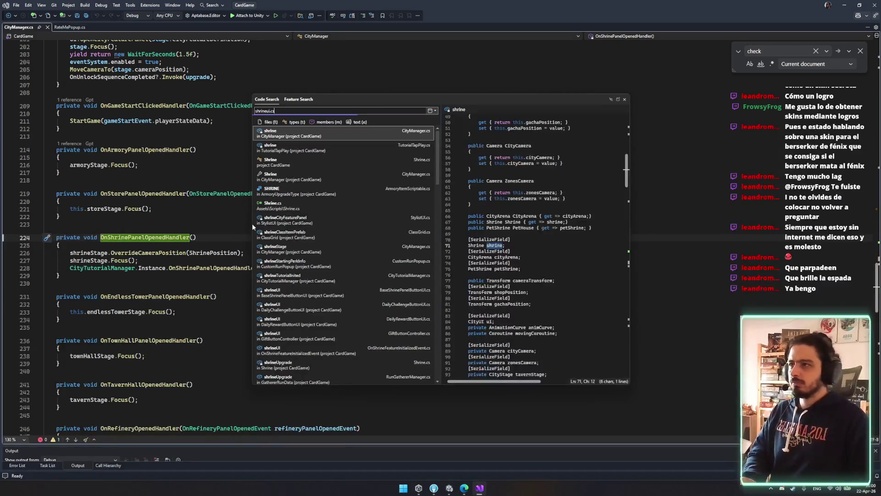
pyautogui.press('BackSpace')
pyautogui.press('BackSpace')
pyautogui.press('BackSpace')
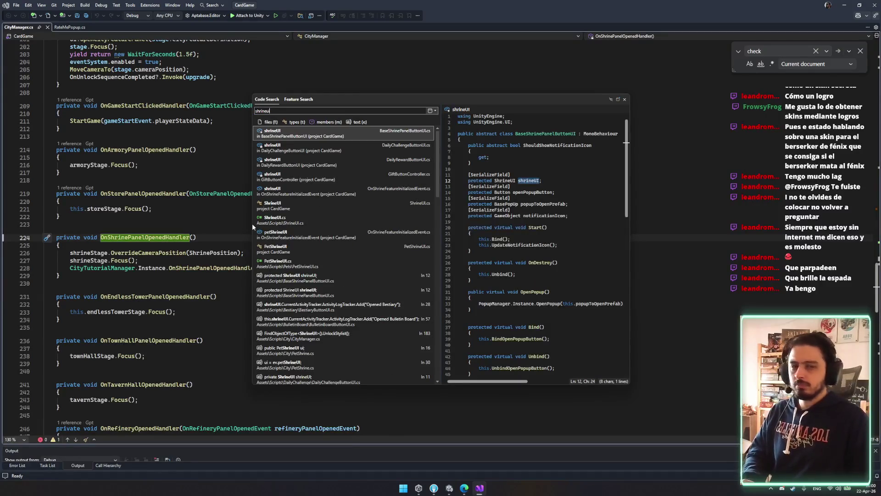
pyautogui.press('Return')
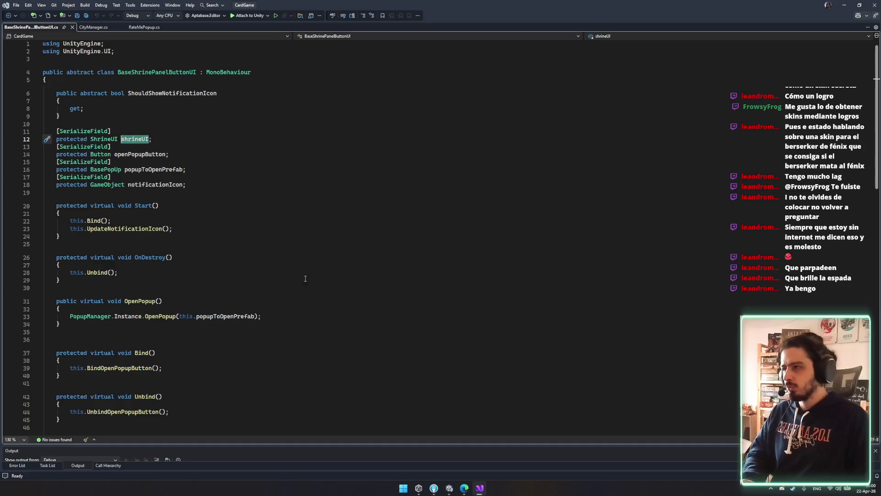
pyautogui.keyDown('ctrl'); pyautogui.click(110, 139); pyautogui.keyUp('ctrl')
# Step: Scroll through the BaseShrinePanelButtonUI code to review it
pyautogui.scroll(-12, 268, 256)
pyautogui.scroll(-20, 267, 256)
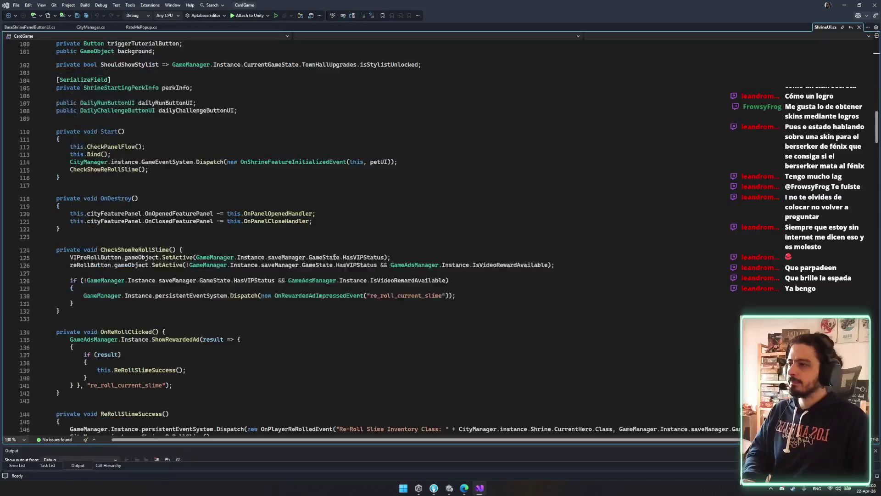
pyautogui.scroll(-13, 336, 255)
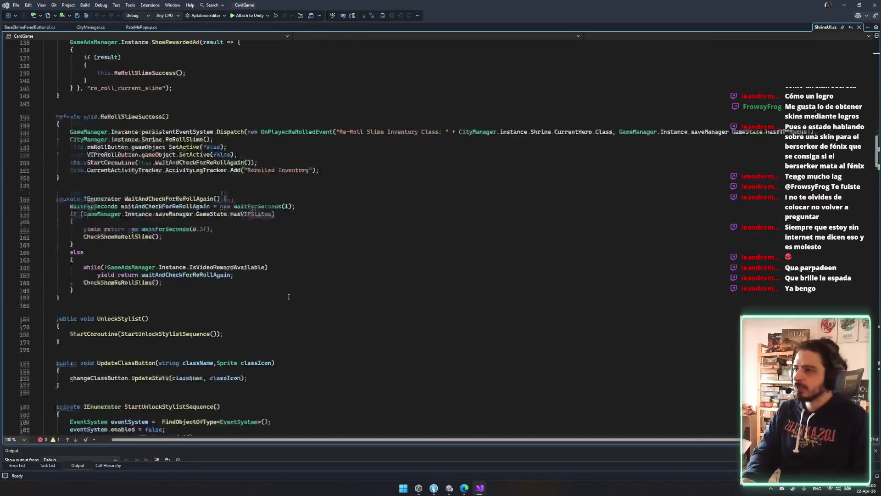
pyautogui.scroll(-19, 277, 306)
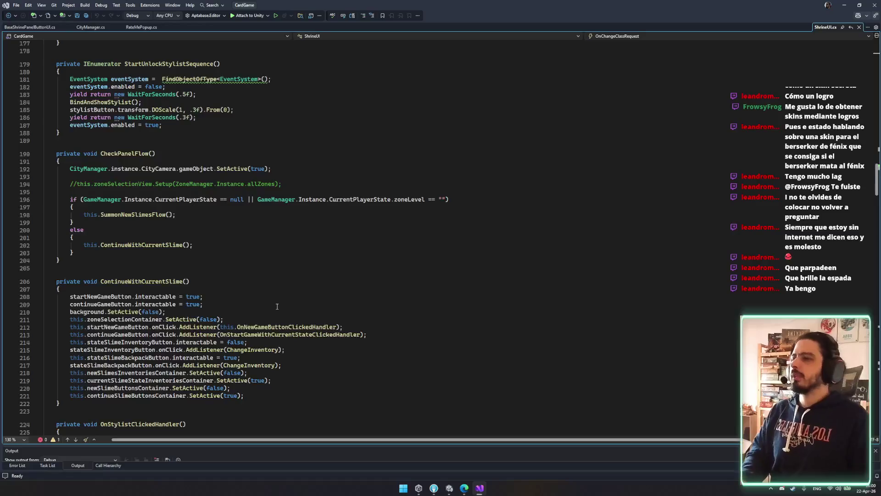
pyautogui.scroll(-11, 260, 281)
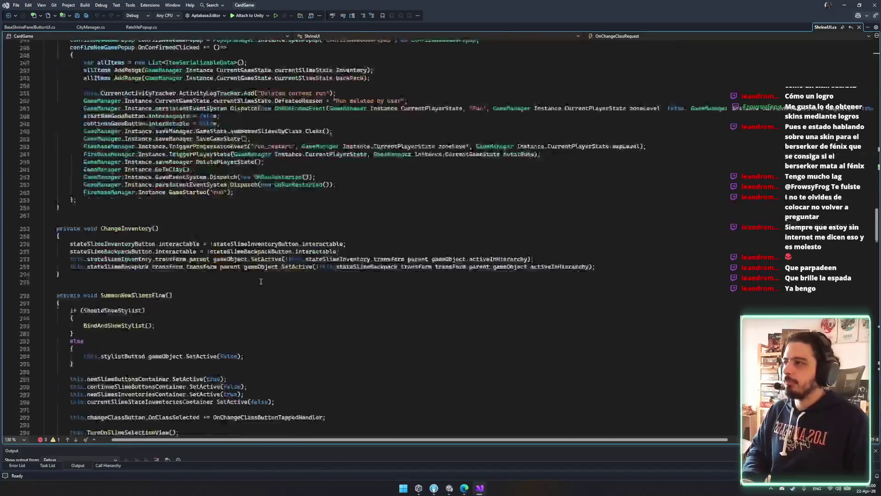
pyautogui.scroll(-7, 260, 281)
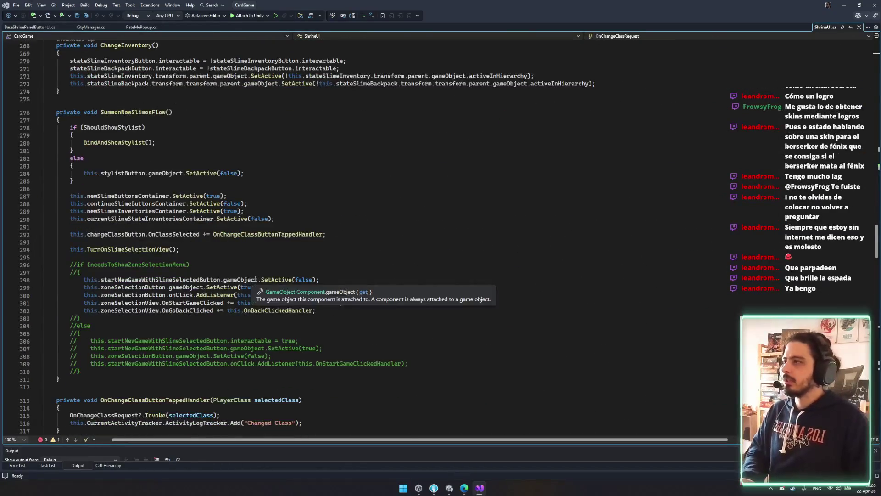
pyautogui.scroll(-7, 255, 278)
pyautogui.scroll(8, 117, 273)
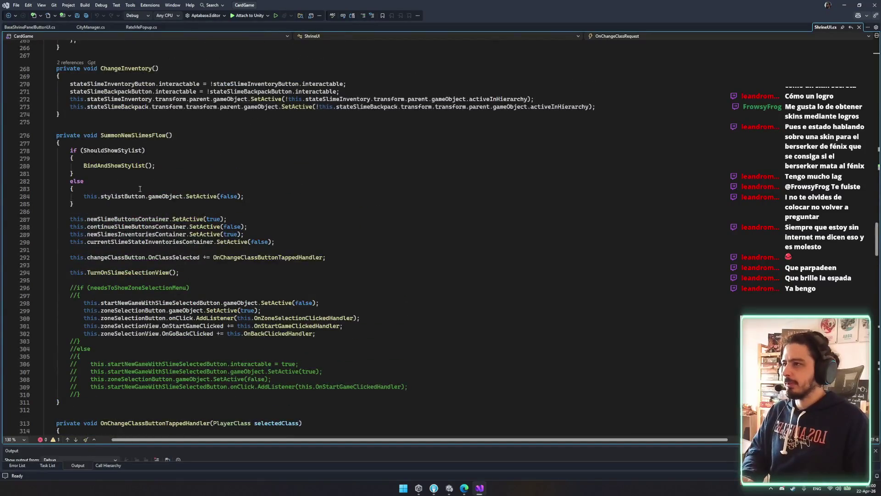
pyautogui.scroll(11, 140, 189)
pyautogui.moveTo(74, 145); pyautogui.dragTo(214, 207)
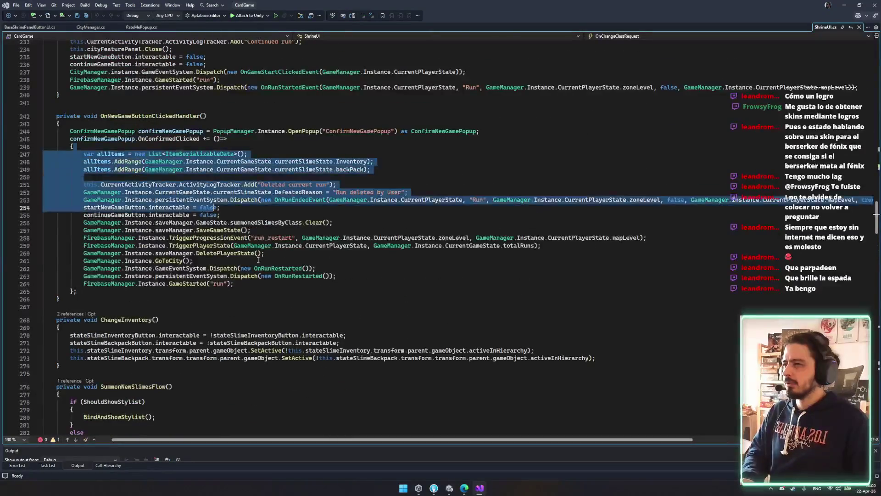
pyautogui.scroll(20, 258, 260)
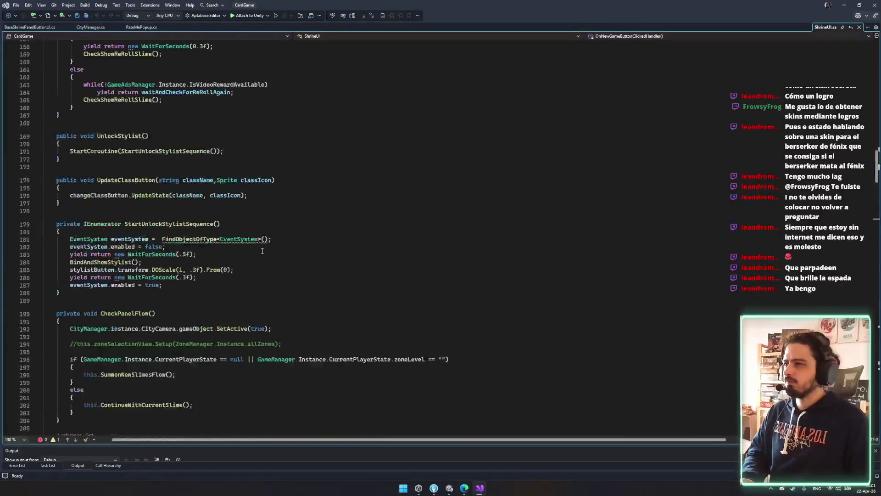
pyautogui.scroll(19, 262, 251)
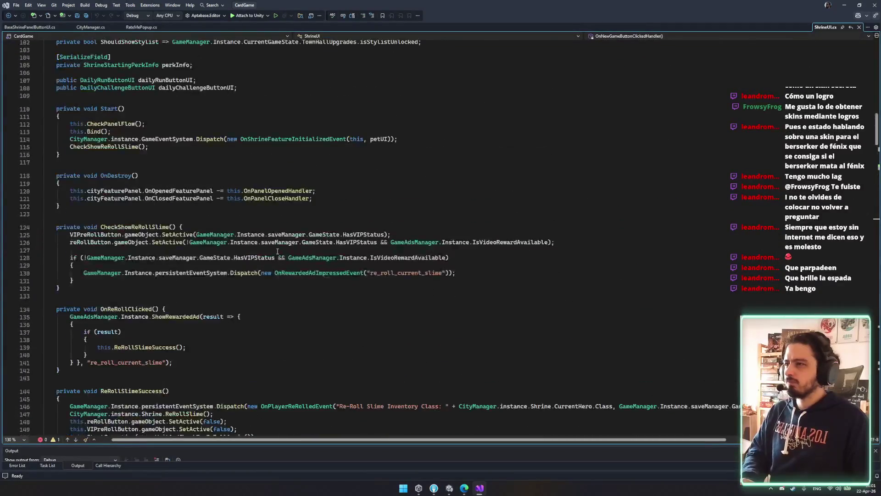
# Step: Search for 'giftpopup.cs', open the result, and close the CardGame.csproj tab
pyautogui.hotkey('ctrl', 't')
pyautogui.write('g')
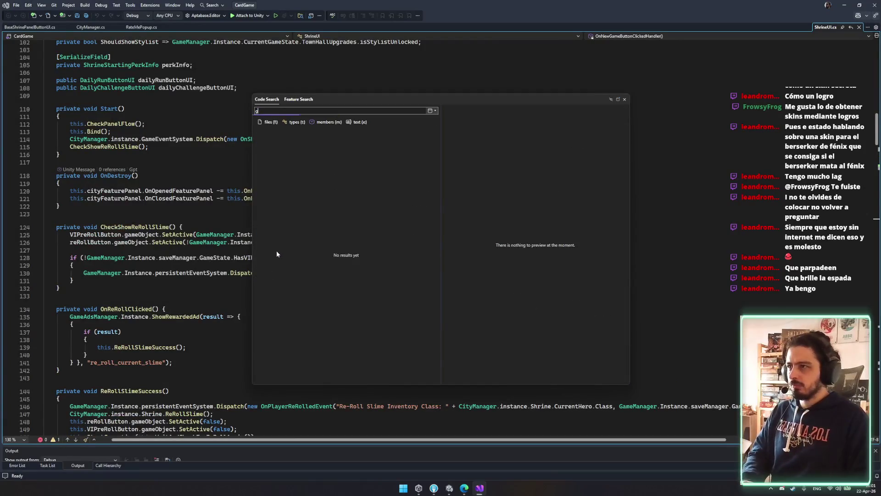
pyautogui.write('iftpopup.cs')
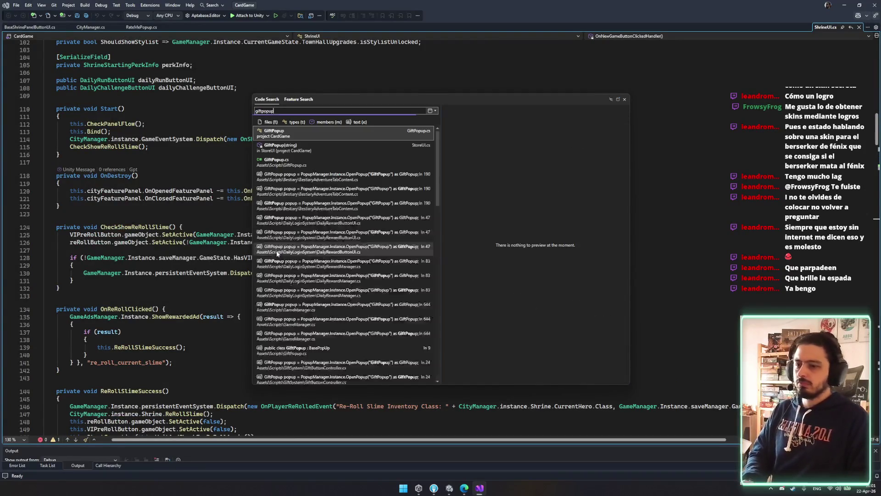
pyautogui.doubleClick(275, 161)
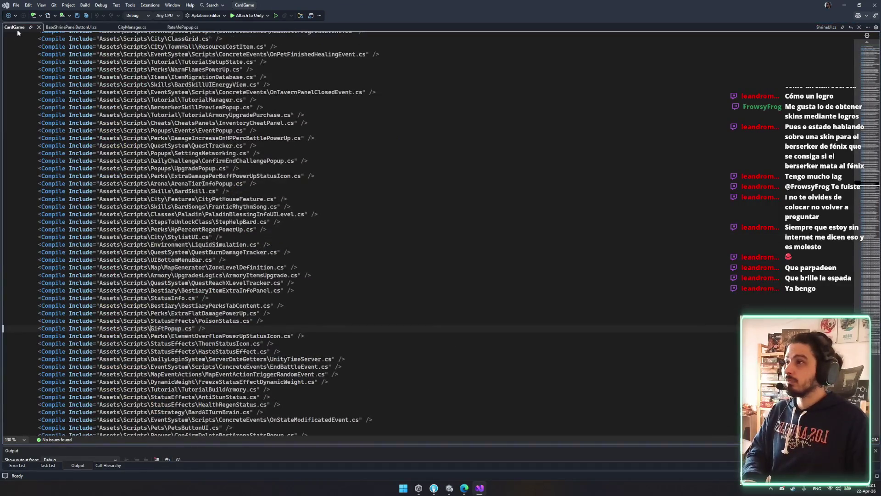
pyautogui.middleClick(18, 29)
# Step: Open GiftPopup.cs via code search and inspect its class deriving from BasePopUp
pyautogui.hotkey('ctrl', 't')
pyautogui.write('g')
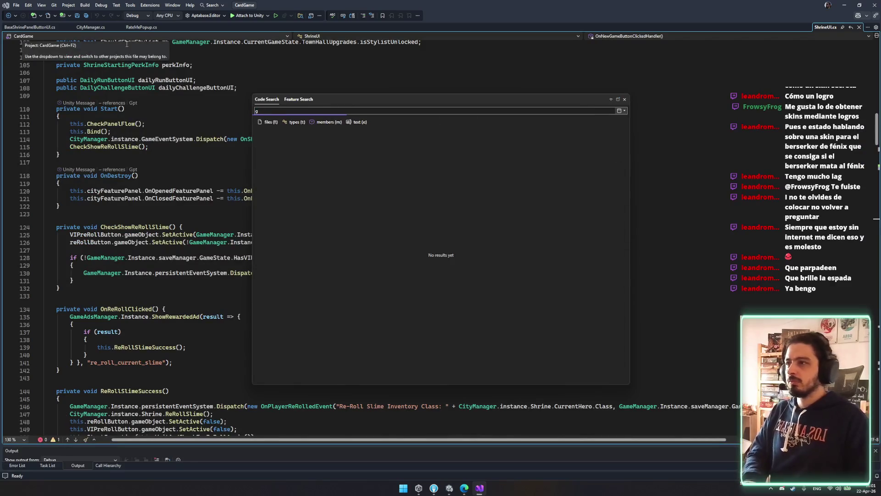
pyautogui.write('iftpopup')
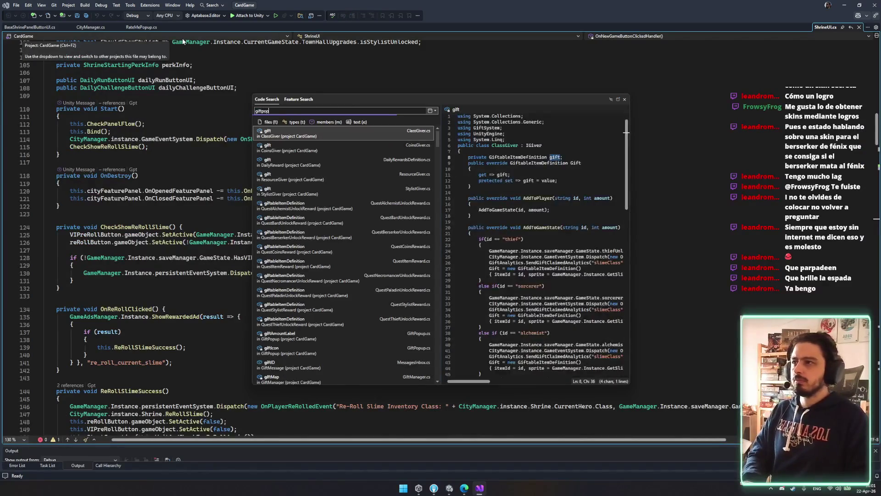
pyautogui.press('Down')
pyautogui.press('Down')
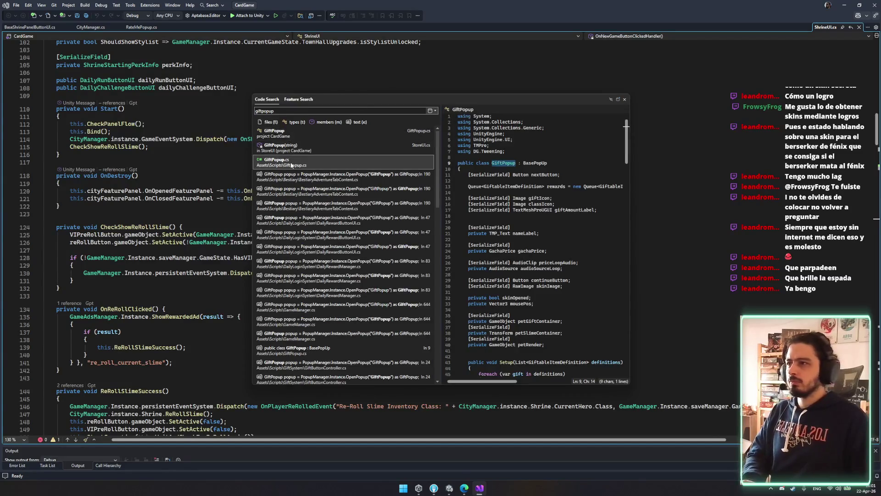
pyautogui.press('Return')
pyautogui.click(102, 105)
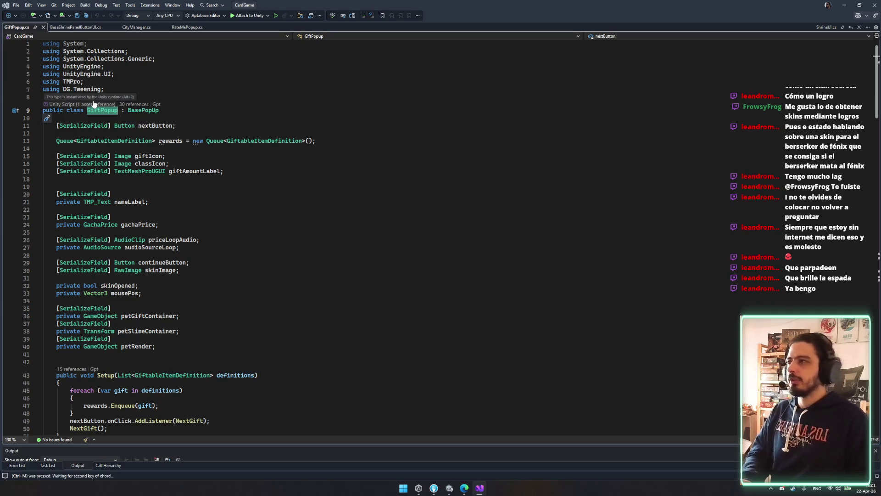
pyautogui.click(254, 115)
pyautogui.hotkey('ctrl', 'm')
pyautogui.hotkey('ctrl', ',')
pyautogui.hotkey('ctrl', 'shift', 'Left')
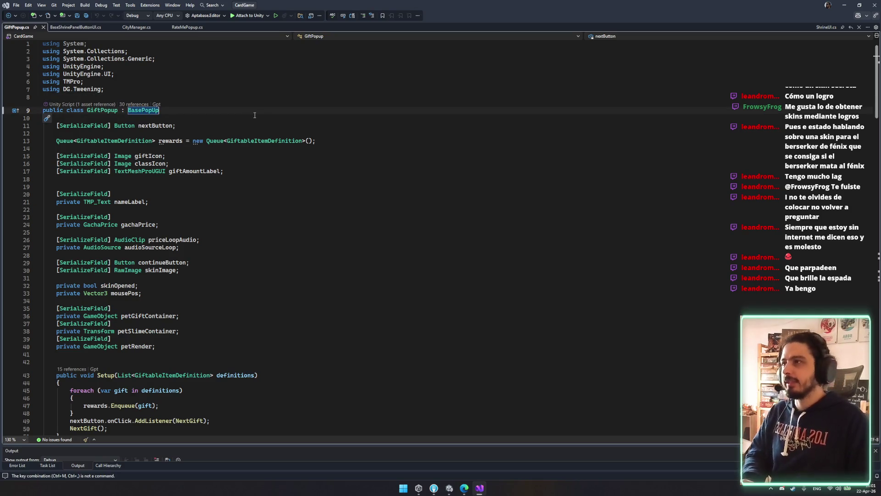
pyautogui.click(369, 361)
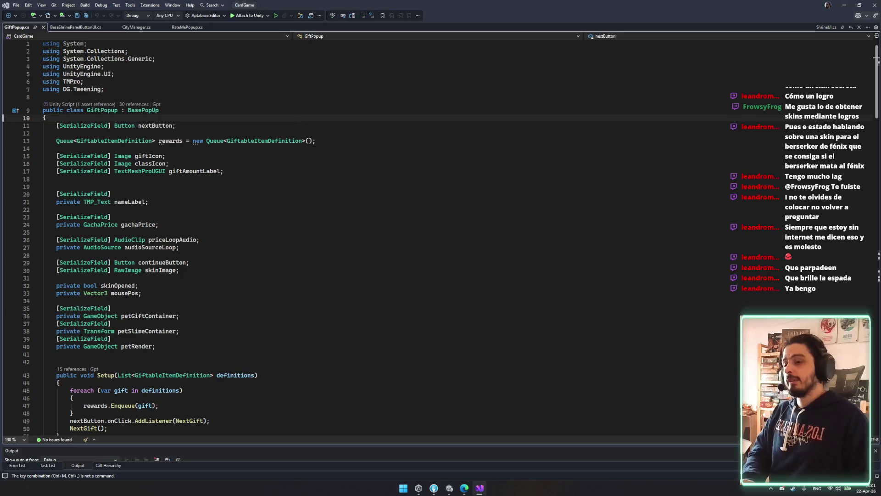
pyautogui.hotkey('ctrl', 't')
pyautogui.write('tier')
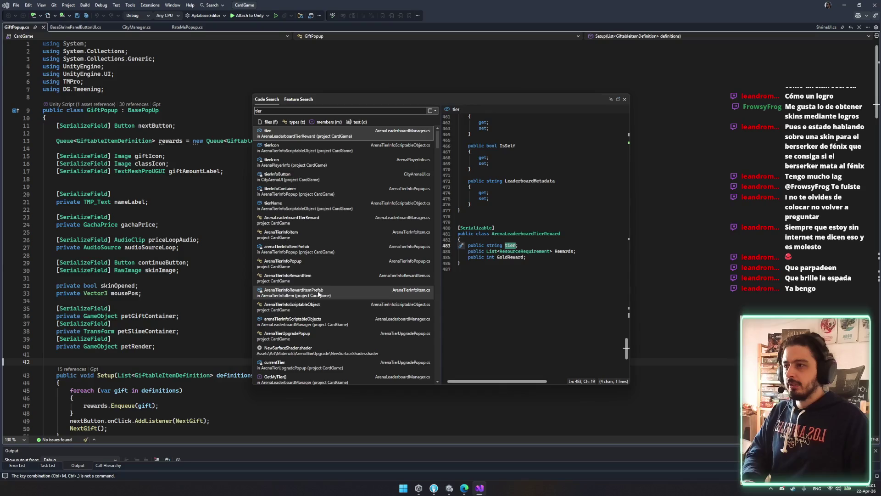
# Step: Open ArenaTierUpgradePopup and follow its references into CityArenaUI.cs
pyautogui.scroll(-1, 316, 320)
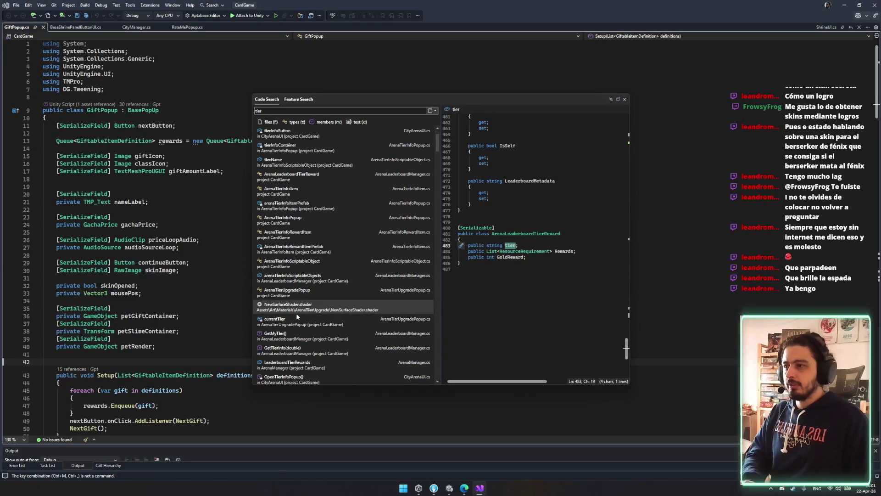
pyautogui.doubleClick(296, 297)
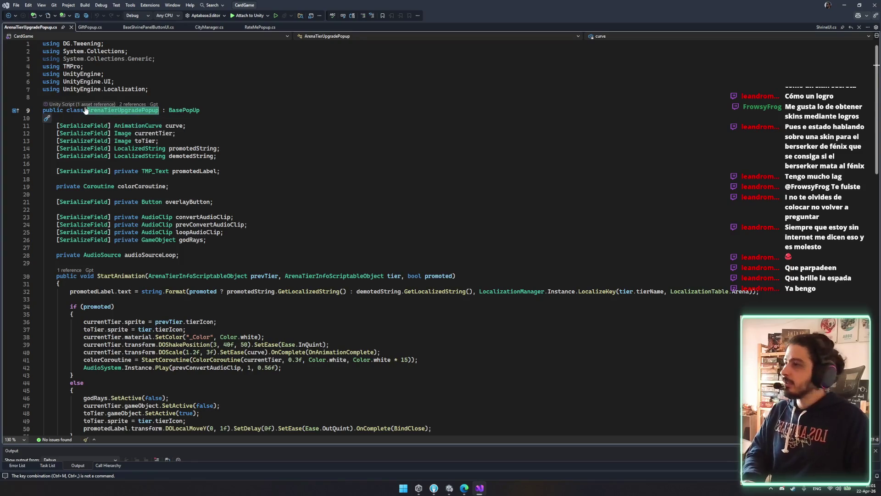
pyautogui.moveTo(126, 109)
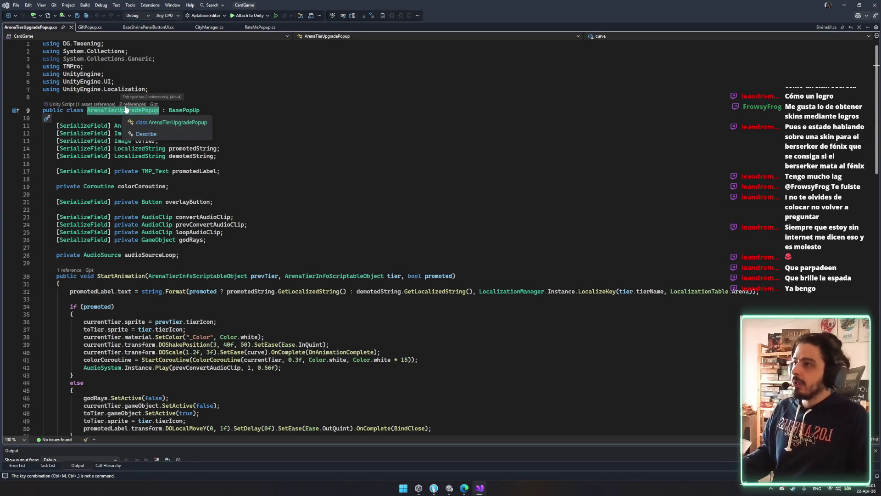
pyautogui.click(132, 104)
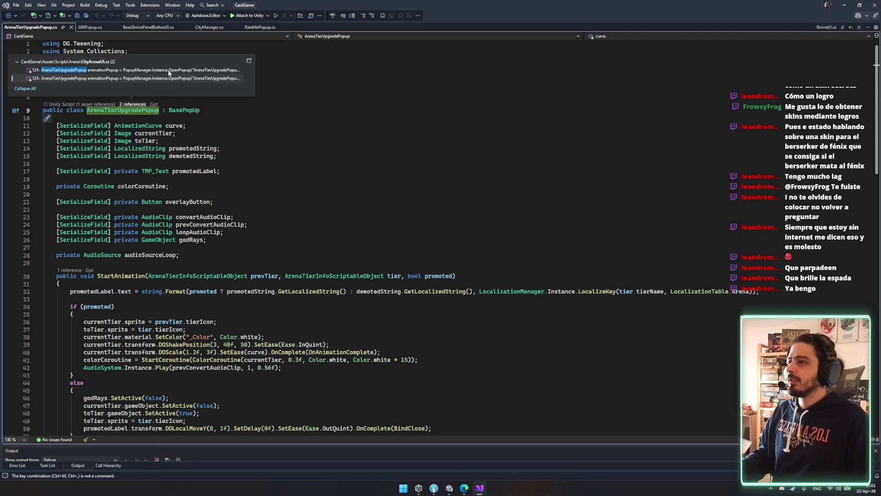
pyautogui.doubleClick(169, 71)
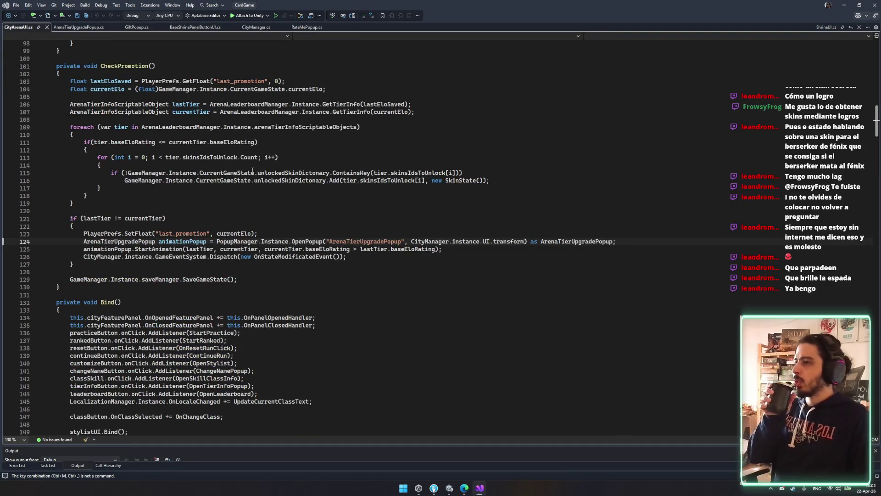
# Step: Find where CheckPromotion is called, in OnPanelOpenedHandler
pyautogui.scroll(5, 242, 177)
pyautogui.click(126, 184)
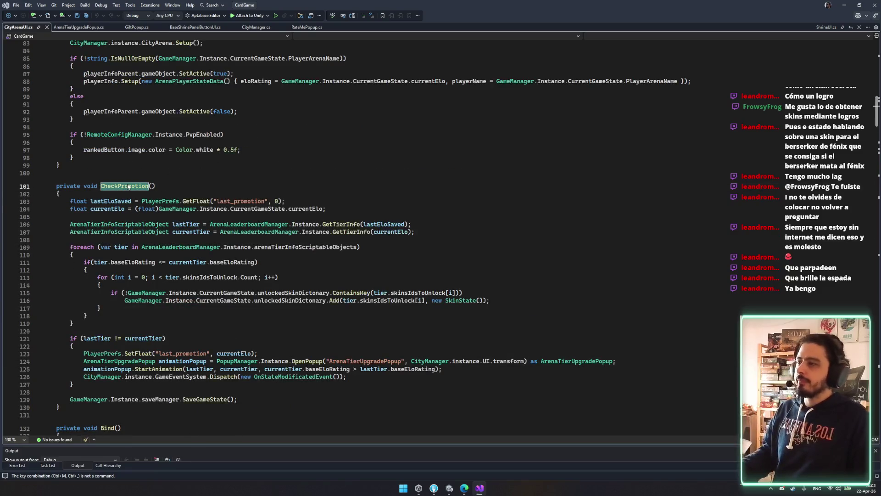
pyautogui.hotkey('ctrl', 'f')
pyautogui.press('Return')
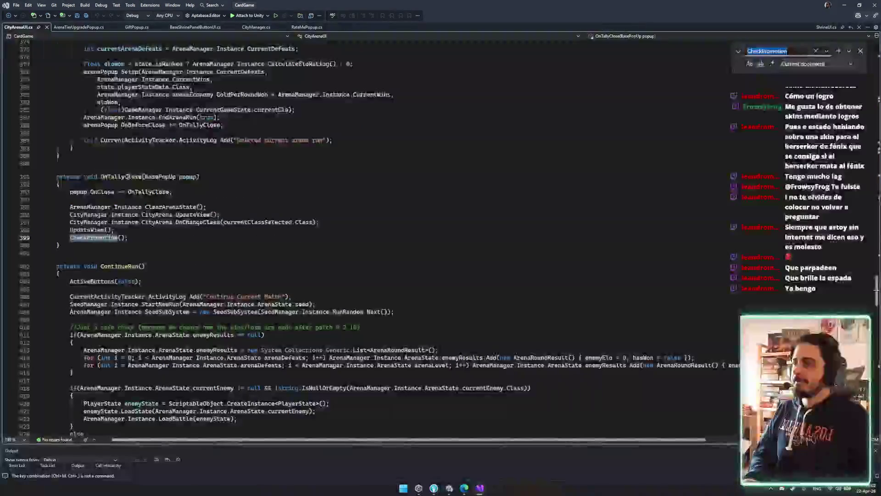
pyautogui.press('Return')
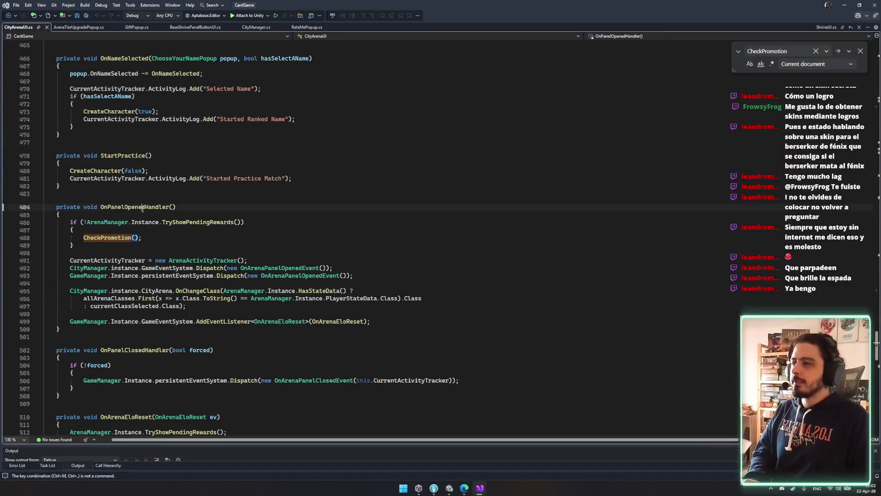
pyautogui.doubleClick(143, 206)
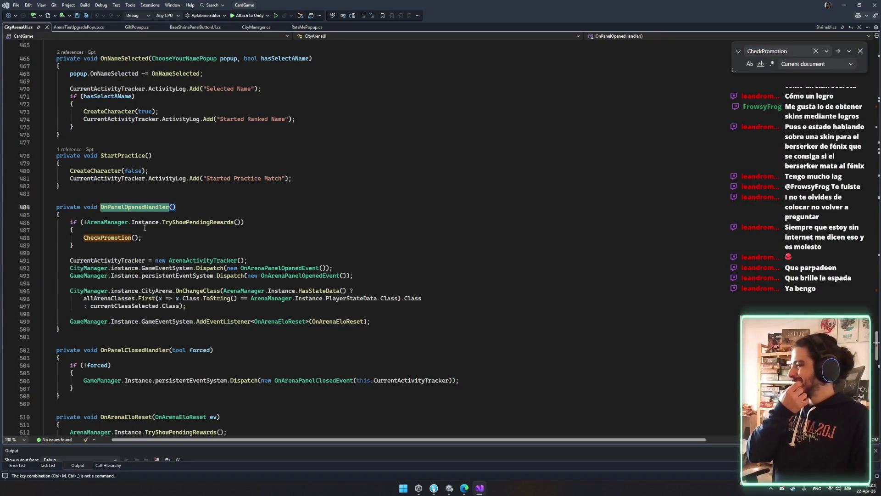
pyautogui.hotkey('ctrl', 't')
pyautogui.write('daily')
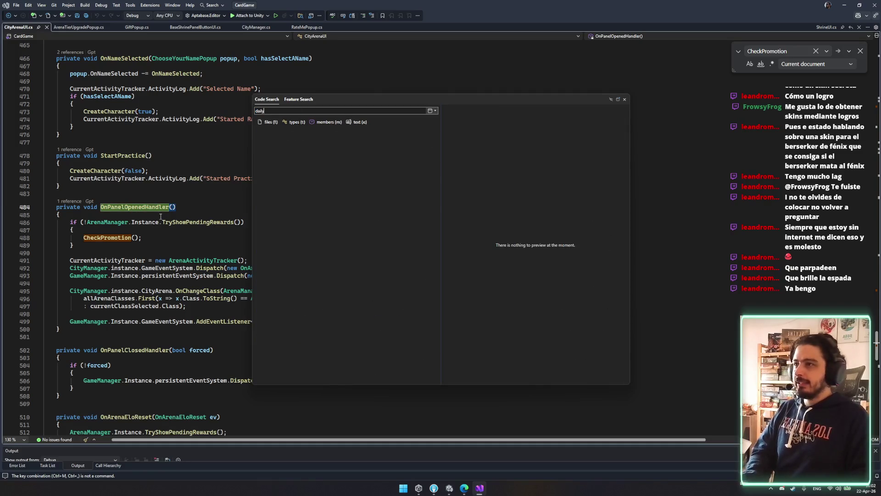
pyautogui.write('reward')
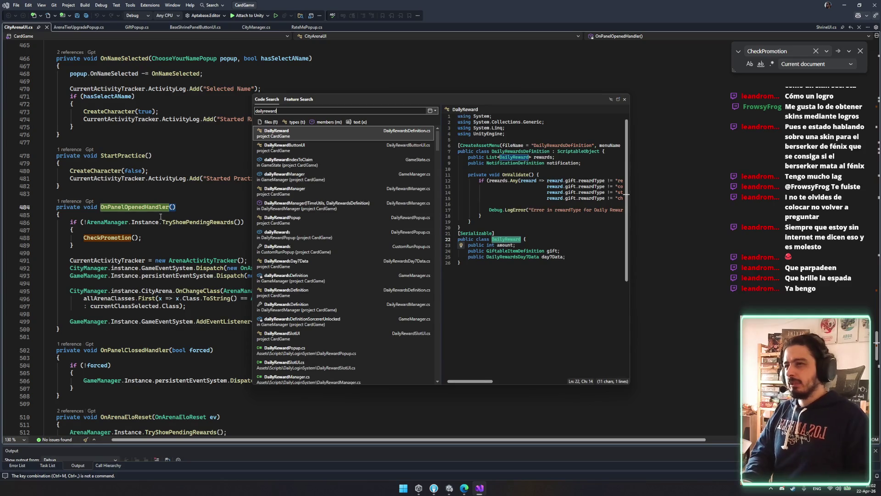
# Step: Open DailyRewardManager.cs from the 'dailyreward' search and scroll through it
pyautogui.press('Down')
pyautogui.press('Down')
pyautogui.press('Down')
pyautogui.press('Return')
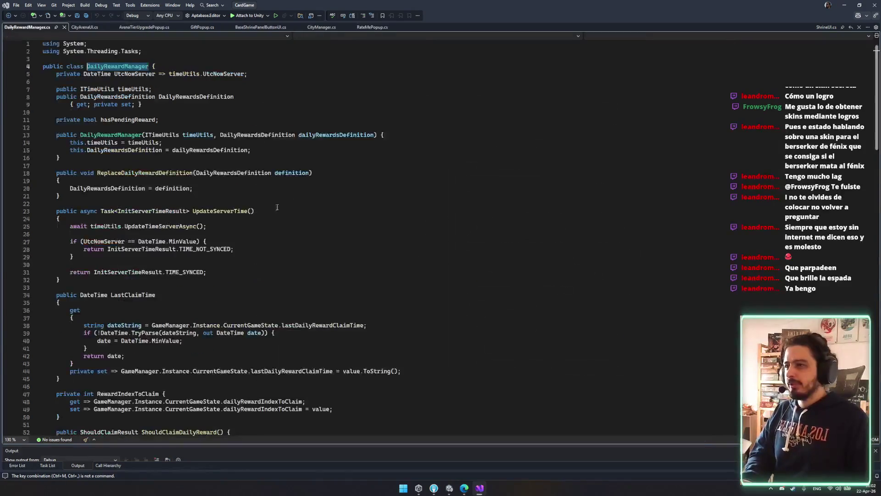
pyautogui.scroll(-14, 231, 224)
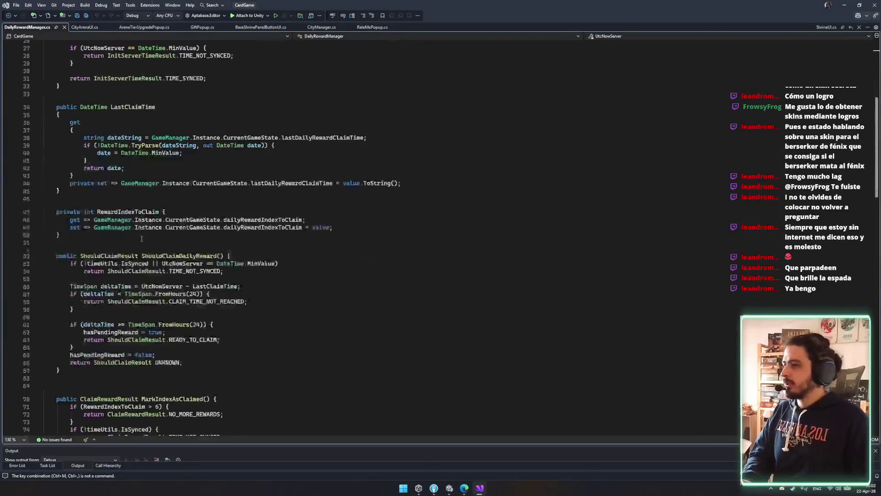
pyautogui.scroll(-11, 147, 237)
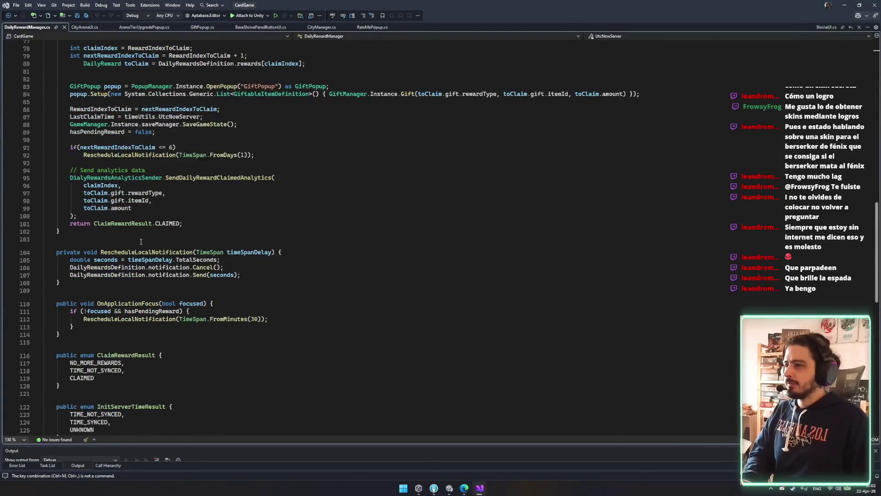
pyautogui.scroll(-6, 140, 241)
pyautogui.scroll(20, 172, 264)
pyautogui.scroll(9, 171, 264)
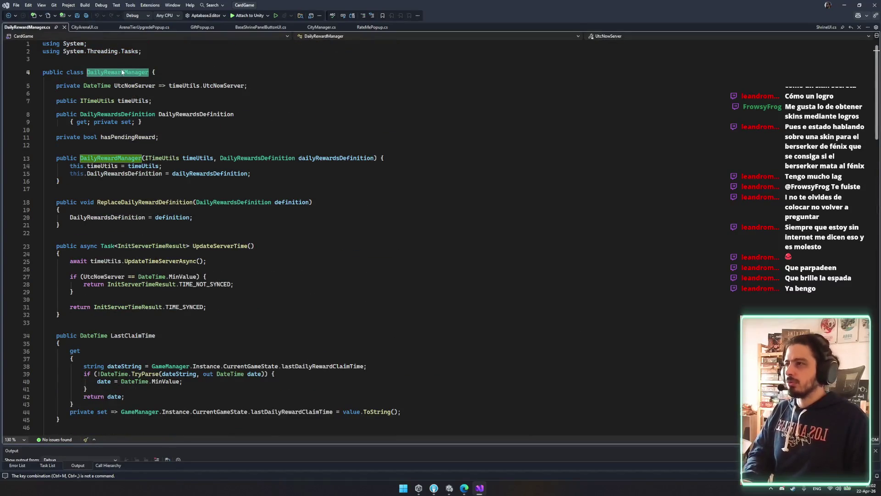
# Step: Open DailyRewardPopup.cs and select its DailyRewardPopup class name
pyautogui.hotkey('ctrl', ',')
pyautogui.write('dai')
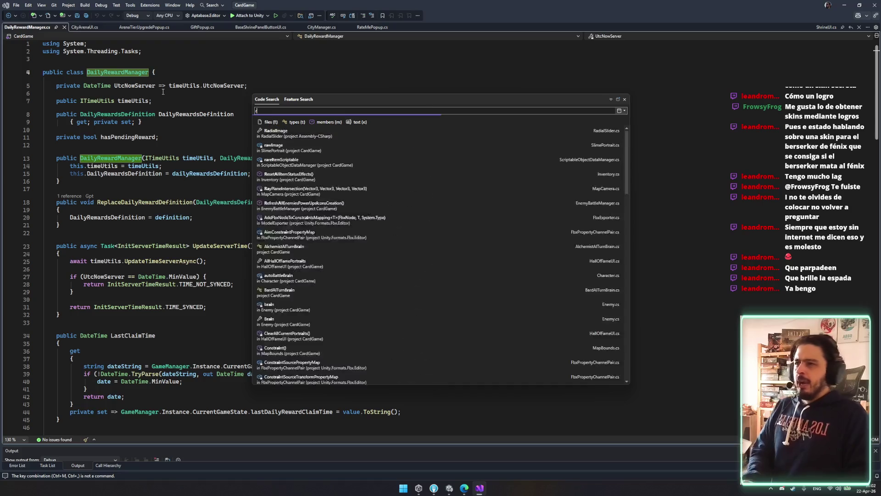
pyautogui.write('ly')
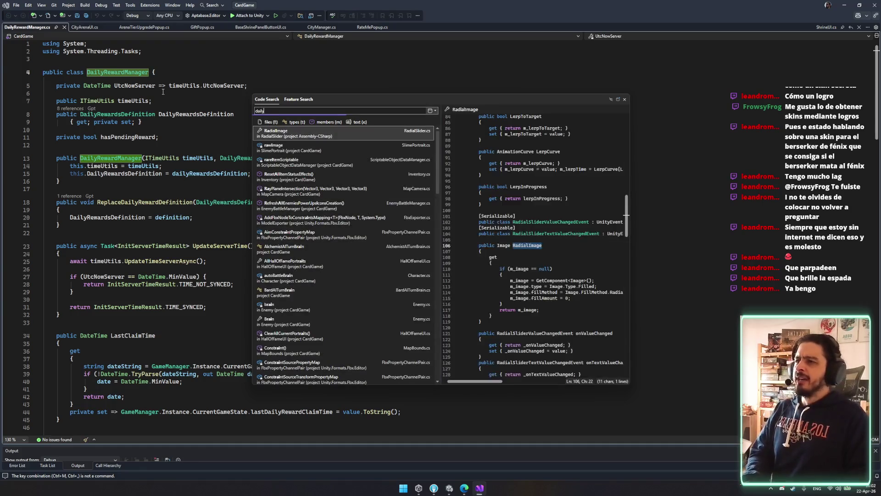
pyautogui.write('reward')
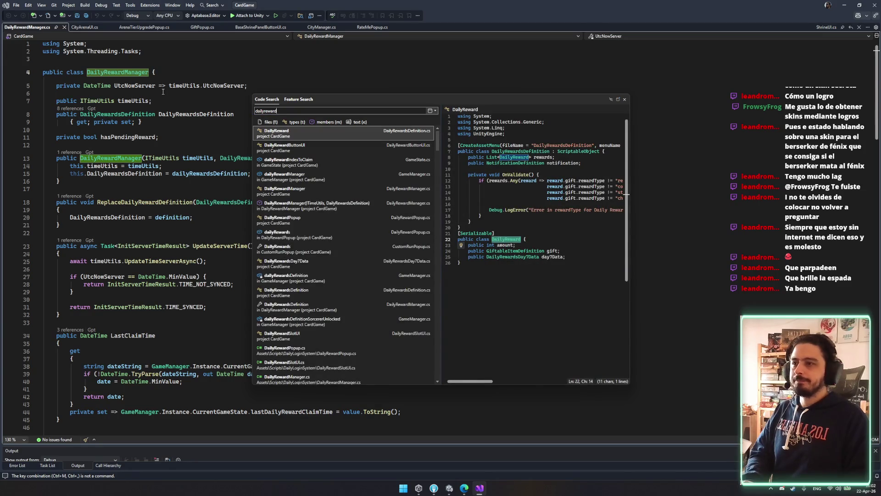
pyautogui.press('Down')
pyautogui.press('Down')
pyautogui.press('Down')
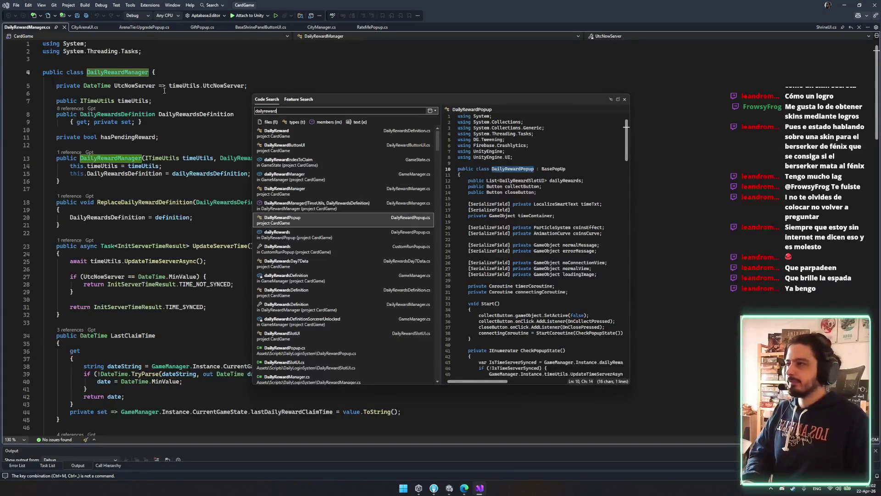
pyautogui.press('Return')
pyautogui.doubleClick(115, 118)
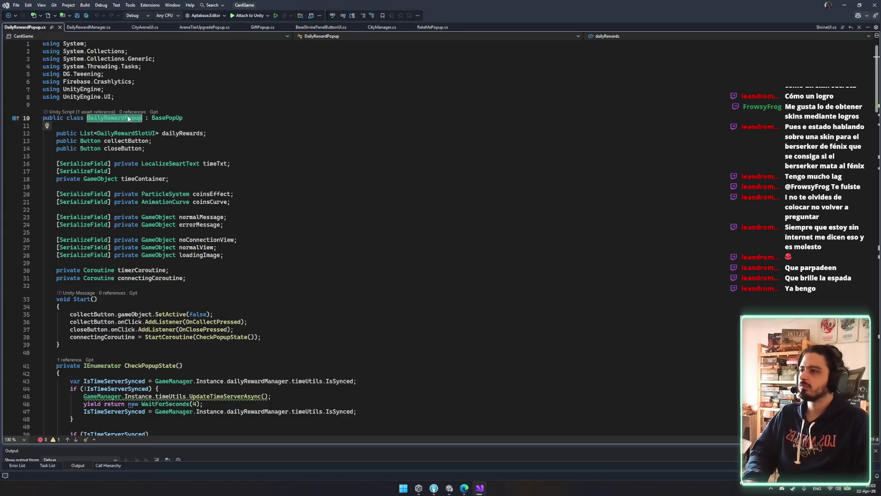
# Step: Find all uses of DailyRewardPopup and open DailyRewardButtonUI.cs, where it is opened
pyautogui.hotkey('ctrl', 'shift', 'f')
pyautogui.press('Return')
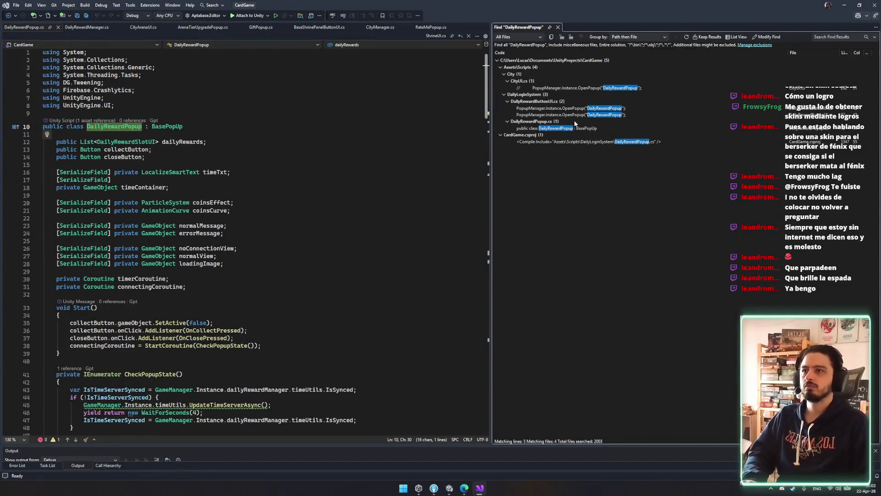
pyautogui.doubleClick(568, 110)
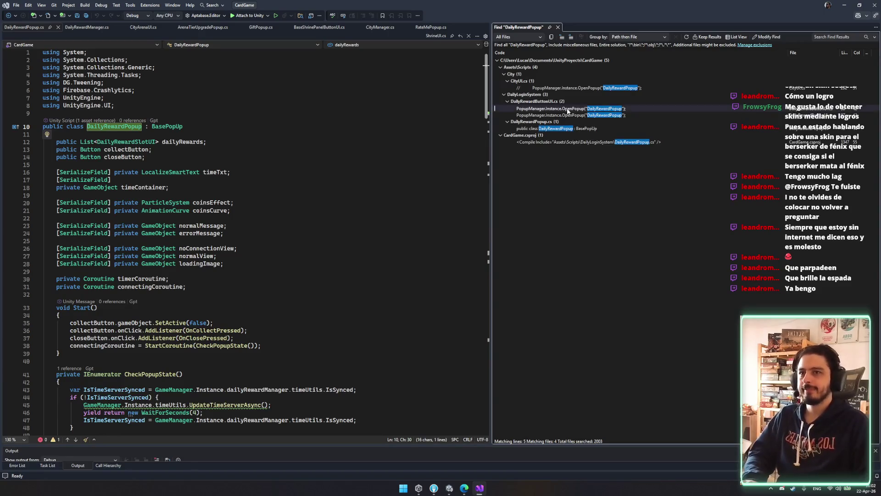
pyautogui.click(337, 157)
# Step: Search for 'wishlist' and open SteamWishlistPopup.cs
pyautogui.hotkey('ctrl', 't')
pyautogui.write('wishlist')
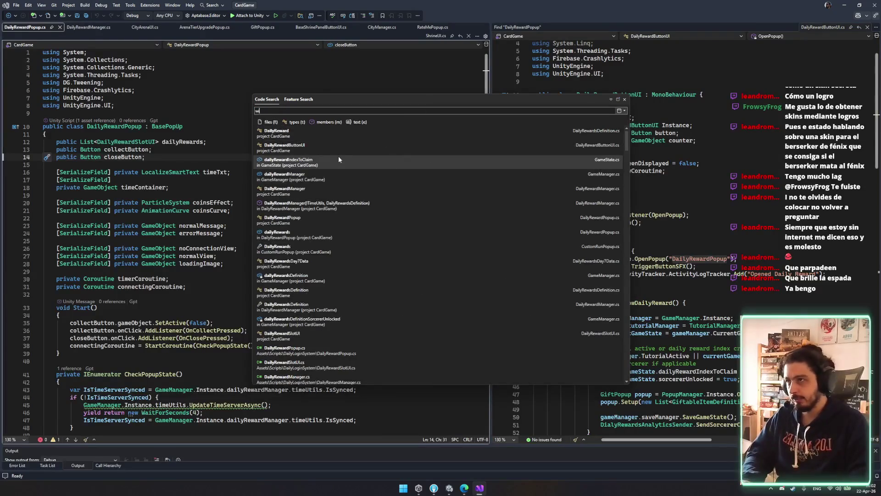
pyautogui.click(338, 159)
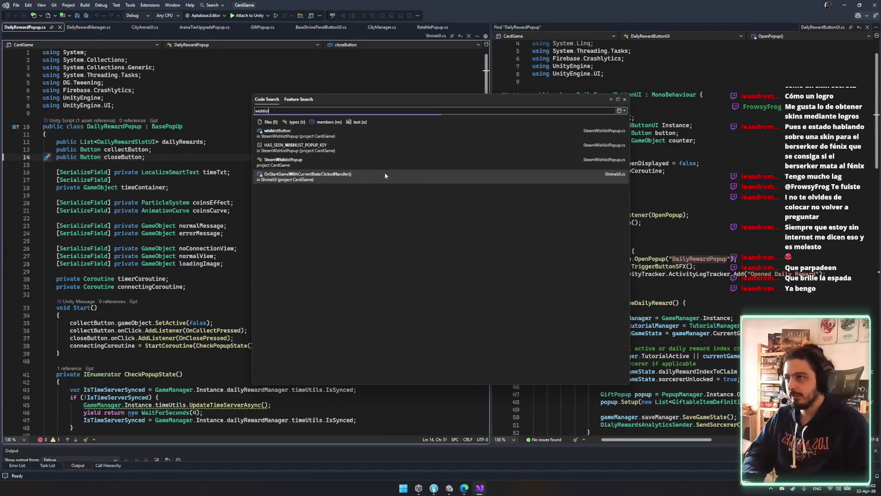
pyautogui.doubleClick(332, 162)
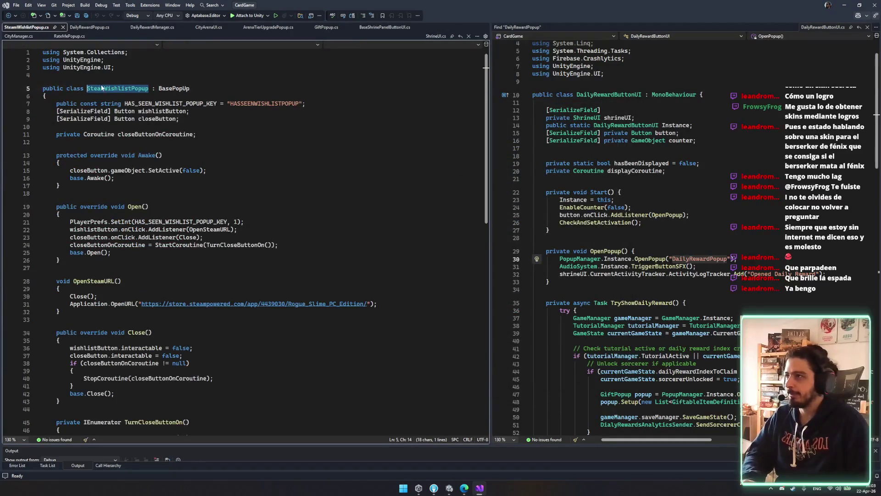
pyautogui.doubleClick(102, 88)
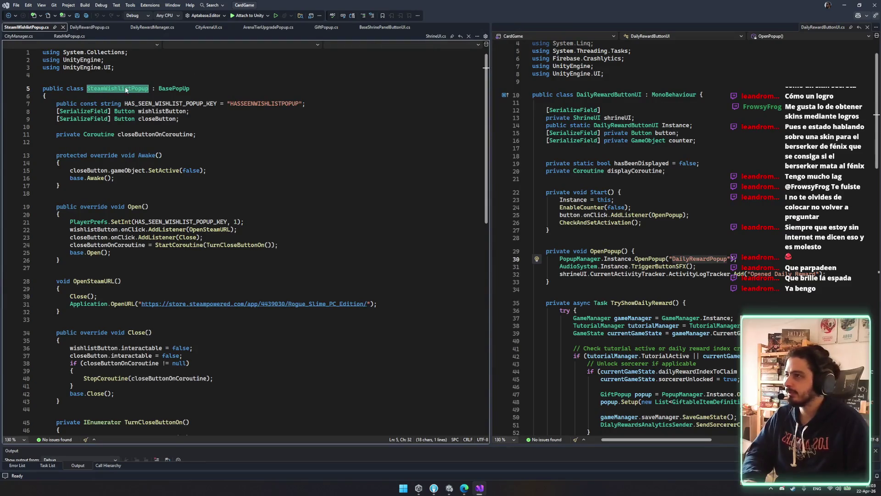
pyautogui.hotkey('ctrl', 'r')
pyautogui.hotkey('ctrl', 'r')
pyautogui.press('Escape')
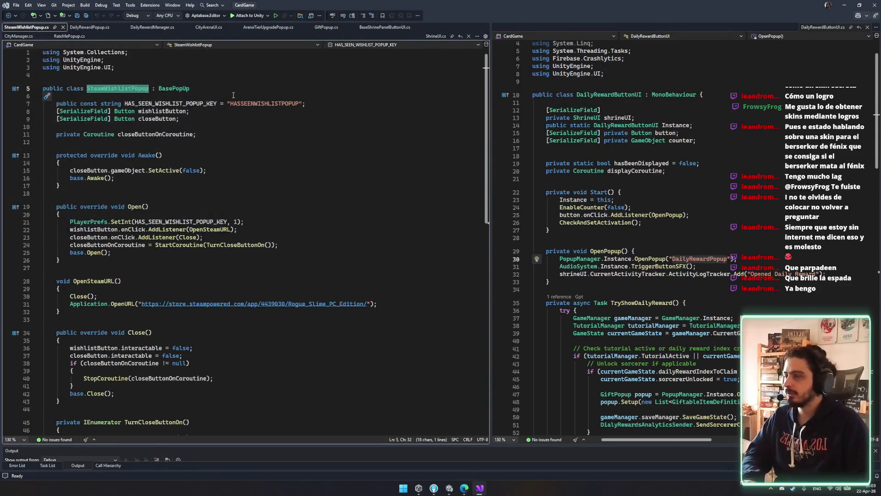
# Step: Close the DailyRewardButtonUI pane and find every use of SteamWishlistPopup in the solution
pyautogui.hotkey('ctrl', 'F4')
pyautogui.doubleClick(138, 79)
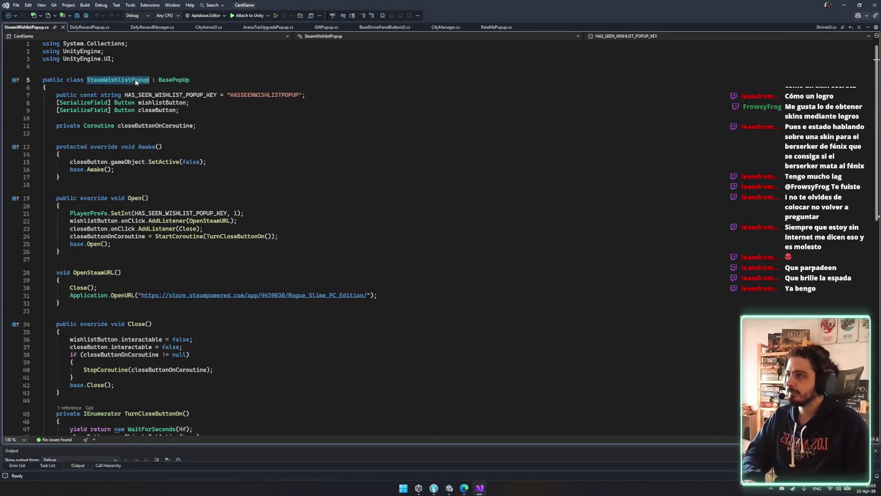
pyautogui.hotkey('ctrl', 'shift', 'f')
pyautogui.press('Return')
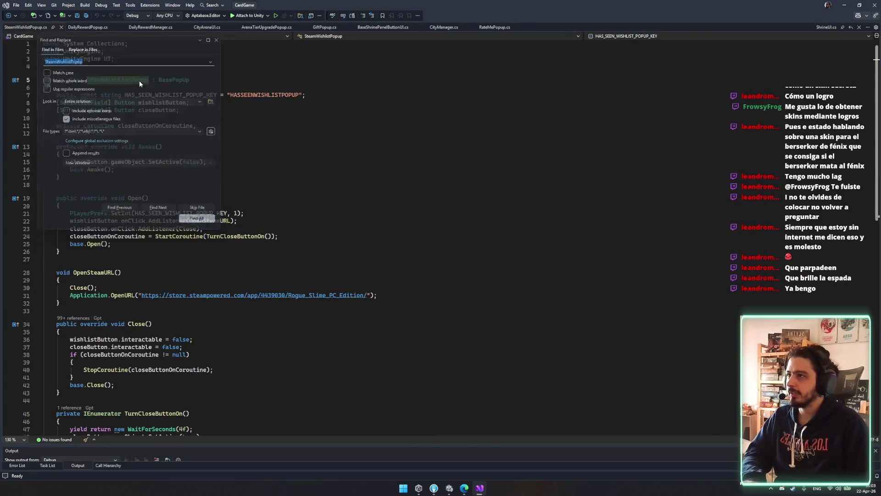
# Step: Open the CityUI.cs match from Find Results in its own editor window
pyautogui.click(638, 90)
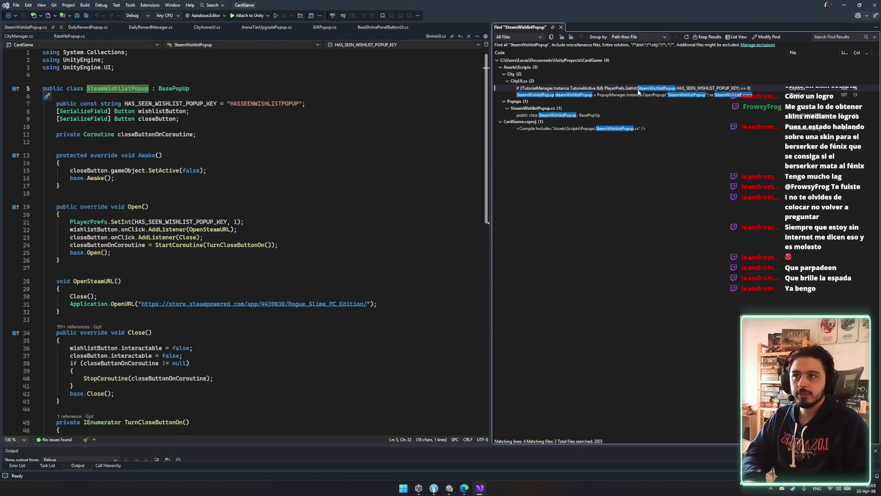
pyautogui.doubleClick(623, 94)
pyautogui.moveTo(512, 27)
pyautogui.mouseDown()
pyautogui.moveTo(394, 83)
pyautogui.moveTo(284, 219)
pyautogui.moveTo(335, 94)
pyautogui.moveTo(357, 277)
pyautogui.mouseUp()
# Step: Inspect the WaitForInit if-block that opens SteamWishlistPopup and place the cursor after it
pyautogui.click(351, 271)
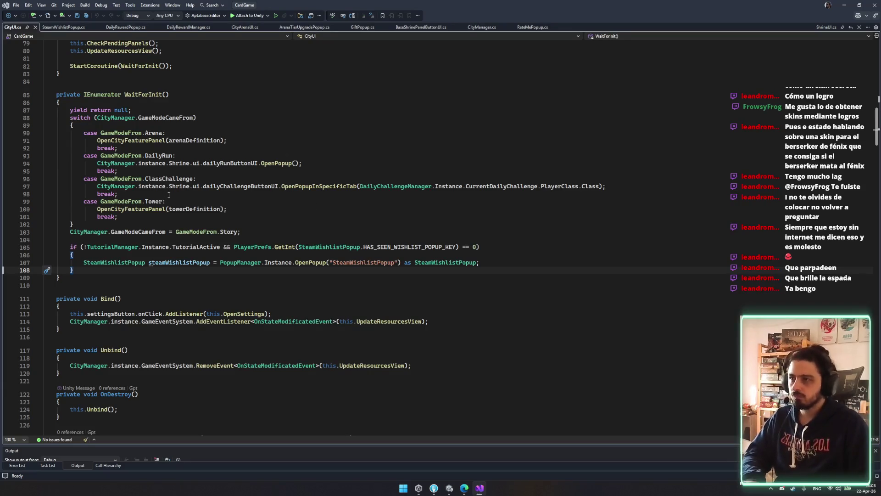
pyautogui.moveTo(63, 246)
pyautogui.mouseDown()
pyautogui.moveTo(105, 278)
pyautogui.moveTo(109, 269)
pyautogui.mouseUp()
pyautogui.doubleClick(143, 95)
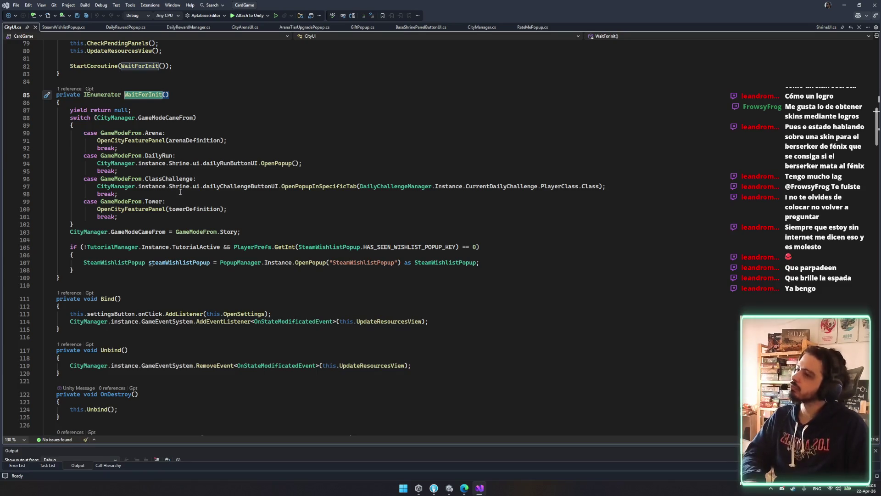
pyautogui.moveTo(46, 239)
pyautogui.mouseDown()
pyautogui.moveTo(138, 257)
pyautogui.moveTo(409, 275)
pyautogui.mouseUp()
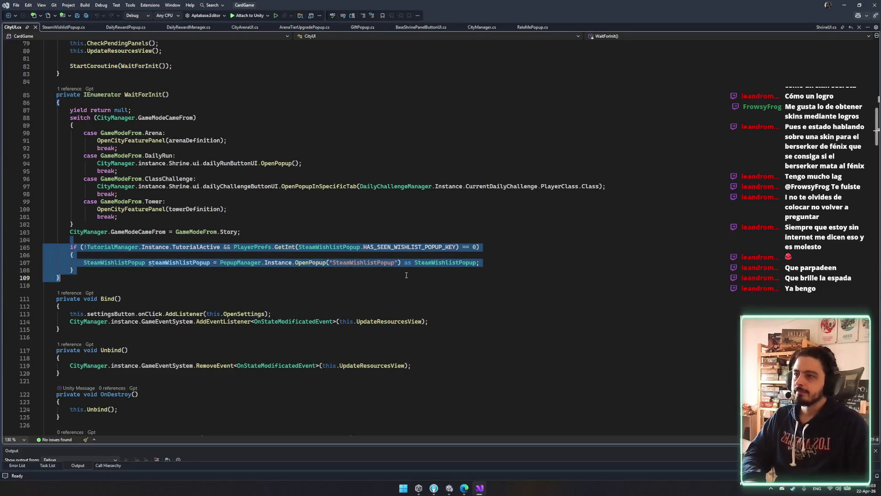
pyautogui.click(395, 274)
pyautogui.click(136, 270)
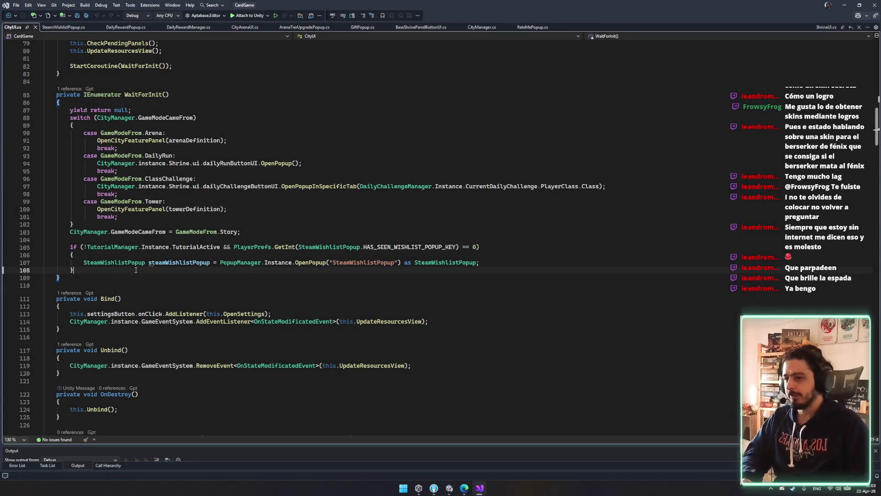
# Step: Add an else branch declaring 'RateMePopup rateMe ='
pyautogui.press('Return')
pyautogui.write('else')
pyautogui.press('Return')
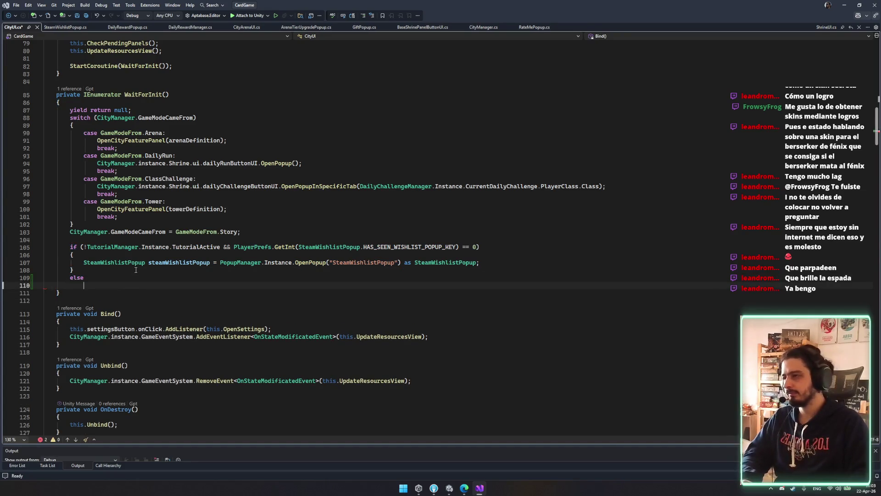
pyautogui.write('{')
pyautogui.press('Return')
pyautogui.write('cityFeatureCo')
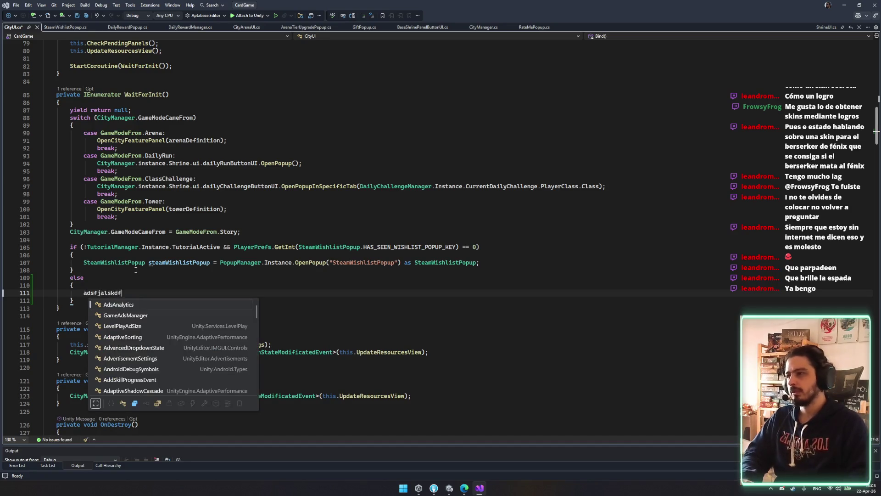
pyautogui.hotkey('ctrl', 'BackSpace')
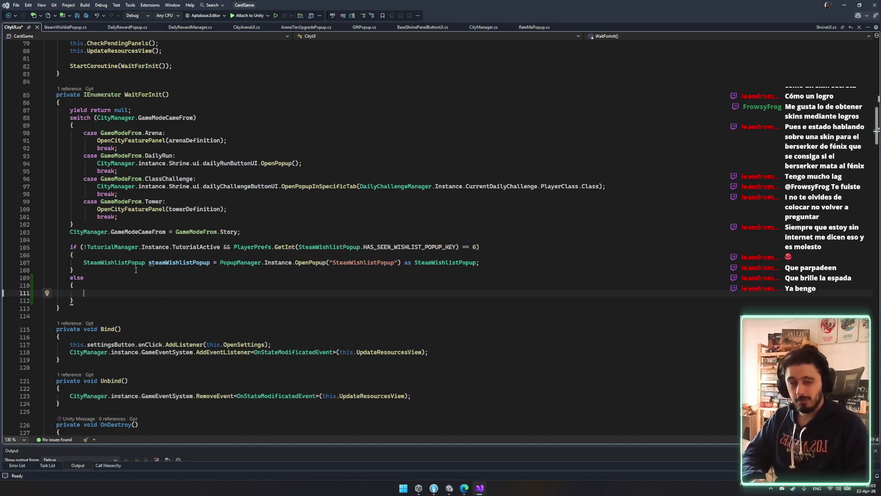
pyautogui.write('RateMePopup ')
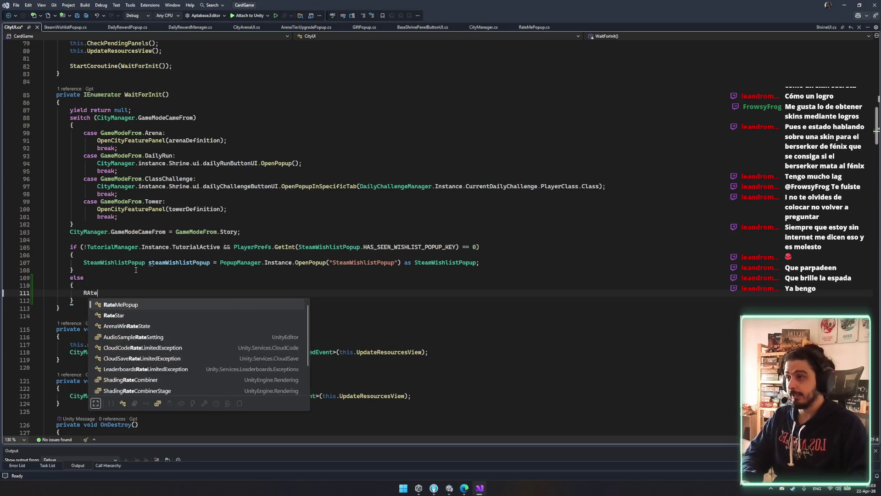
pyautogui.write('rateMe ')
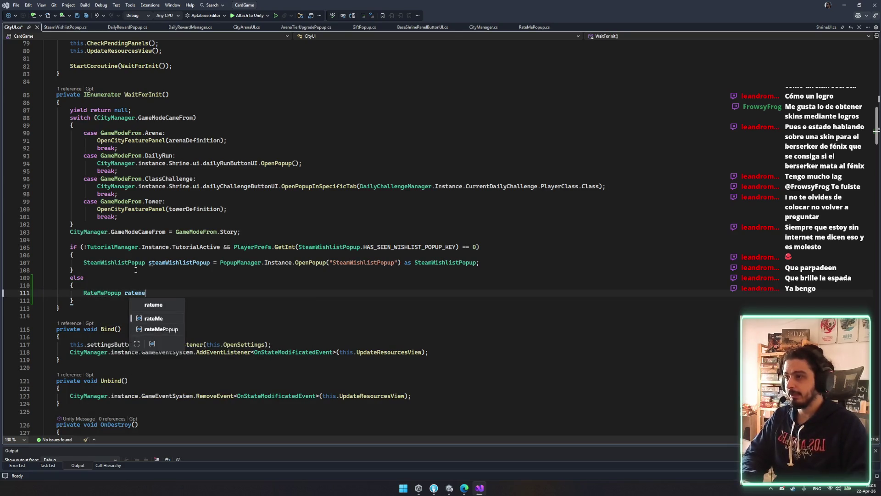
pyautogui.write('=')
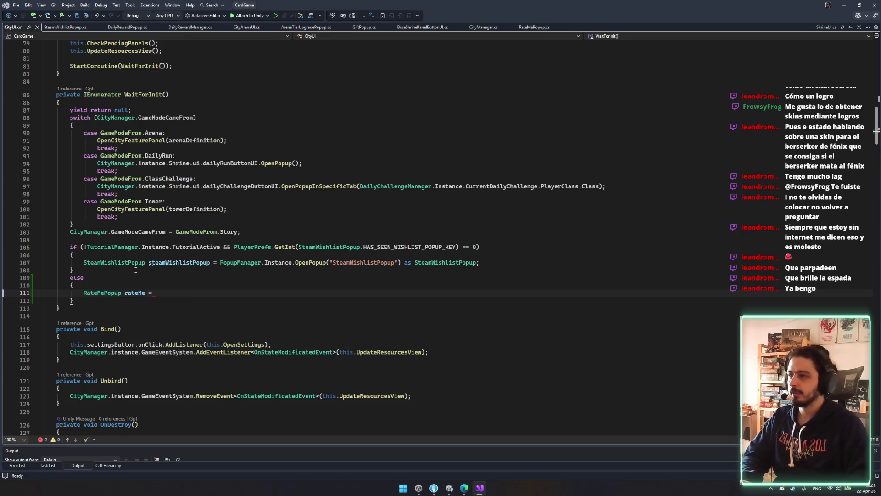
# Step: Copy the OpenPopup call into the rateMe assignment and save CityUI.cs
pyautogui.moveTo(219, 262); pyautogui.dragTo(480, 262)
pyautogui.hotkey('ctrl', 'c')
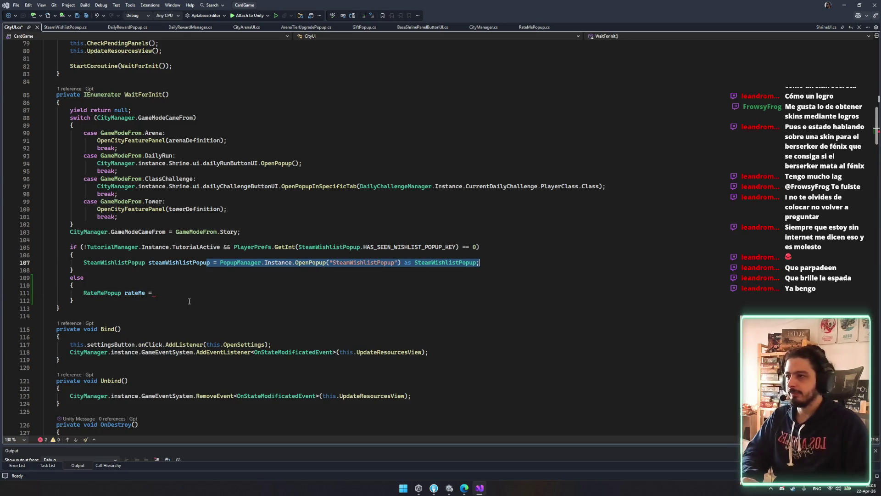
pyautogui.click(145, 293)
pyautogui.hotkey('ctrl', 'v')
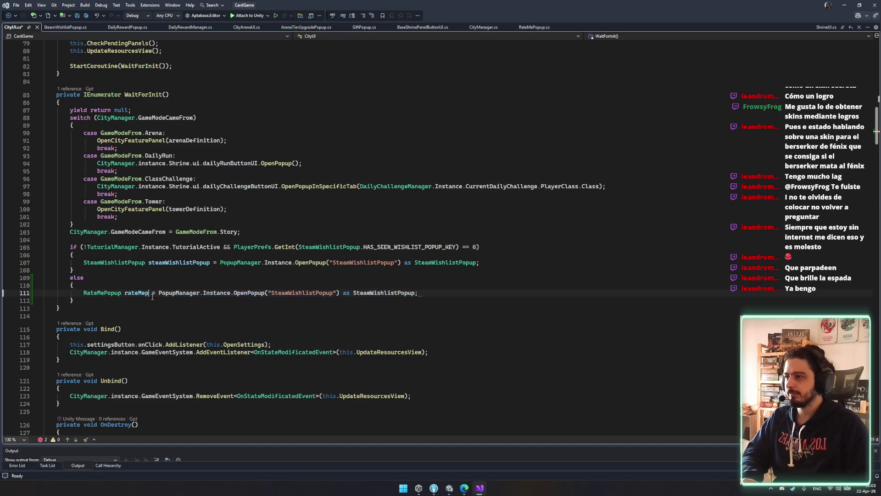
pyautogui.hotkey('ctrl', 's')
# Step: Replace both SteamWishlistPopup names in the new line with RateMePopup, then return to Unity
pyautogui.doubleClick(114, 293)
pyautogui.hotkey('ctrl', 'c')
pyautogui.doubleClick(299, 292)
pyautogui.hotkey('ctrl', 'v')
pyautogui.doubleClick(357, 292)
pyautogui.hotkey('ctrl', 'v')
pyautogui.press('Up')
pyautogui.press('Up')
pyautogui.press('Up')
pyautogui.click(449, 488)
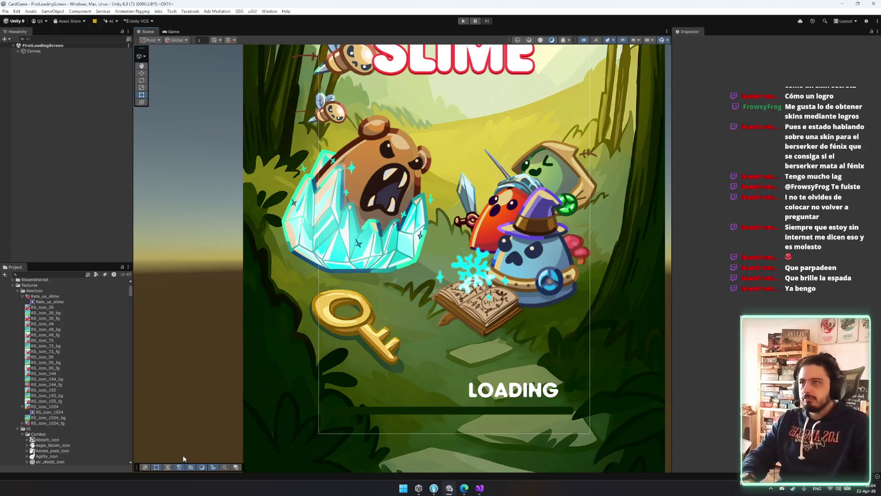
# Step: Move Rate_us_slime from NewIcon into Textures, collapse NewIcon, and run the game
pyautogui.moveTo(68, 296); pyautogui.dragTo(30, 286)
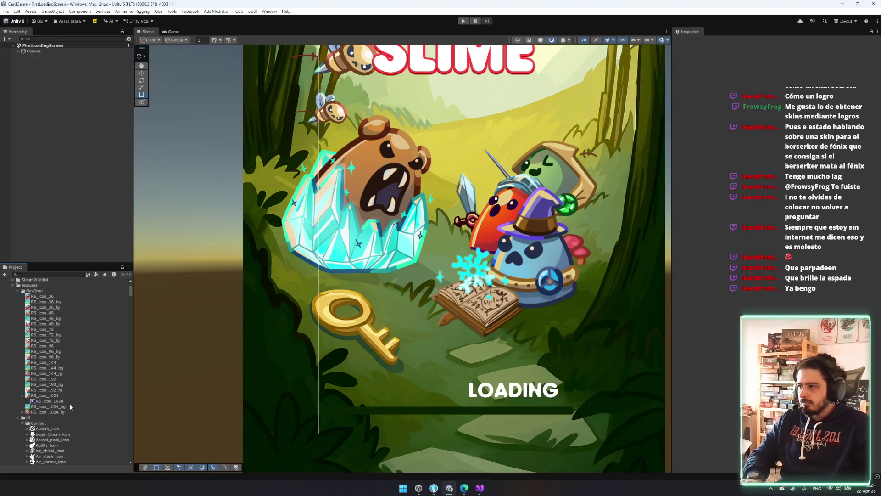
pyautogui.scroll(5, 11, 328)
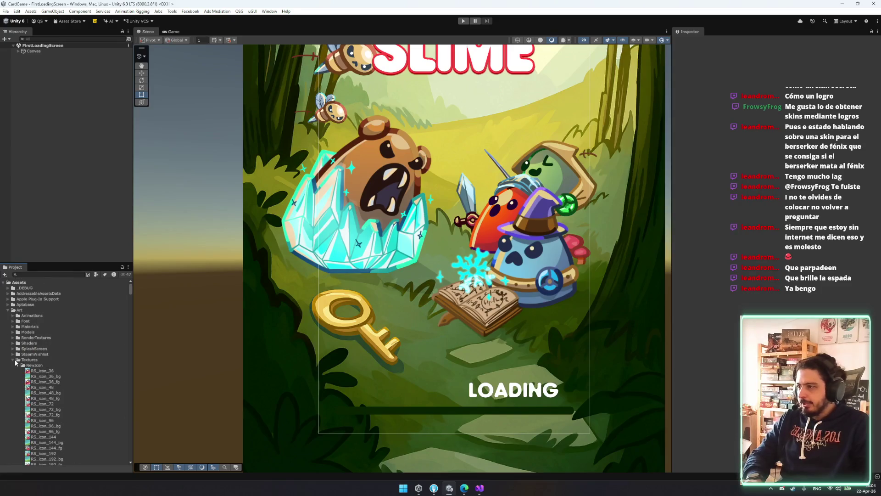
pyautogui.click(18, 366)
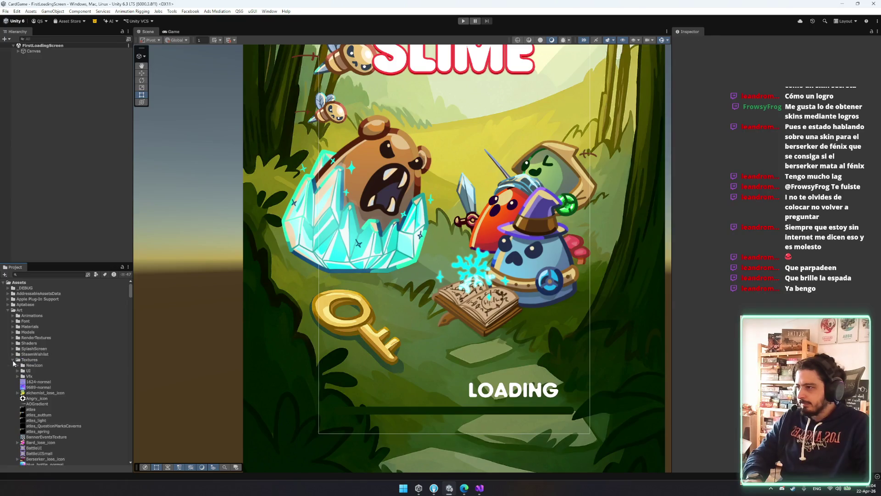
pyautogui.click(463, 21)
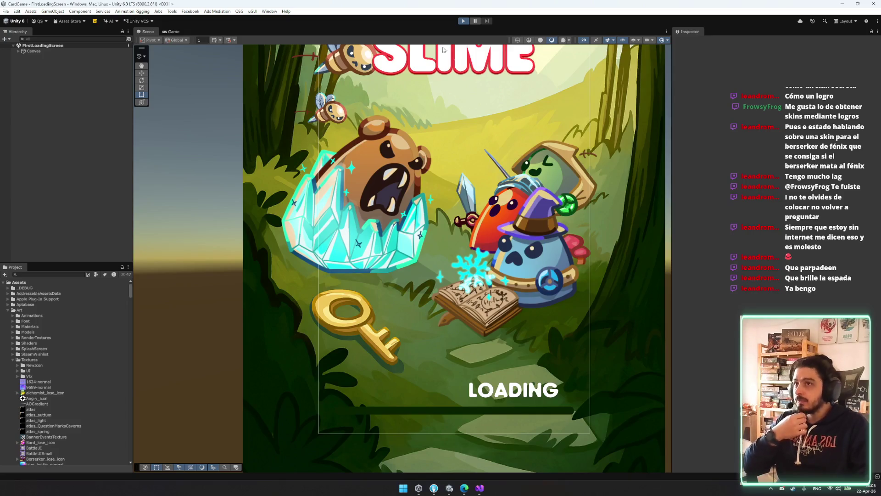
pyautogui.hotkey('alt', 'Tab')
# Step: Maximize the feedback sheet and read the bug report comments in rows 9, 14, 15 and 16
pyautogui.doubleClick(345, 51)
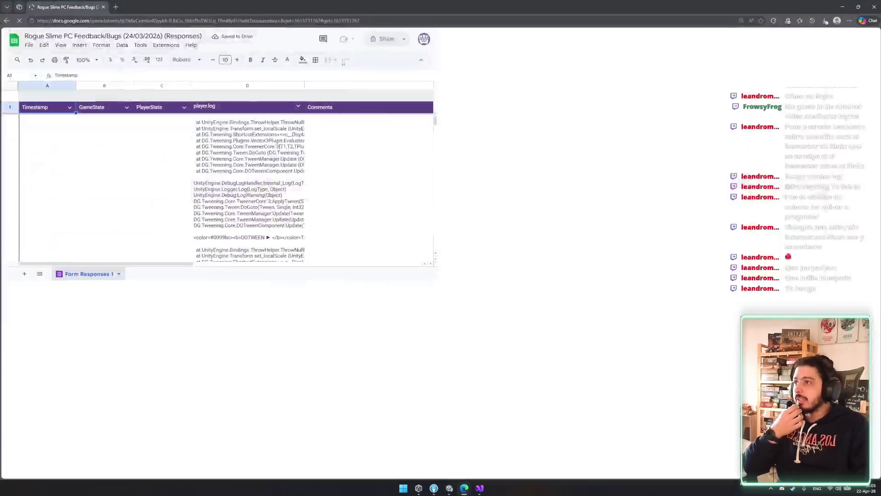
pyautogui.scroll(-10, 492, 270)
pyautogui.scroll(-5, 478, 293)
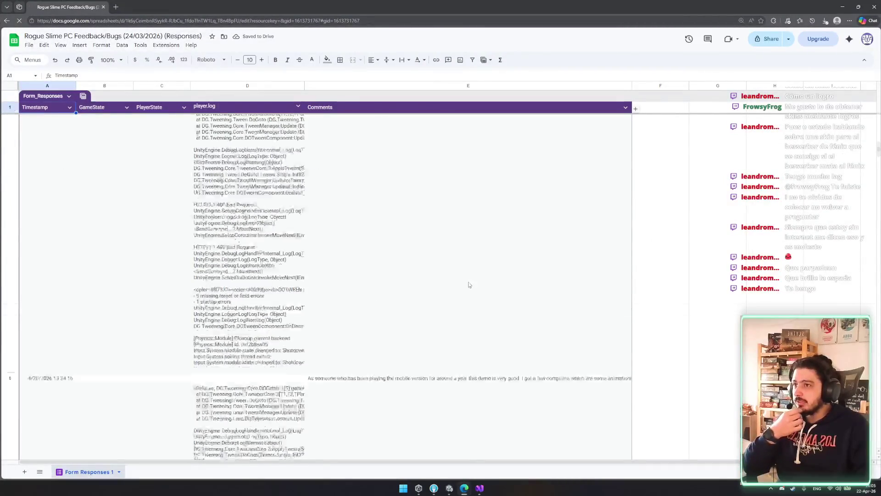
pyautogui.scroll(-10, 406, 277)
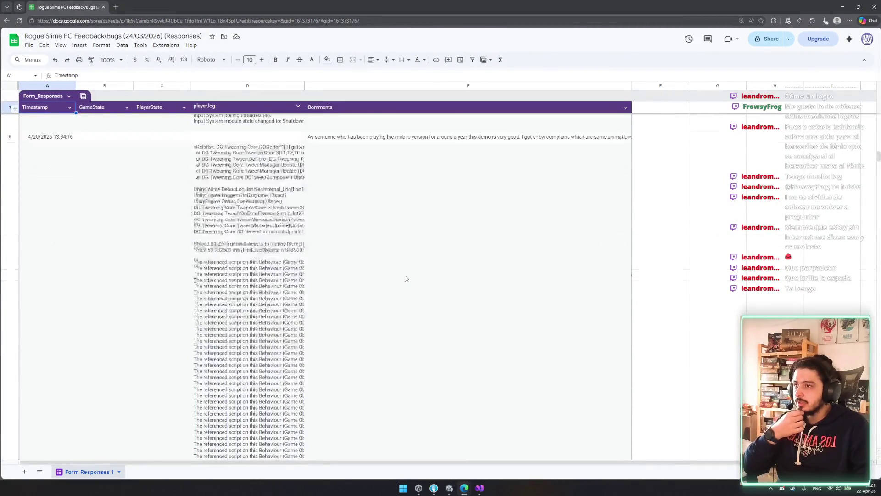
pyautogui.scroll(-10, 405, 278)
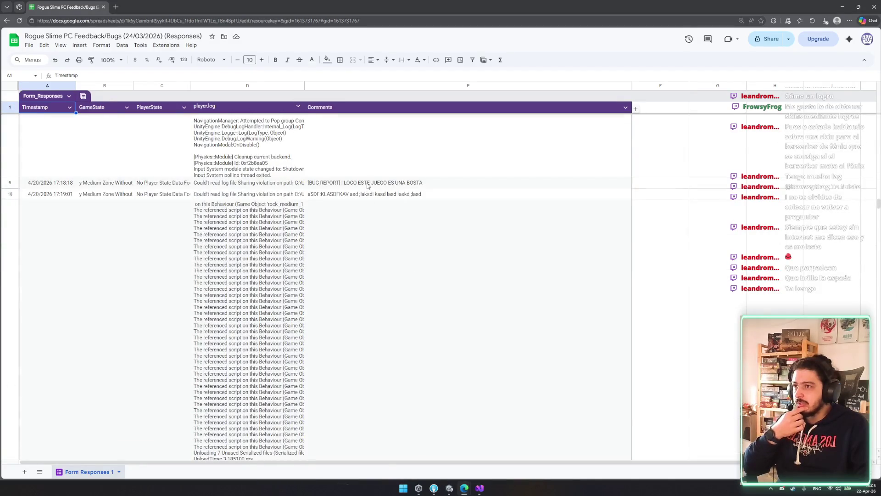
pyautogui.click(367, 183)
pyautogui.scroll(-15, 381, 229)
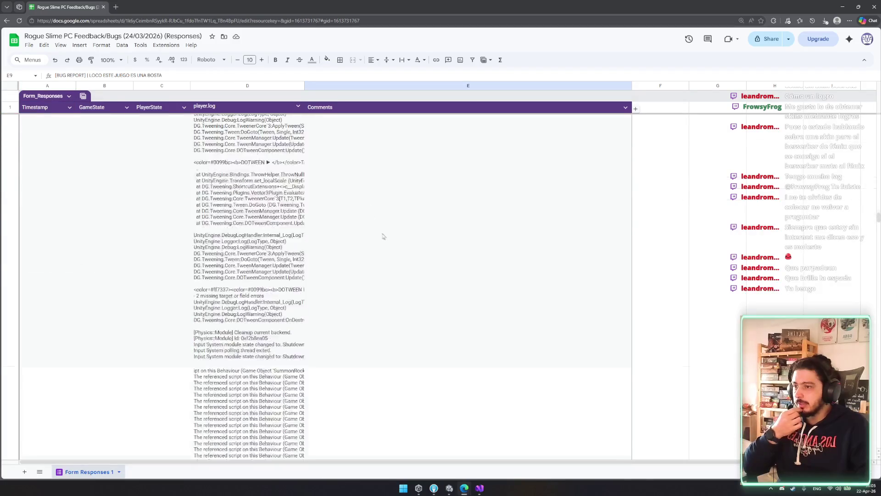
pyautogui.scroll(-10, 383, 238)
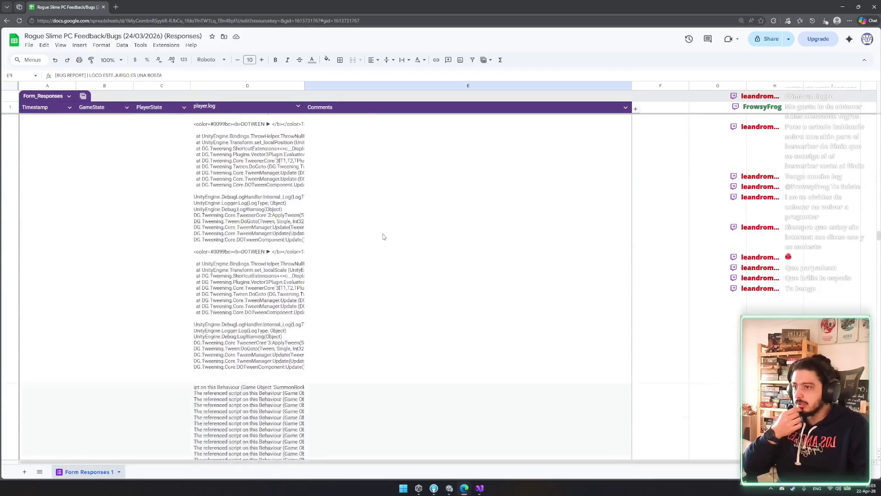
pyautogui.scroll(-15, 384, 237)
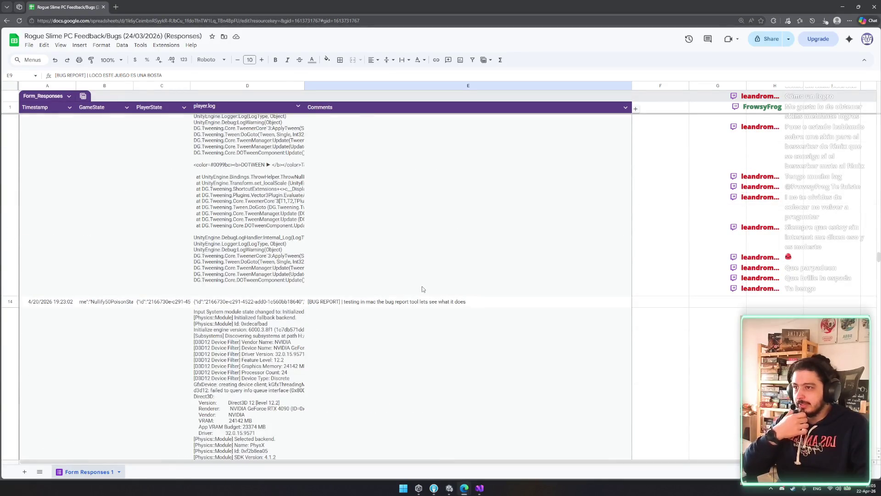
pyautogui.click(421, 304)
pyautogui.scroll(-5, 434, 250)
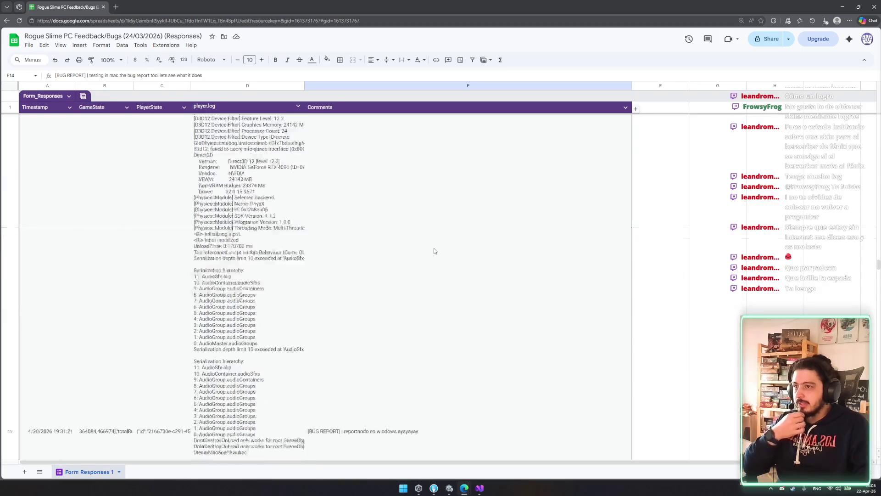
pyautogui.scroll(-2, 433, 251)
pyautogui.scroll(-2, 430, 252)
pyautogui.click(395, 302)
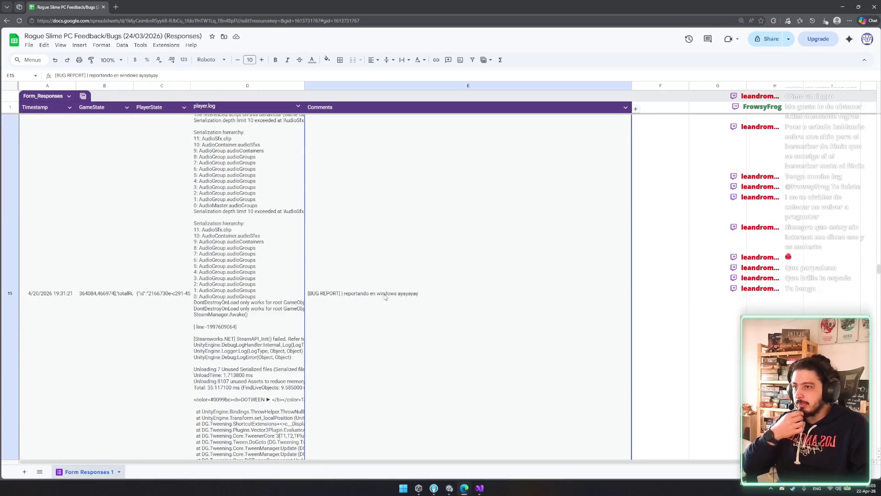
pyautogui.scroll(-10, 367, 275)
pyautogui.click(360, 217)
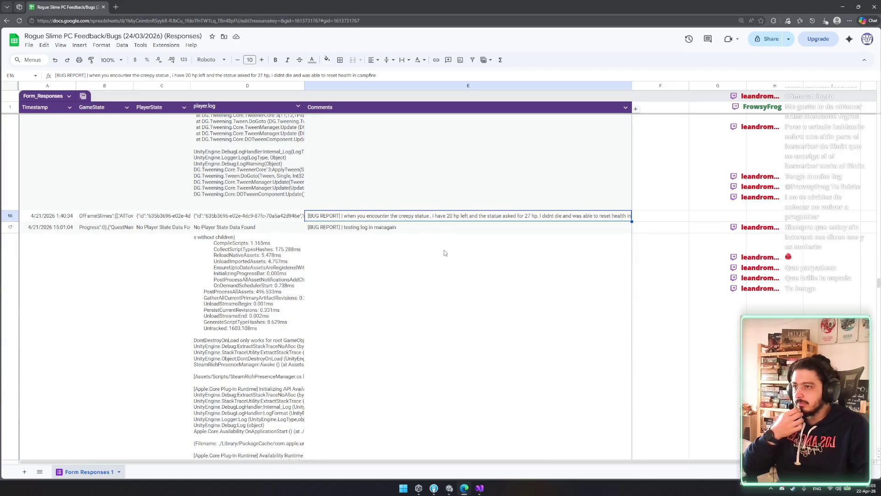
# Step: Copy the creepy statue report text after [BUG REPORT] in cell E16, then bring Trello forward
pyautogui.doubleClick(445, 219)
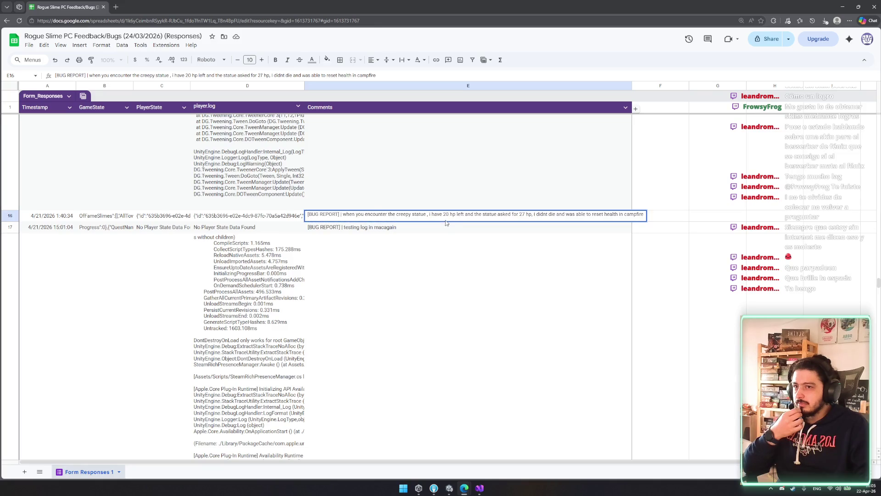
pyautogui.moveTo(352, 215); pyautogui.dragTo(461, 223)
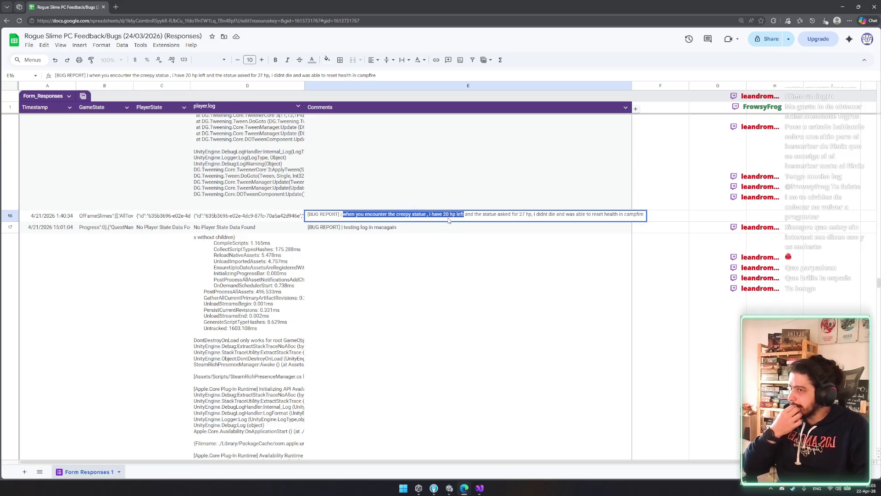
pyautogui.click(531, 214)
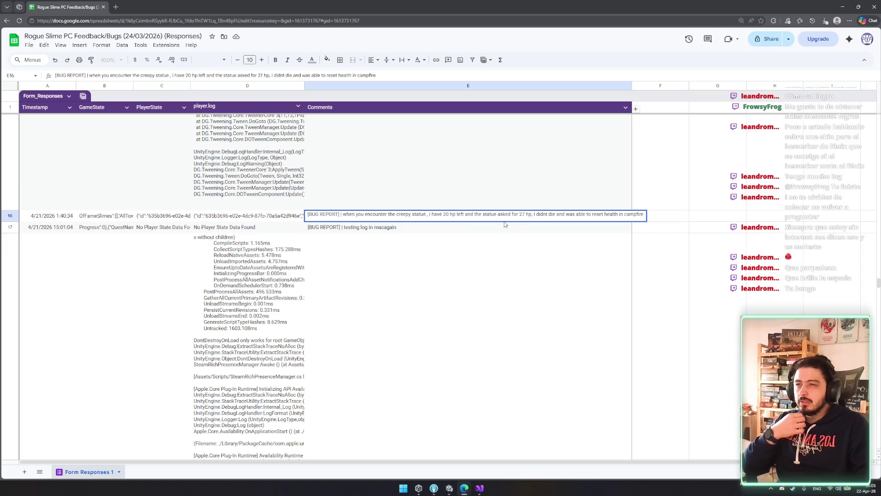
pyautogui.moveTo(542, 214); pyautogui.dragTo(574, 214)
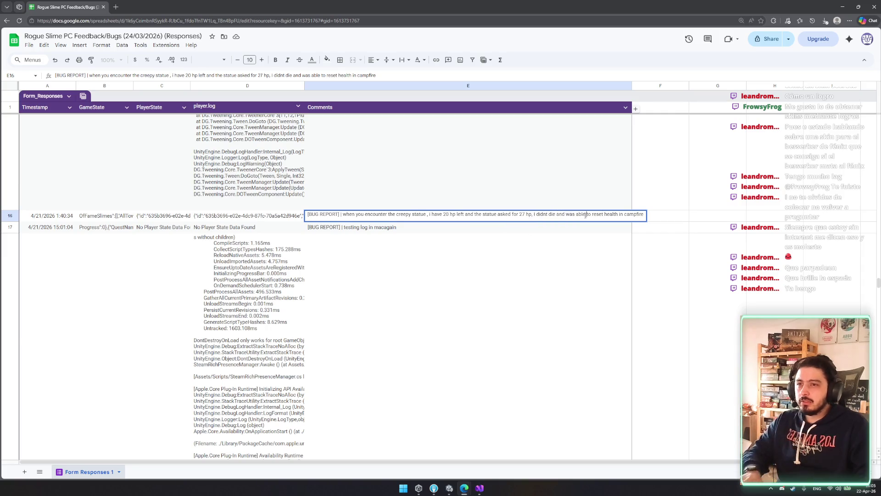
pyautogui.click(443, 215)
pyautogui.moveTo(340, 214); pyautogui.dragTo(664, 223)
pyautogui.click(412, 215)
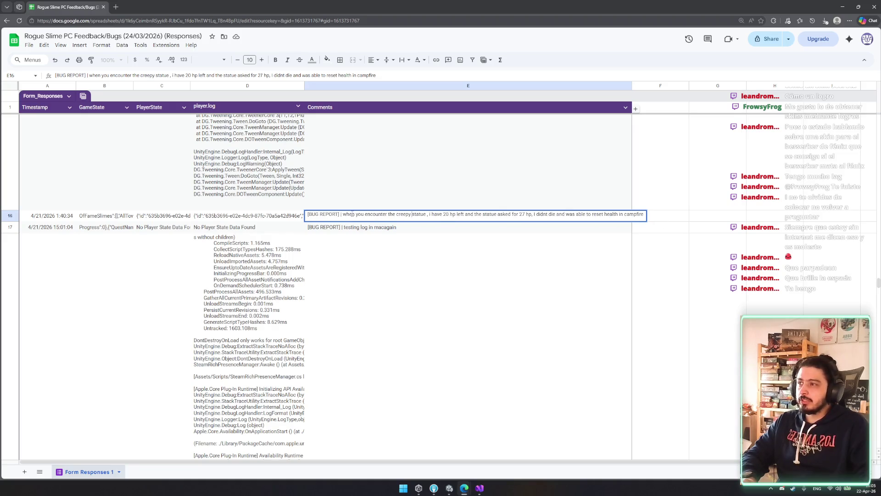
pyautogui.moveTo(341, 214); pyautogui.dragTo(655, 222)
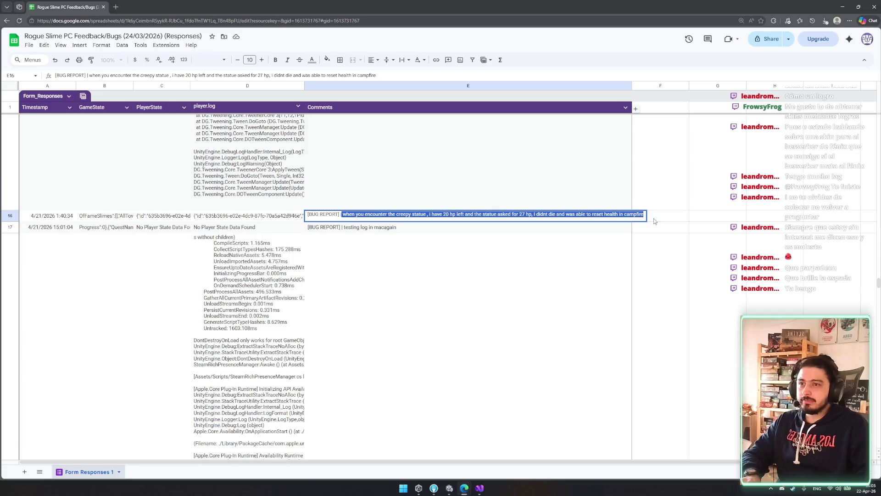
pyautogui.hotkey('alt', 'Tab')
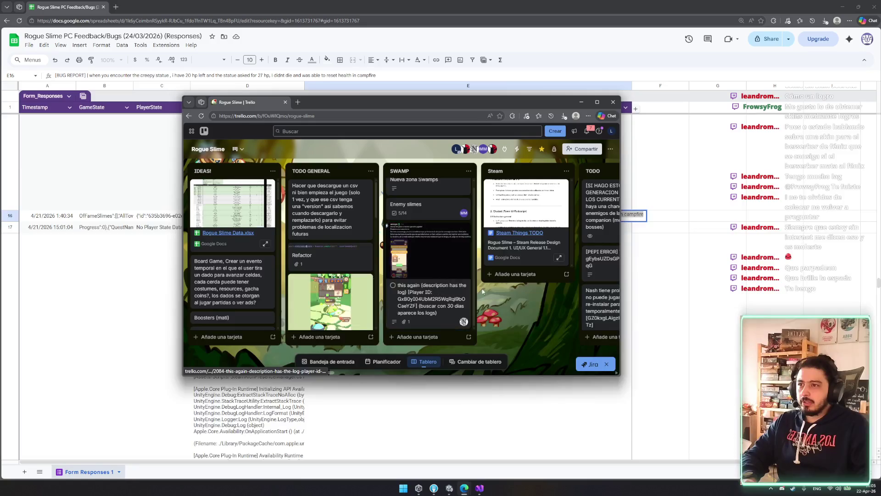
# Step: Add a POLISH STEAM card containing the pasted creepy statue bug report, then return to the spreadsheet
pyautogui.hscroll(5, 482, 291)
pyautogui.scroll(-10, 402, 284)
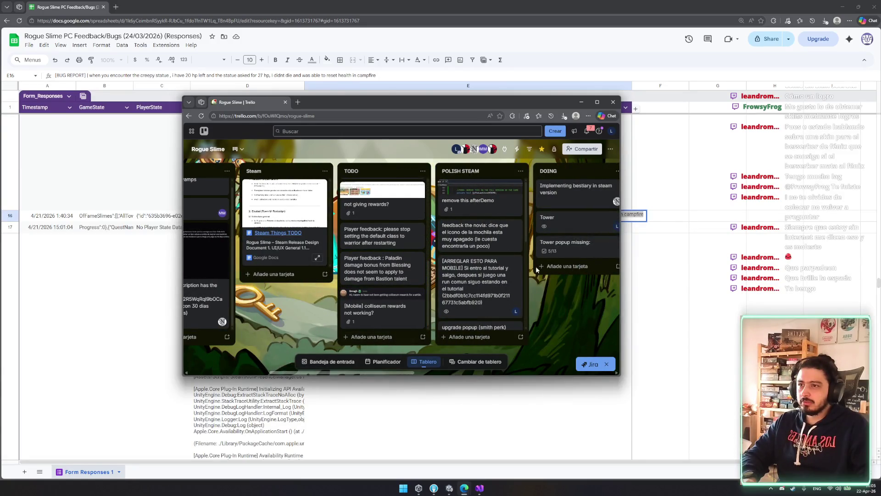
pyautogui.hscroll(3, 367, 298)
pyautogui.scroll(-3, 340, 280)
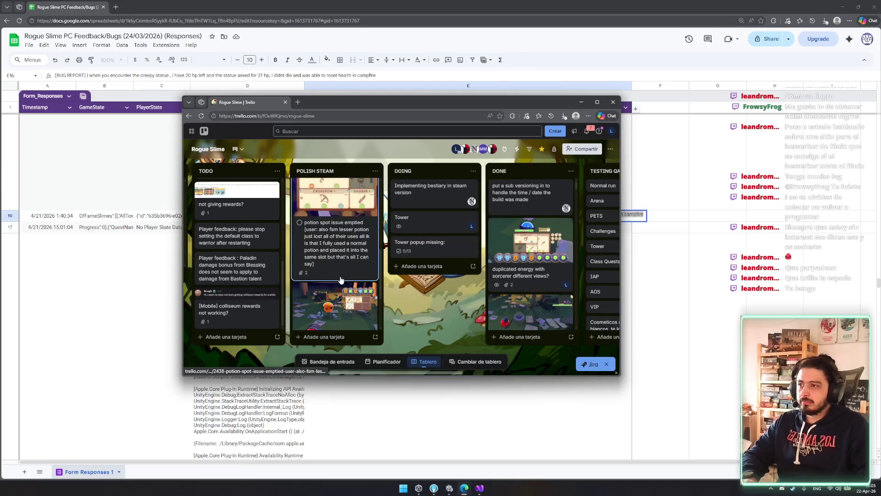
pyautogui.scroll(-5, 333, 257)
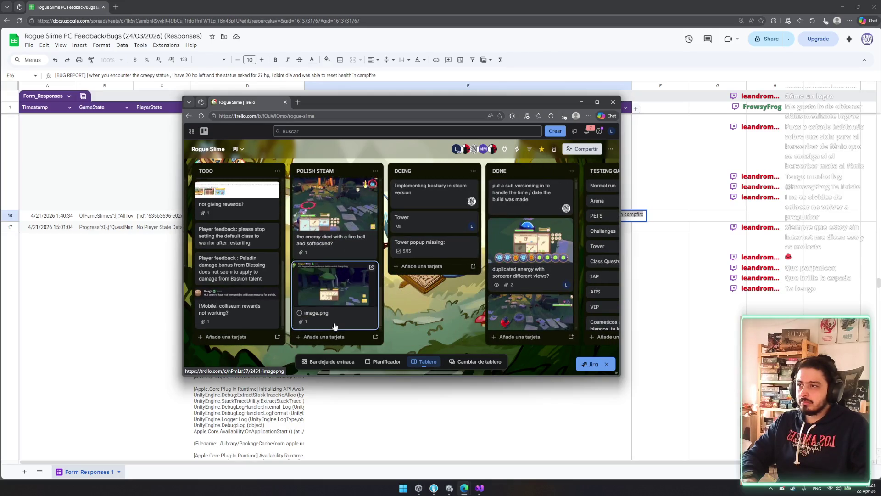
pyautogui.click(332, 340)
pyautogui.hotkey('ctrl', 'v')
pyautogui.press('Return')
pyautogui.hotkey('alt', 'Tab')
pyautogui.scroll(-10, 434, 302)
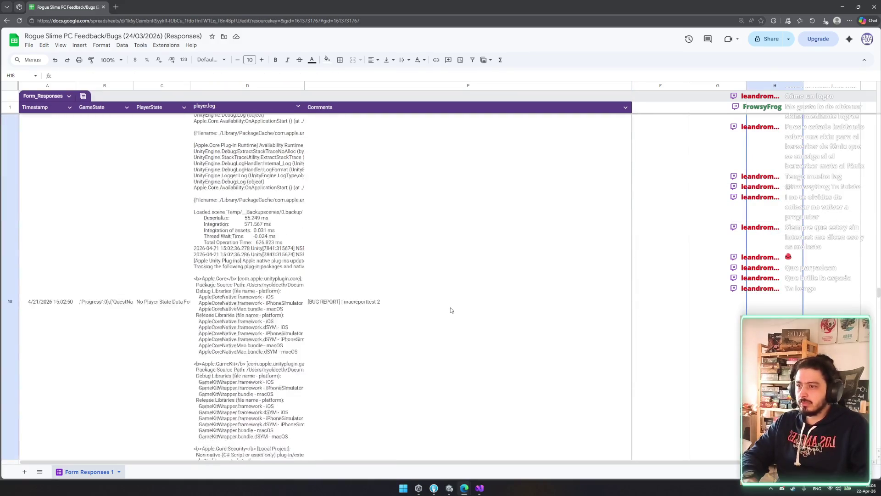
# Step: Scroll down and read the row 19 bug report comment
pyautogui.scroll(-5, 434, 302)
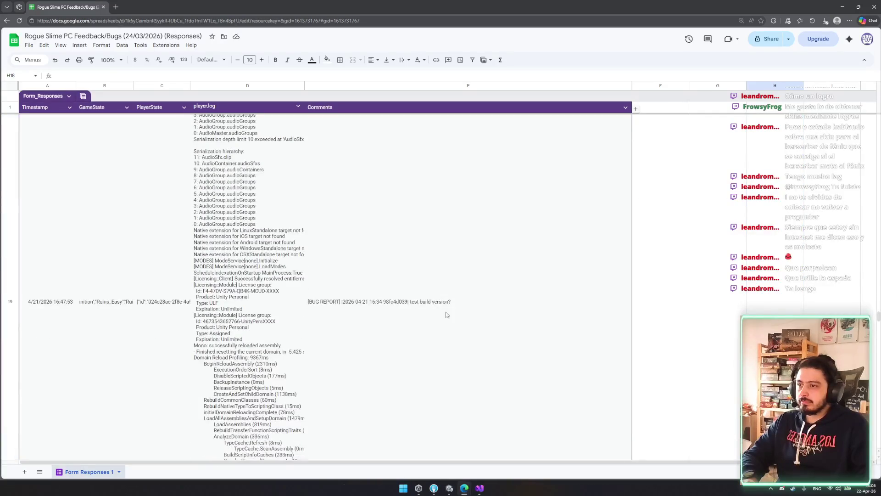
pyautogui.click(446, 315)
pyautogui.scroll(-5, 440, 307)
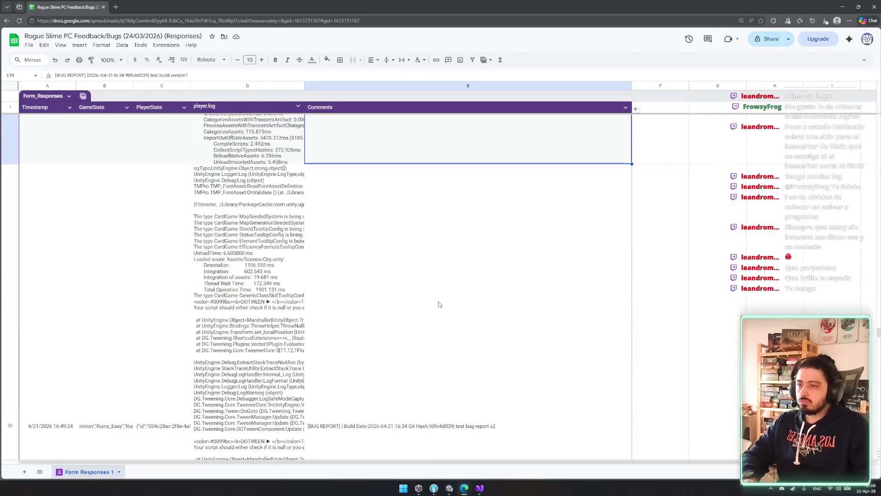
pyautogui.scroll(-10, 438, 303)
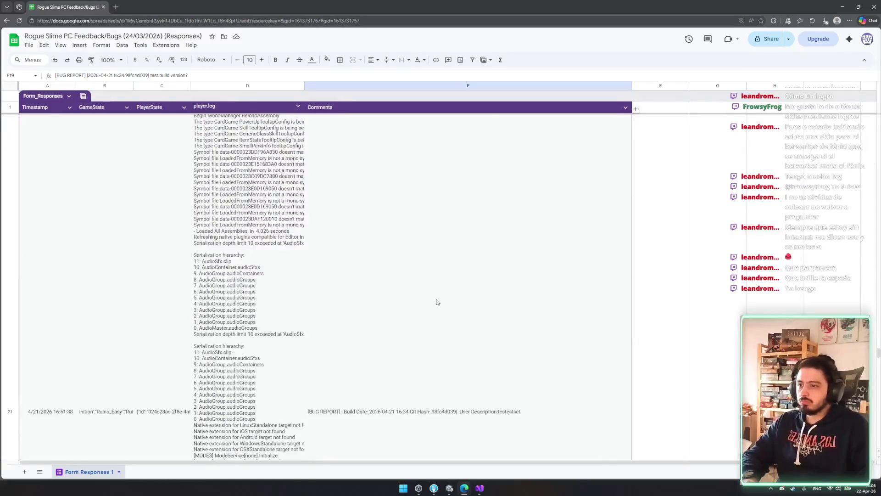
pyautogui.scroll(-5, 436, 302)
pyautogui.scroll(-10, 434, 296)
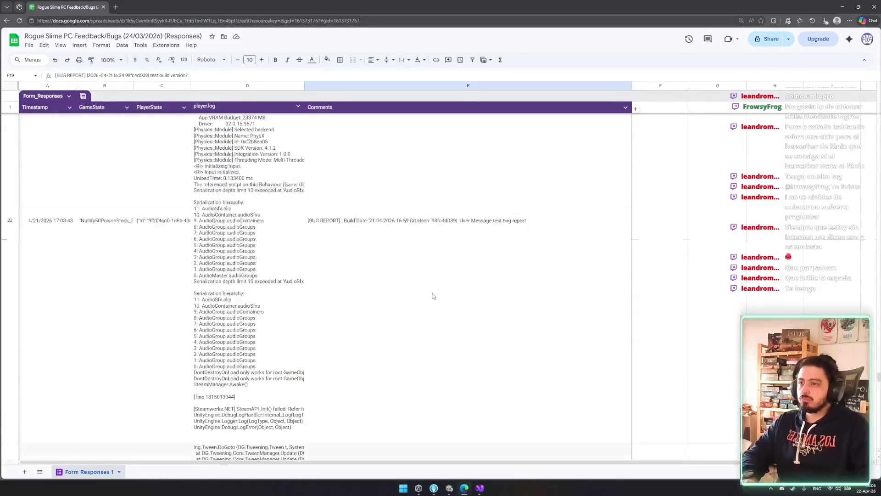
pyautogui.scroll(-5, 435, 289)
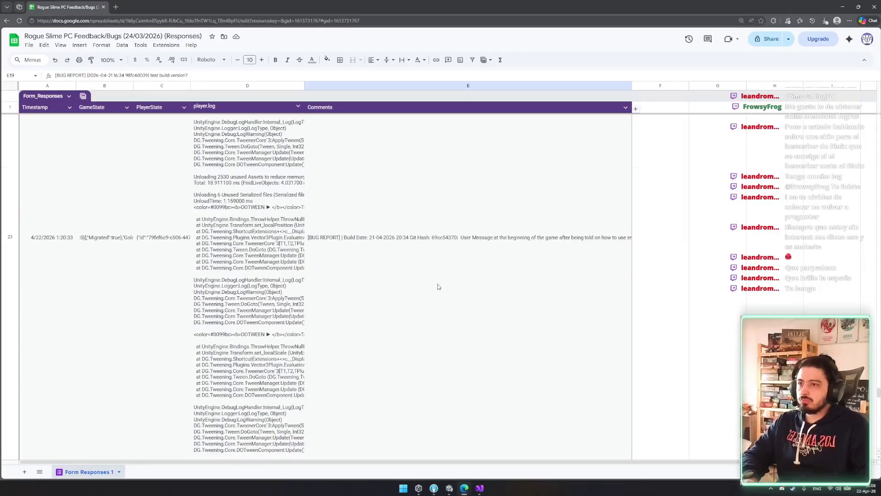
# Step: Read the row 23 bug report without editing it, then switch to the Unity editor
pyautogui.click(493, 242)
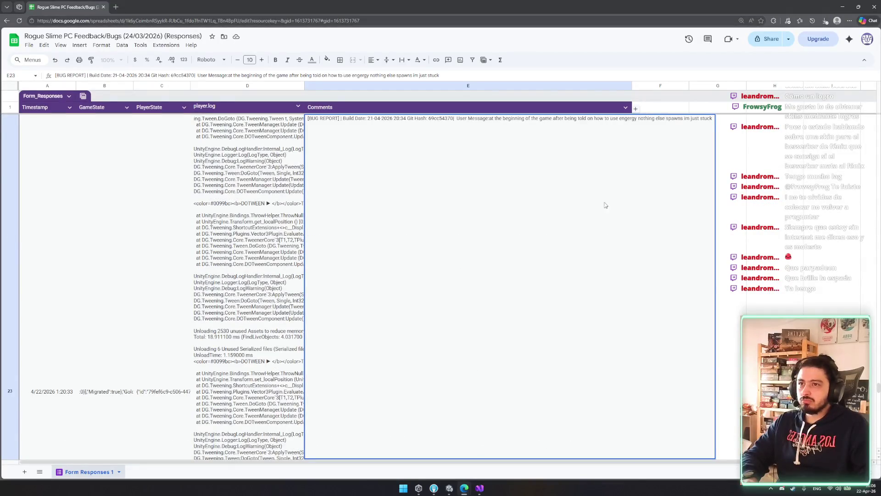
pyautogui.moveTo(492, 119); pyautogui.dragTo(701, 126)
pyautogui.press('Escape')
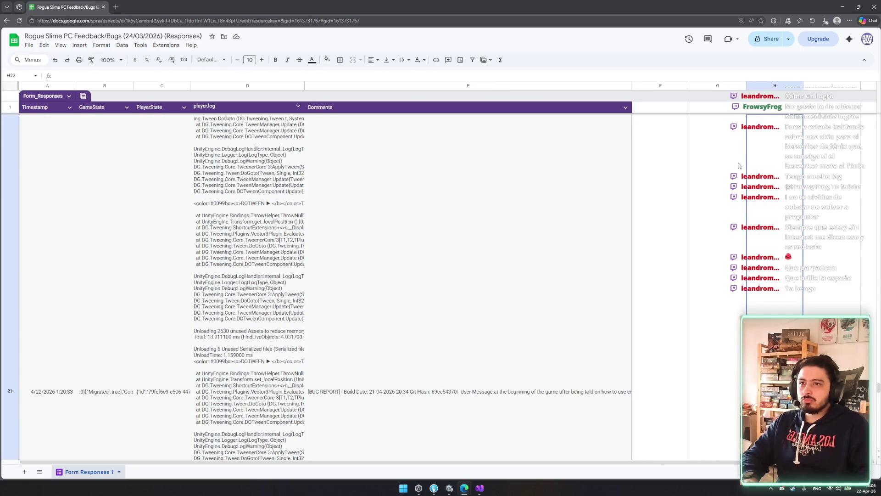
pyautogui.scroll(-5, 526, 304)
pyautogui.scroll(-4, 517, 294)
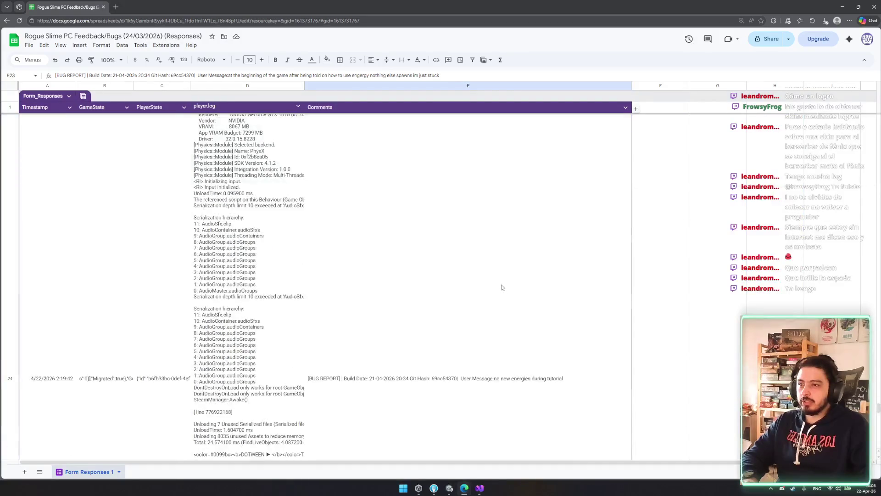
pyautogui.scroll(-5, 502, 286)
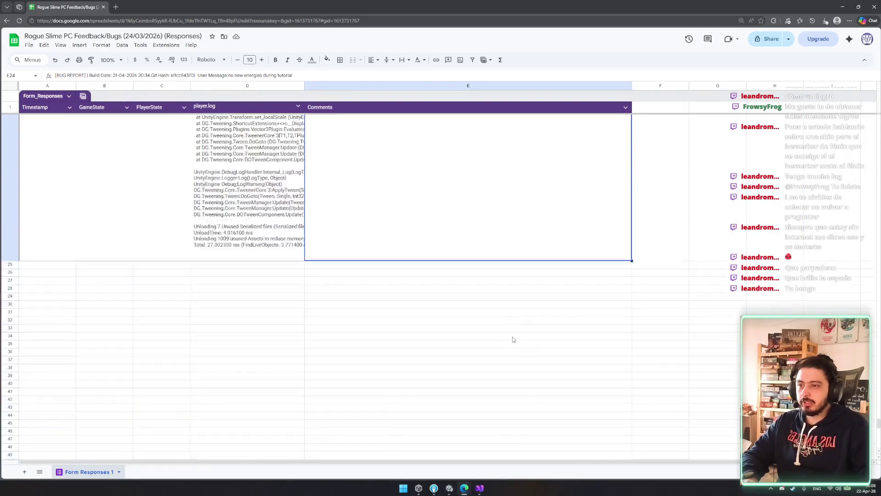
pyautogui.click(467, 323)
pyautogui.hotkey('alt', 'Tab')
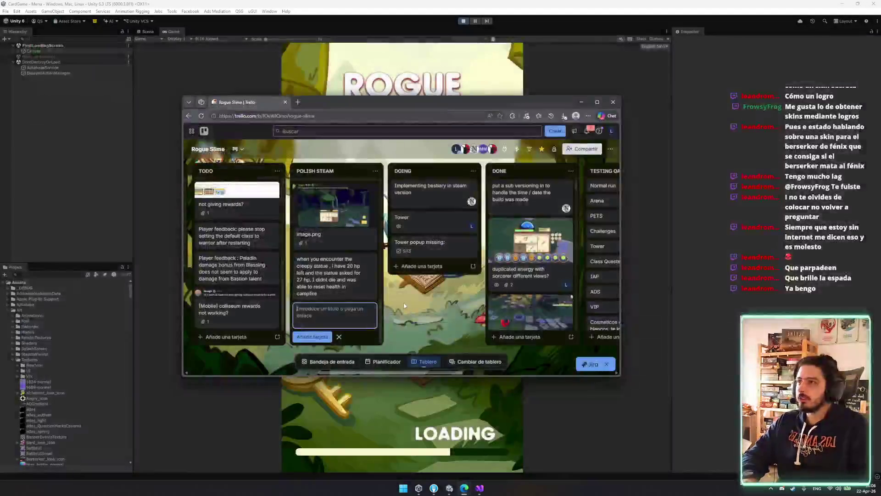
# Step: Test-run the game from Tap to Start, close the Wishlist Now popup, and stop Play mode
pyautogui.click(722, 368)
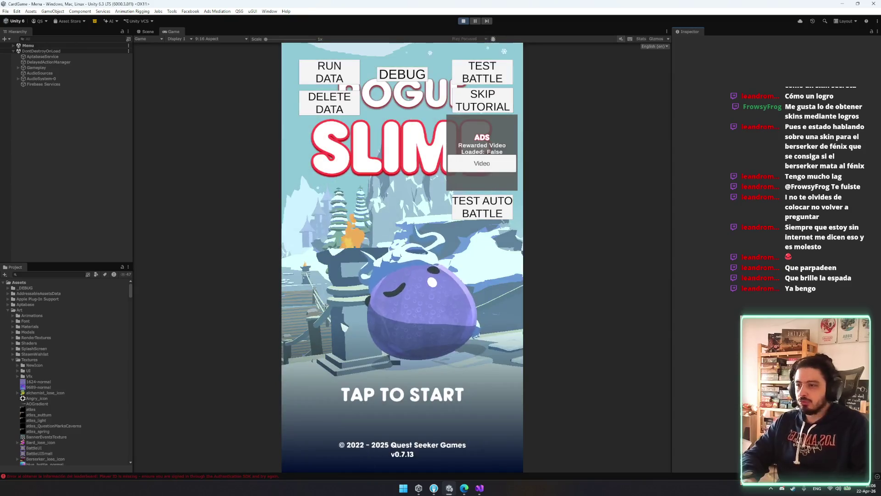
pyautogui.click(390, 332)
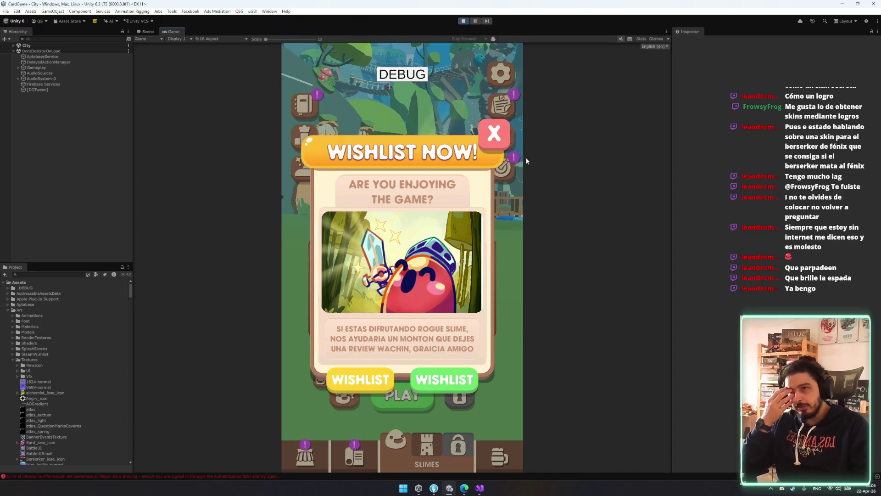
pyautogui.click(501, 135)
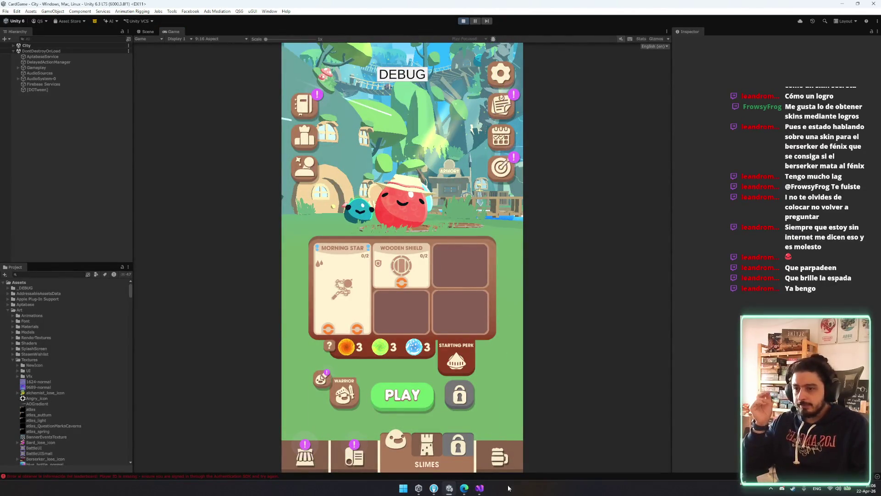
pyautogui.hotkey('ctrl', 'p')
pyautogui.moveTo(480, 488)
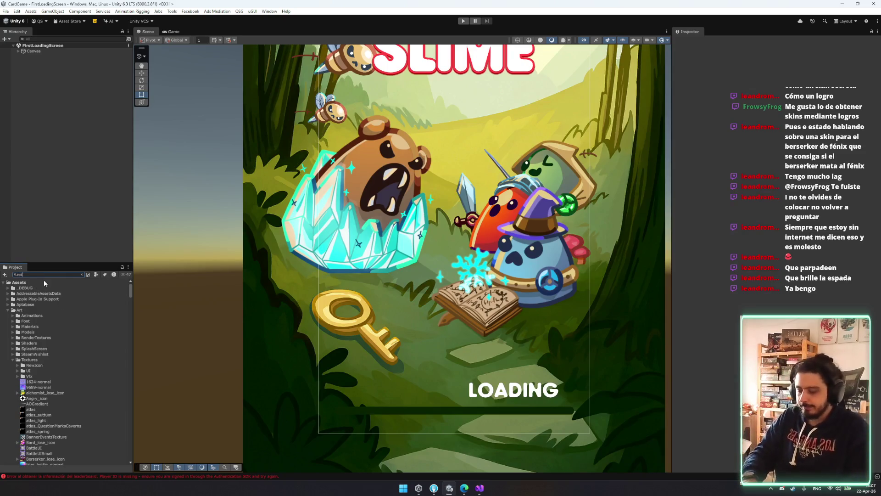
# Step: Search 'eme' to open the RateMePopup prefab and inspect its Info Grid, Warrior and Flow objects
pyautogui.write('eme')
pyautogui.press('Down')
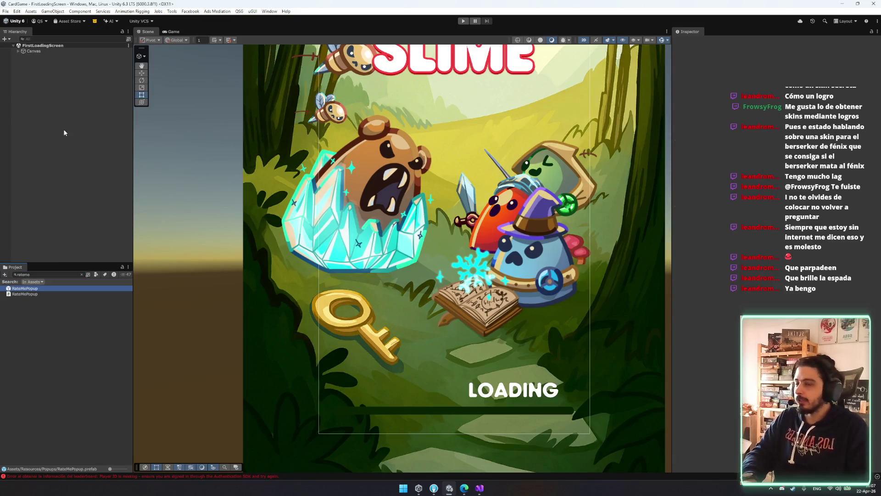
pyautogui.press('Return')
pyautogui.click(80, 159)
pyautogui.click(69, 170)
pyautogui.click(94, 137)
pyautogui.click(98, 142)
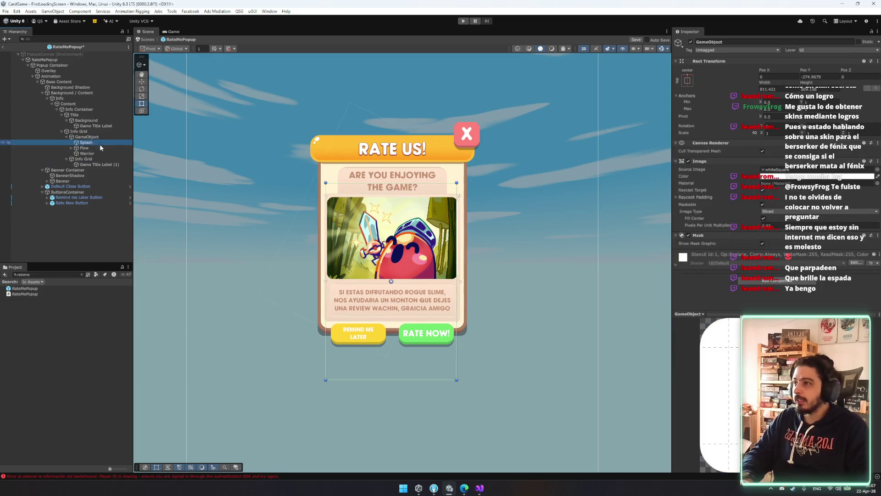
pyautogui.click(92, 153)
pyautogui.click(92, 148)
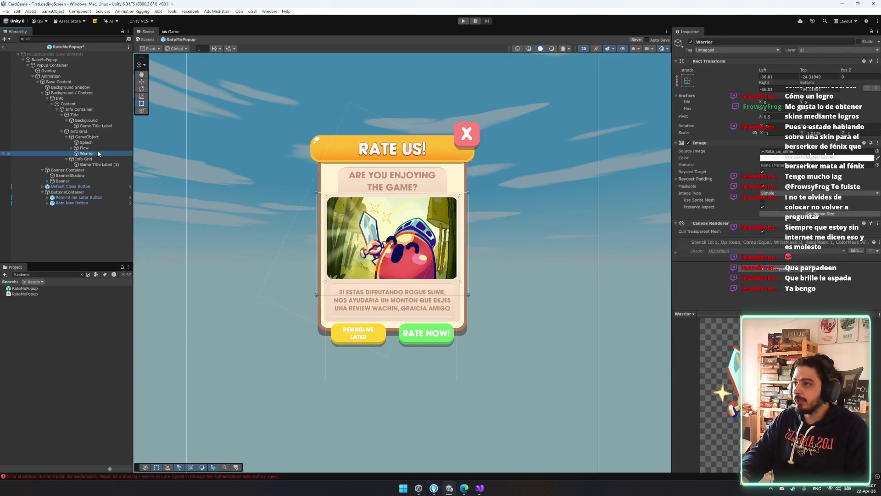
pyautogui.click(98, 148)
# Step: Nest Flow under Warrior, duplicate Warrior, and place the Warrior (1) copy under Warrior
pyautogui.moveTo(97, 147); pyautogui.dragTo(89, 154)
pyautogui.click(88, 148)
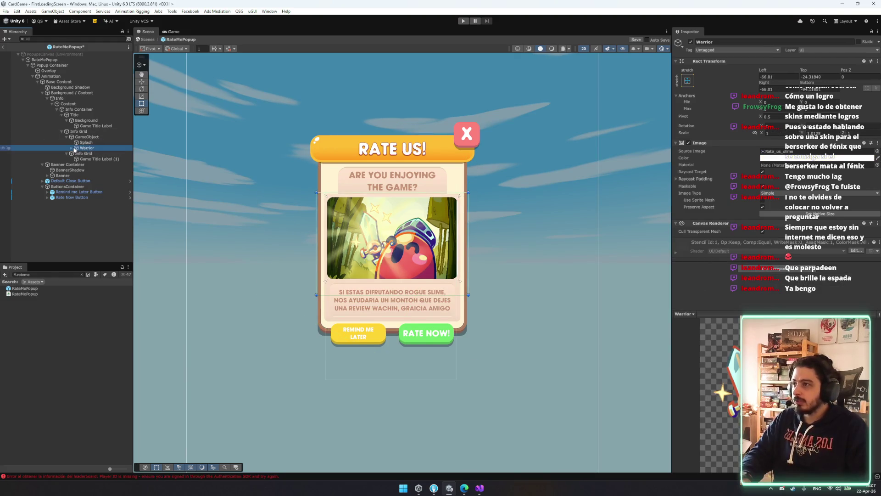
pyautogui.click(71, 148)
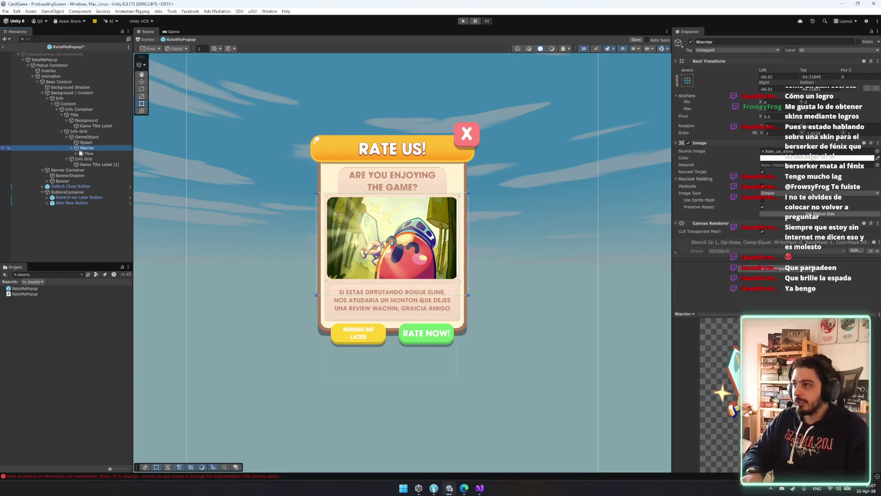
pyautogui.hotkey('ctrl', 'd')
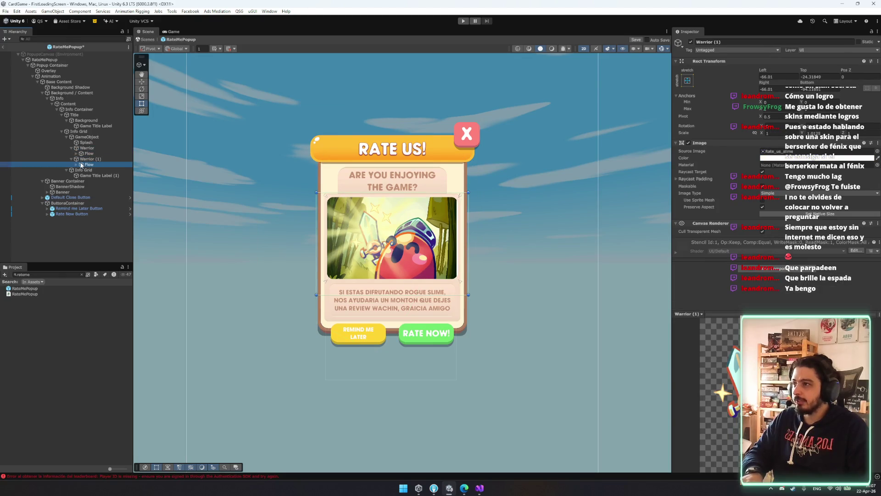
pyautogui.moveTo(90, 159); pyautogui.dragTo(92, 149)
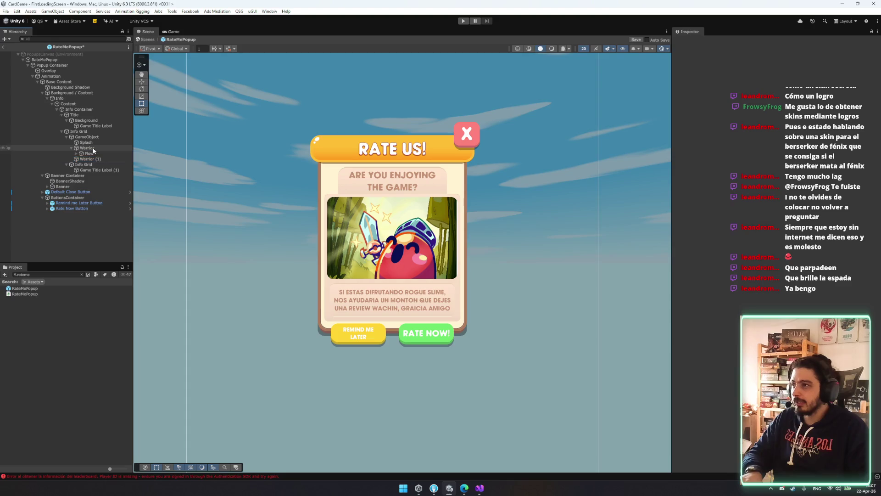
pyautogui.click(97, 159)
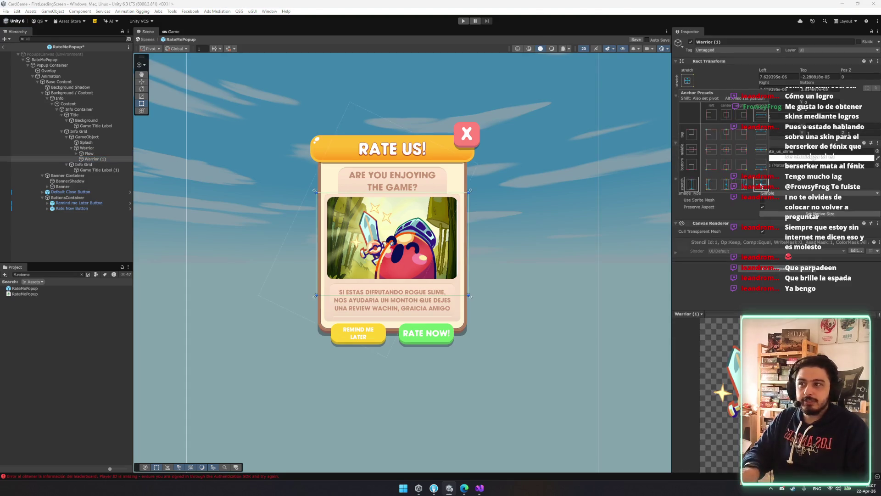
pyautogui.click(87, 148)
# Step: Remove Warrior's Image component and add an Auto Animate script to it
pyautogui.rightClick(755, 143)
pyautogui.click(780, 160)
pyautogui.click(771, 164)
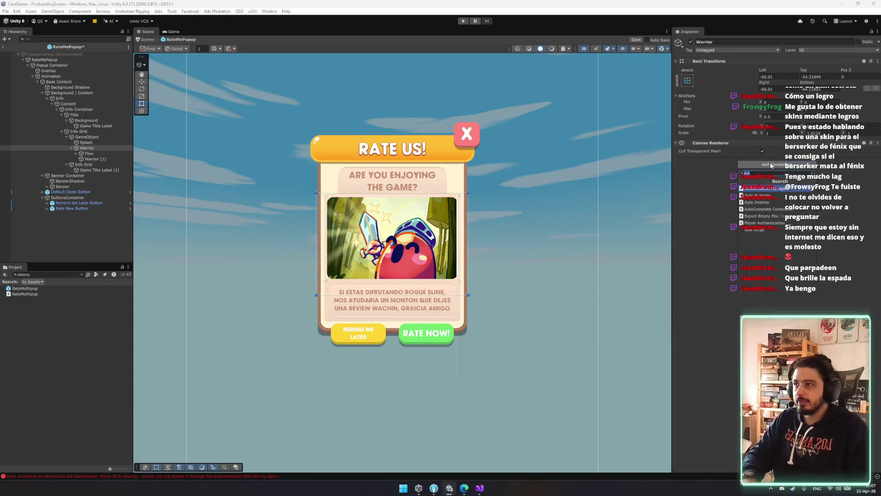
pyautogui.write('auto')
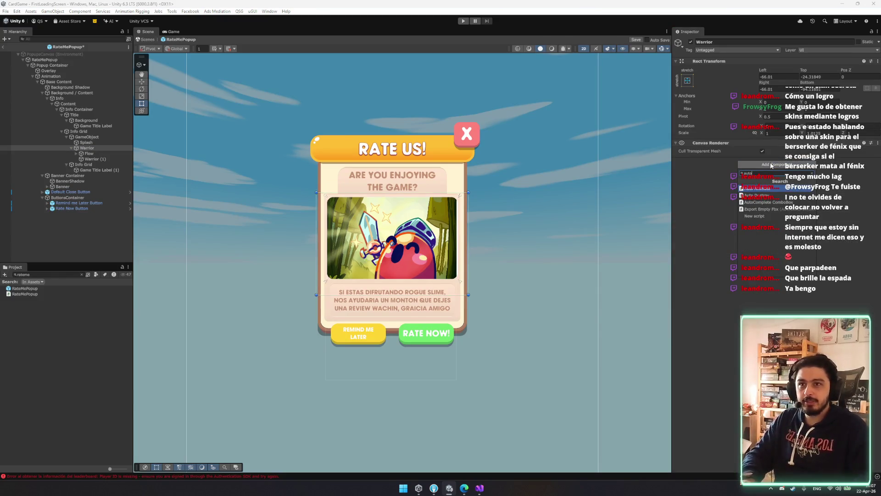
pyautogui.press('Return')
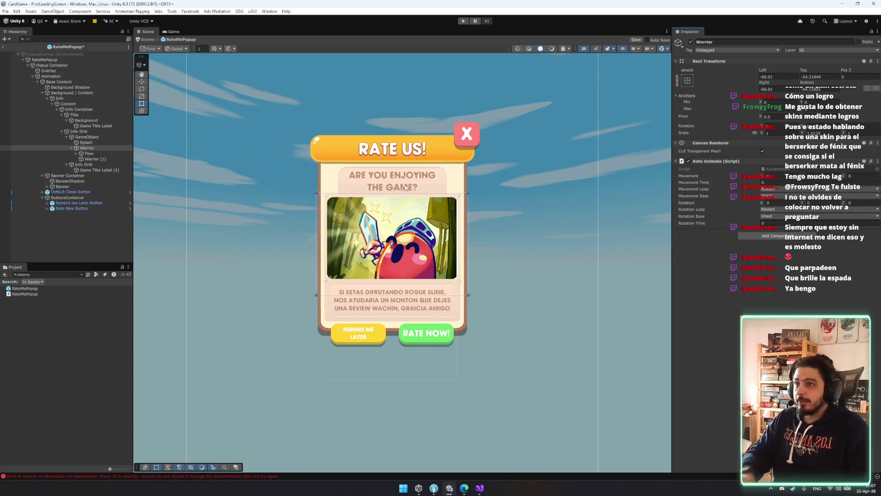
pyautogui.moveTo(398, 228)
pyautogui.mouseDown()
pyautogui.moveTo(397, 422)
pyautogui.moveTo(426, 420)
pyautogui.mouseUp()
pyautogui.hotkey('ctrl', 'z')
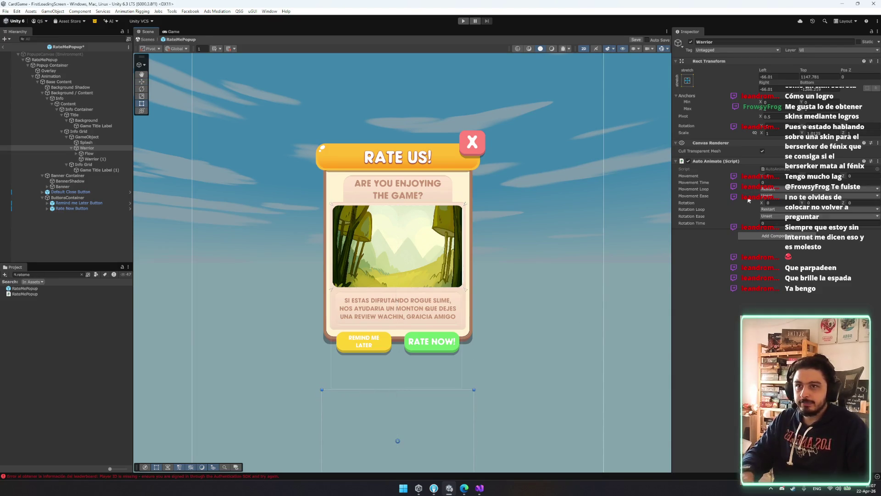
pyautogui.click(811, 180)
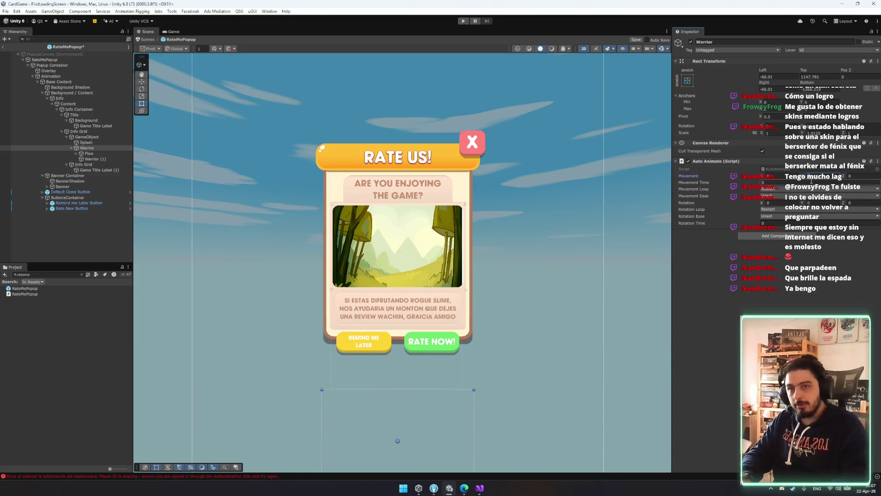
# Step: Anchor Warrior to middle centre and set its Pos Y to -2000
pyautogui.click(689, 85)
pyautogui.click(732, 150)
pyautogui.click(819, 76)
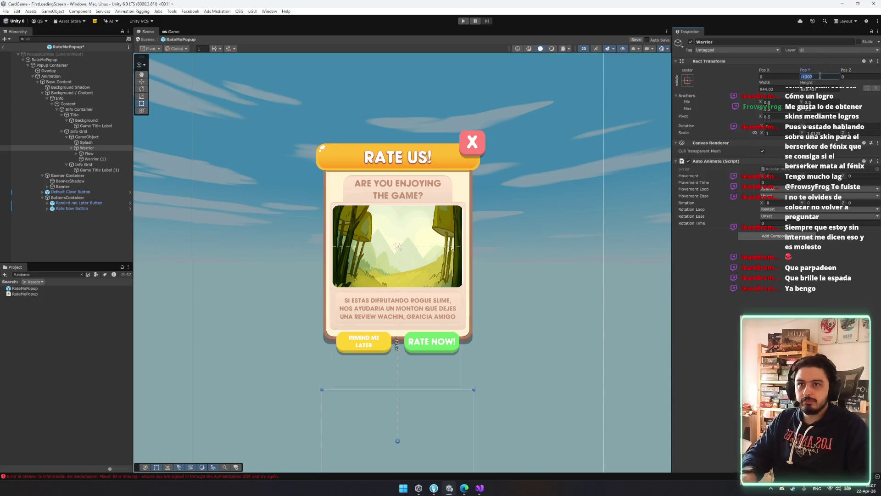
pyautogui.moveTo(426, 290); pyautogui.dragTo(386, 205)
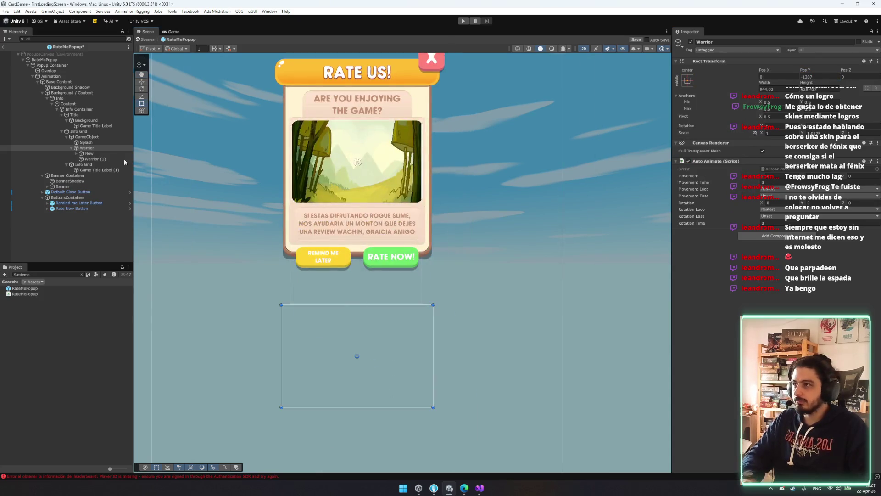
pyautogui.moveTo(379, 315)
pyautogui.mouseDown()
pyautogui.moveTo(388, 268)
pyautogui.moveTo(367, 389)
pyautogui.mouseUp()
pyautogui.press('w')
pyautogui.click(818, 76)
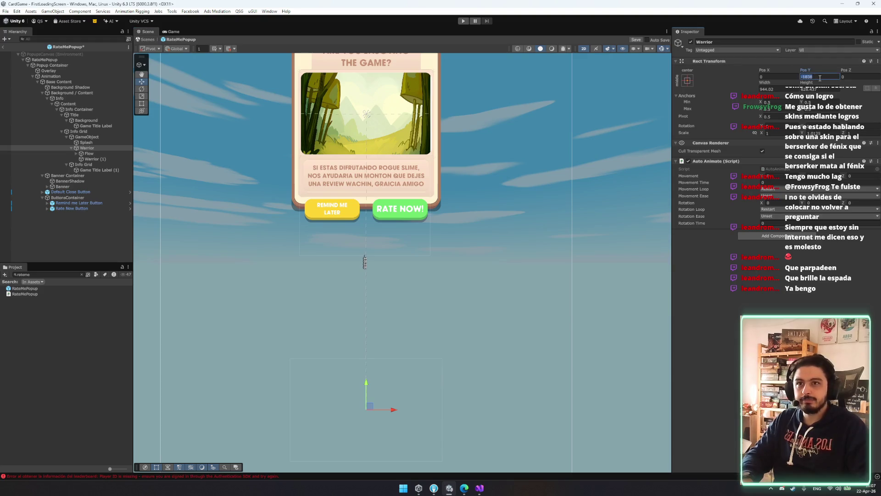
pyautogui.write('0')
pyautogui.write('-2000')
pyautogui.press('Return')
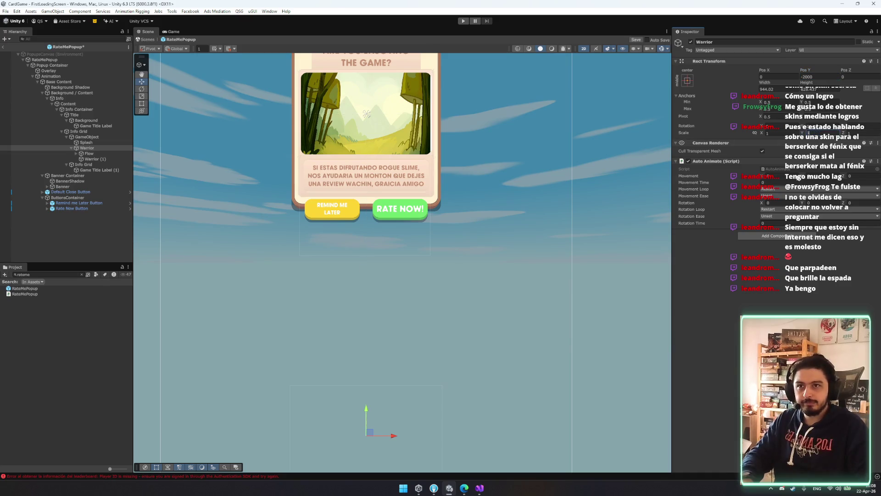
# Step: Check the Warrior (1) and Flow scale, then set Warrior's Auto Animate movement loop to Restart
pyautogui.click(96, 159)
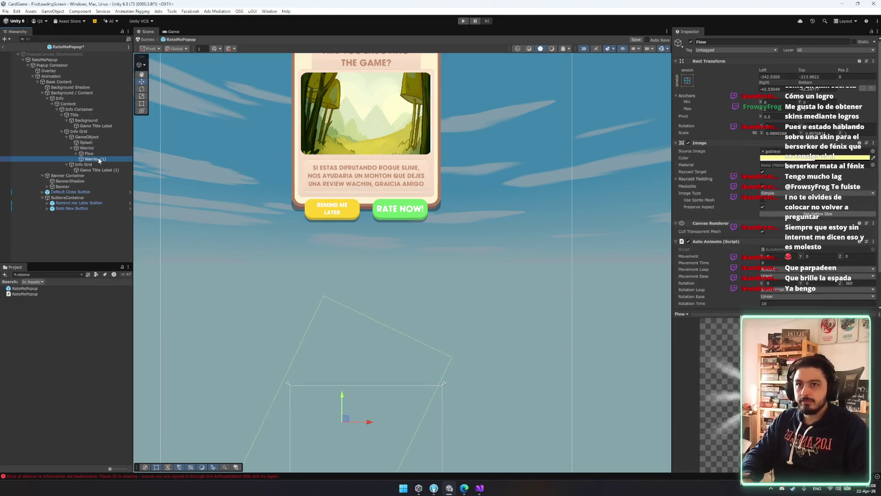
pyautogui.keyDown('ctrl'); pyautogui.click(89, 153); pyautogui.keyUp('ctrl')
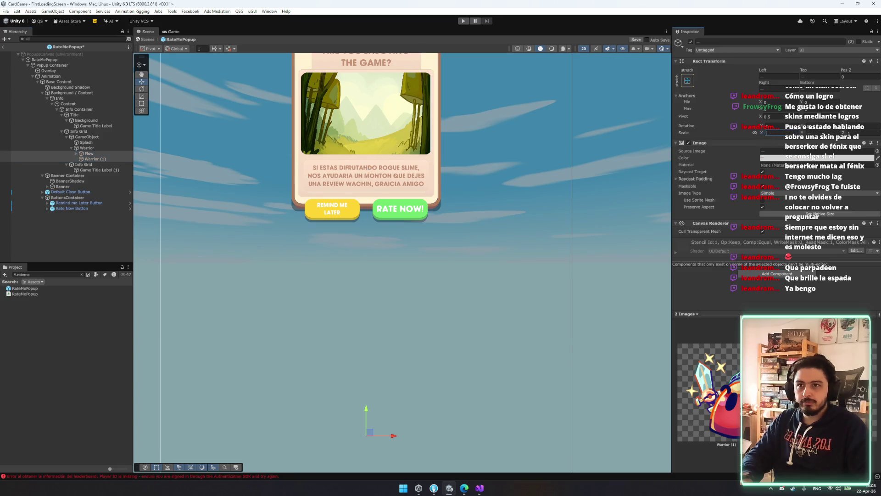
pyautogui.click(769, 133)
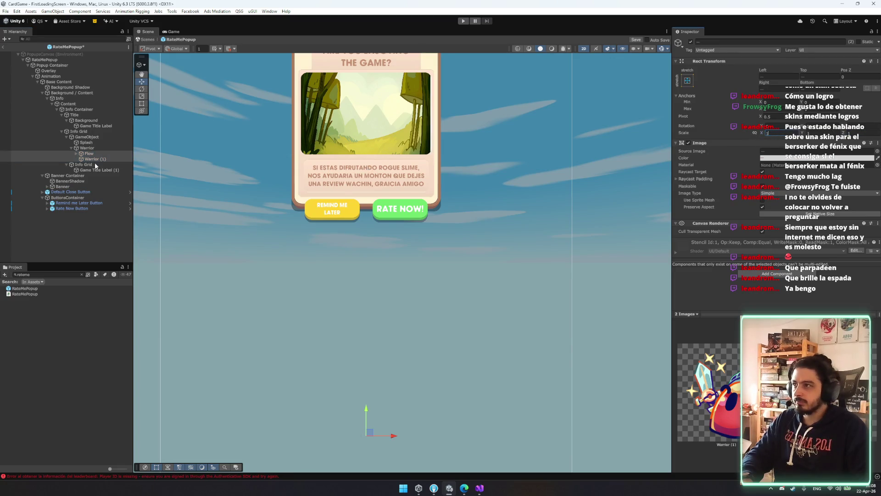
pyautogui.click(95, 161)
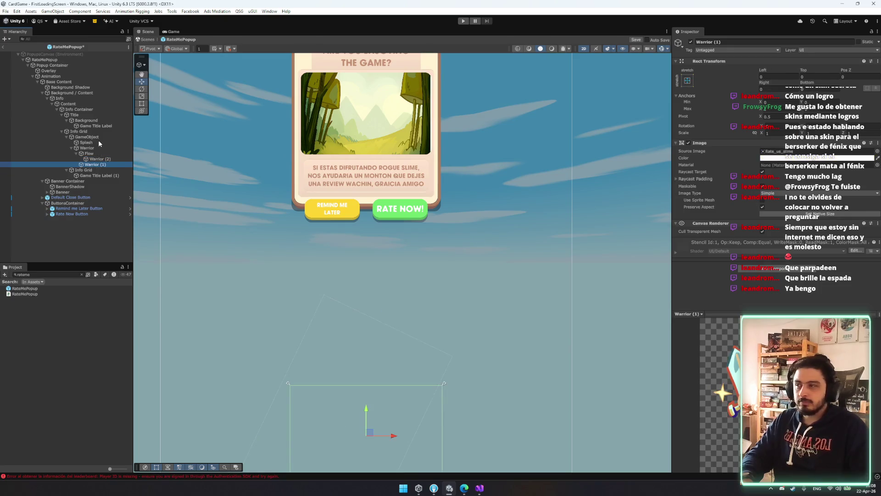
pyautogui.press('Left')
pyautogui.press('Left')
pyautogui.press('Left')
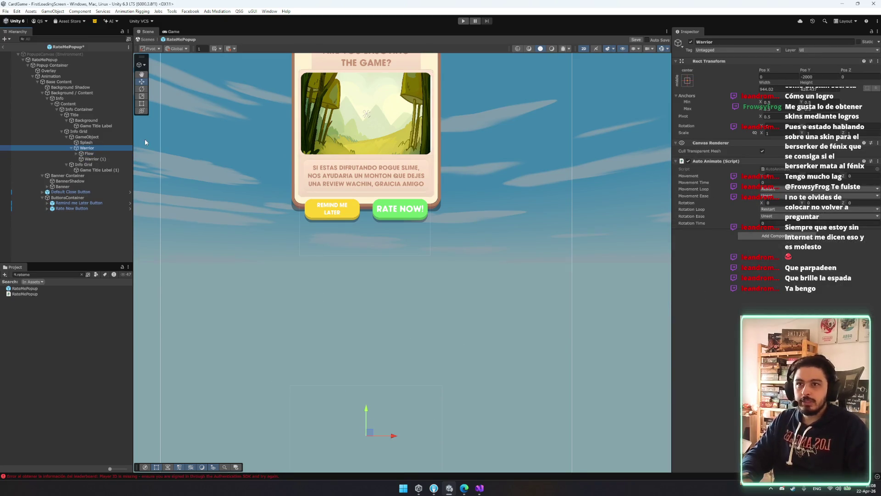
pyautogui.click(775, 177)
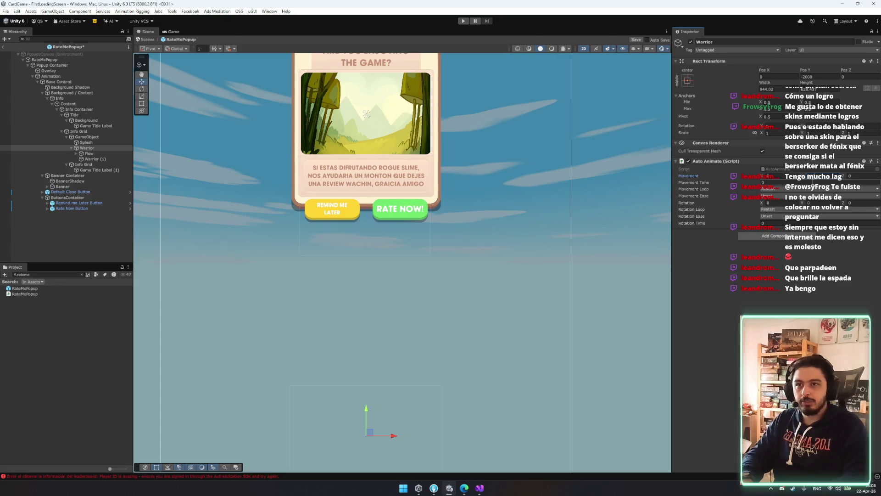
pyautogui.click(780, 188)
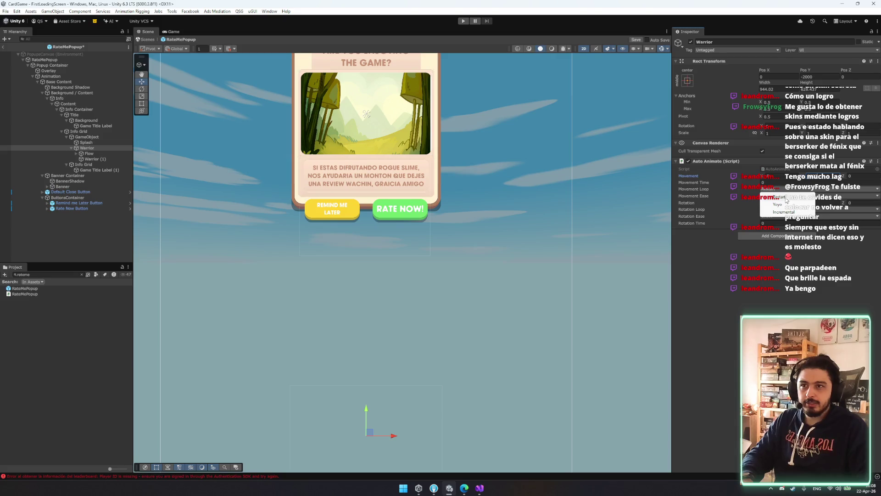
pyautogui.click(784, 197)
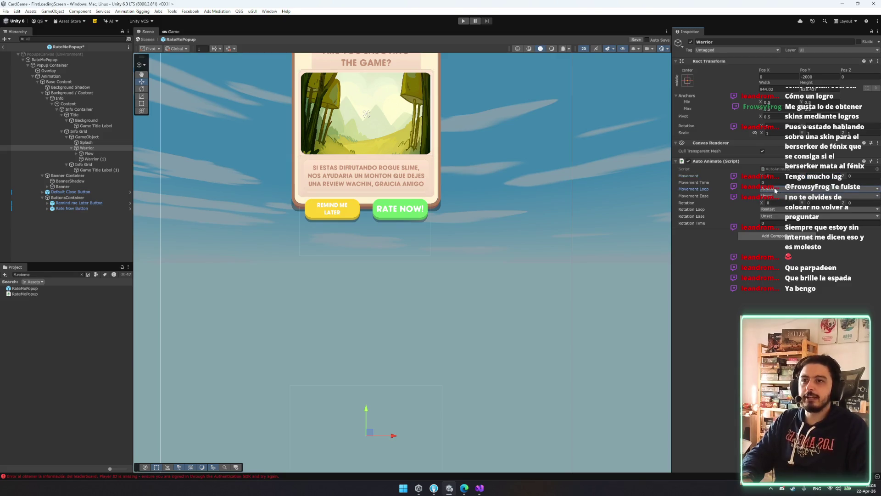
# Step: Remove Auto Animate from Warrior, re-centre its anchor, and lower it to Pos Y -51
pyautogui.moveTo(431, 226); pyautogui.dragTo(455, 269)
pyautogui.click(535, 236)
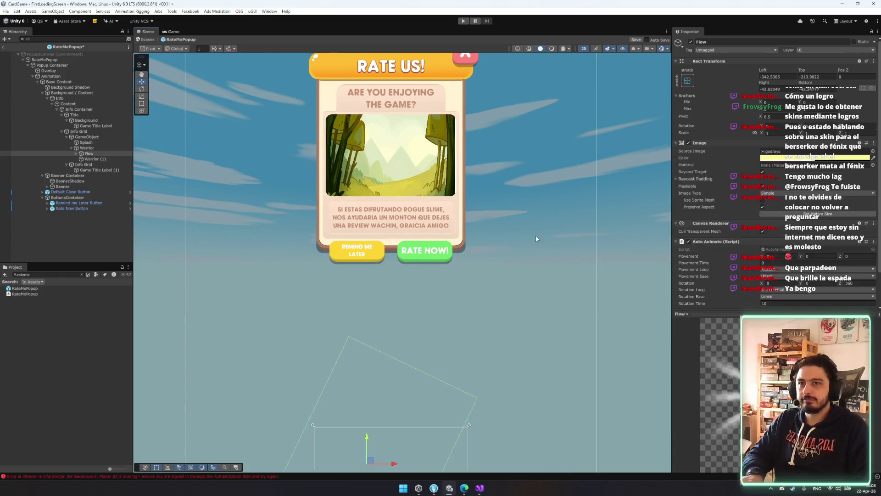
pyautogui.click(87, 147)
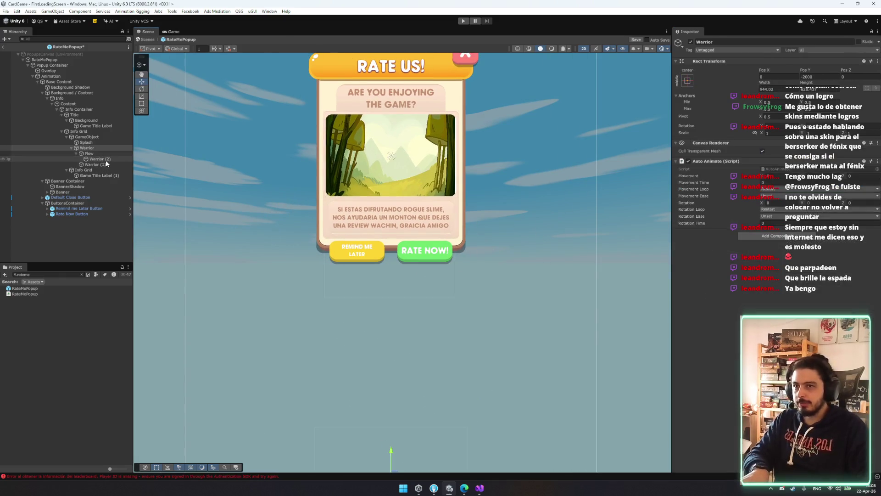
pyautogui.rightClick(780, 161)
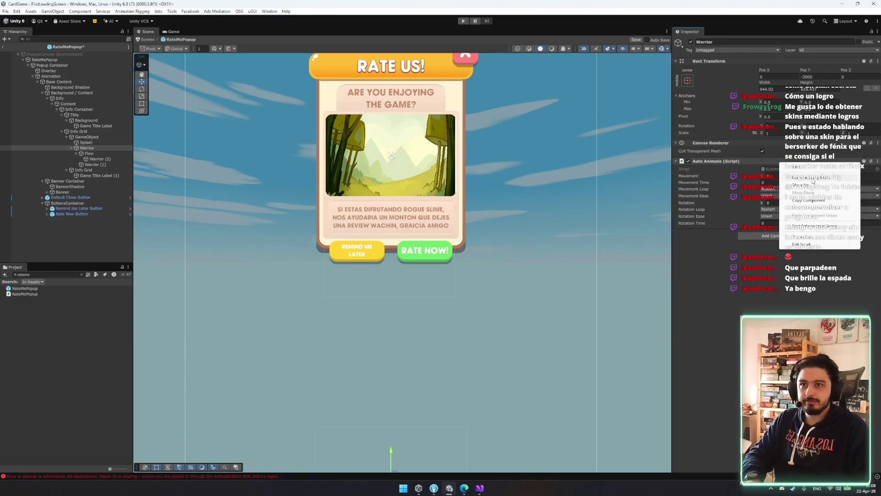
pyautogui.click(812, 181)
pyautogui.click(82, 152)
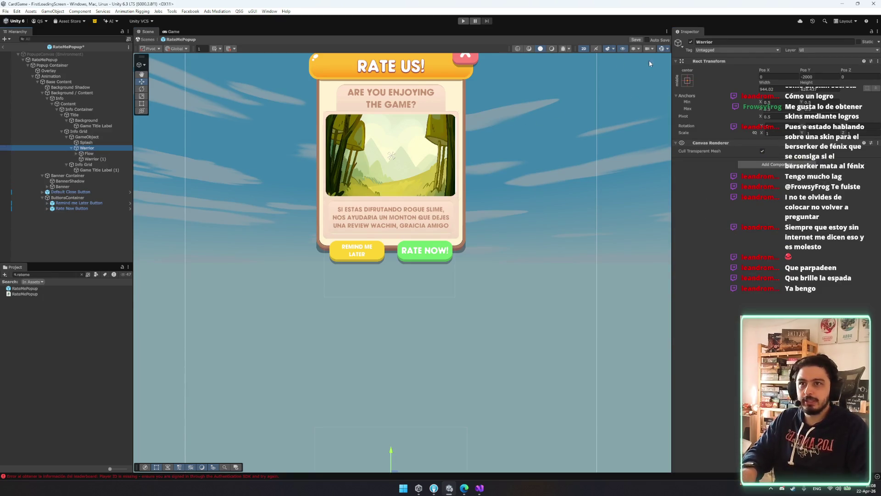
pyautogui.click(687, 80)
pyautogui.keyDown('alt'); pyautogui.click(726, 149); pyautogui.keyUp('alt')
pyautogui.moveTo(388, 132); pyautogui.dragTo(383, 143)
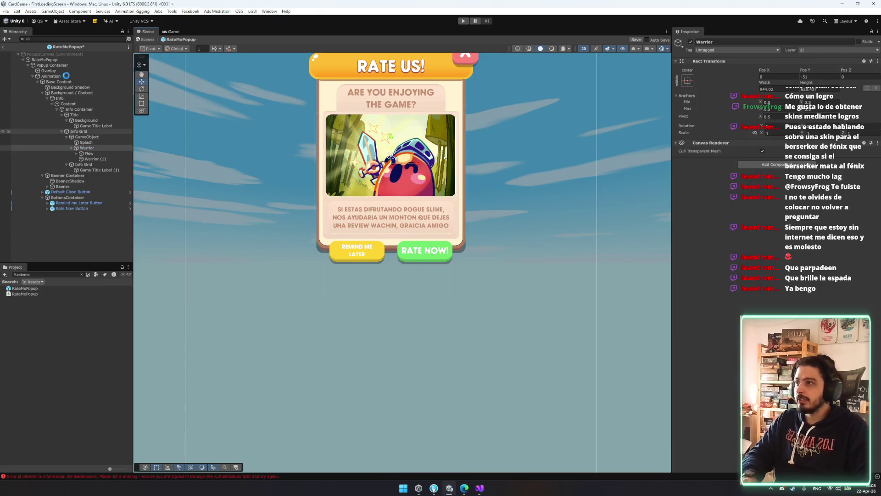
pyautogui.click(66, 61)
pyautogui.click(786, 277)
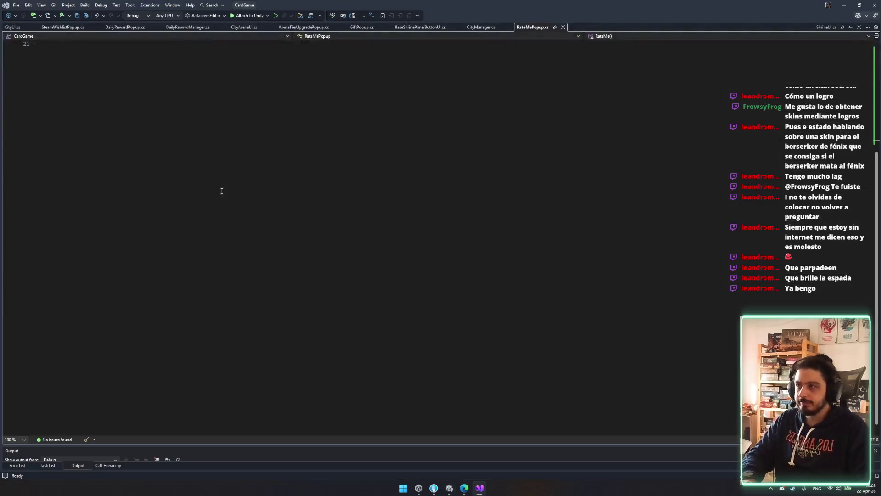
# Step: Add a serialized Transform field named warriorSlimeTransform below closeButton and save
pyautogui.click(222, 94)
pyautogui.press('Return')
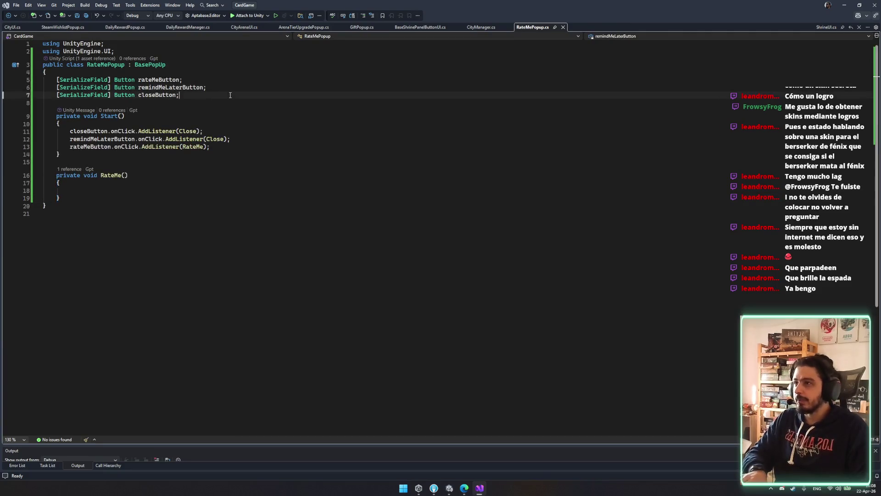
pyautogui.write('[SerializeField] Button closeButton;')
pyautogui.doubleClick(123, 110)
pyautogui.write('Transfom')
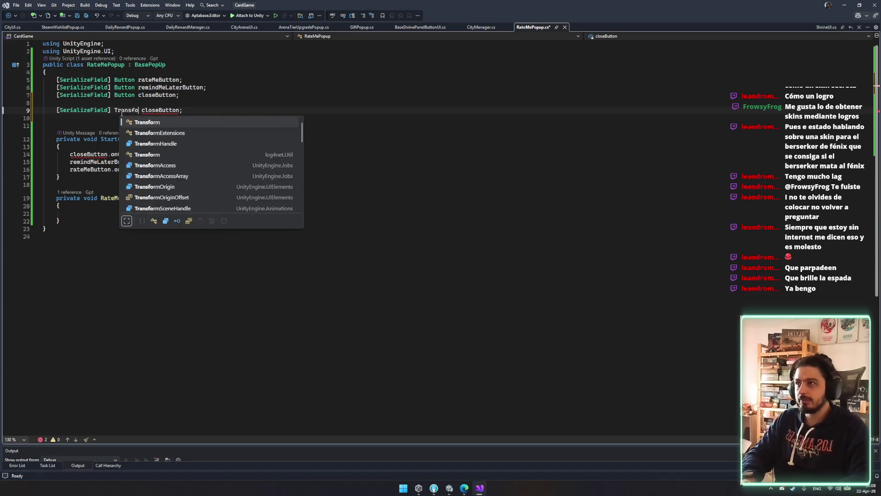
pyautogui.press('Tab')
pyautogui.doubleClick(164, 110)
pyautogui.press('BackSpace')
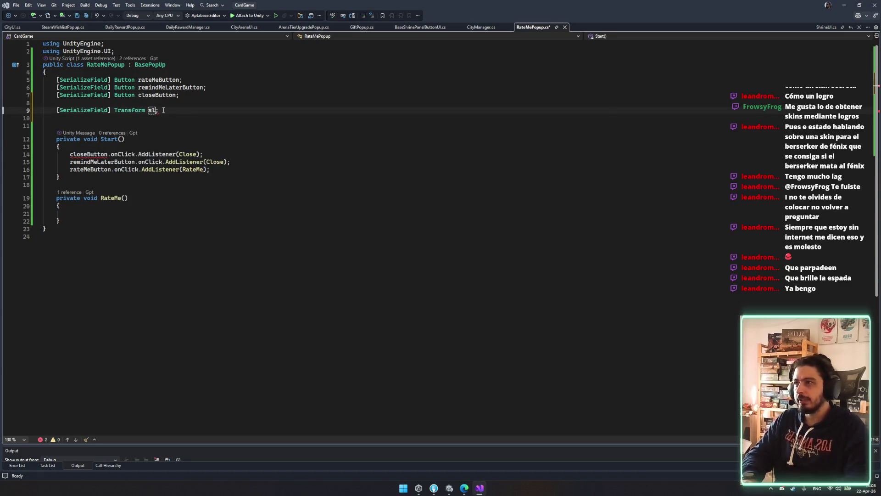
pyautogui.press('Tab')
pyautogui.hotkey('ctrl', 's')
pyautogui.doubleClick(158, 111)
pyautogui.write('warriorSlimeTransform')
pyautogui.hotkey('ctrl', 's')
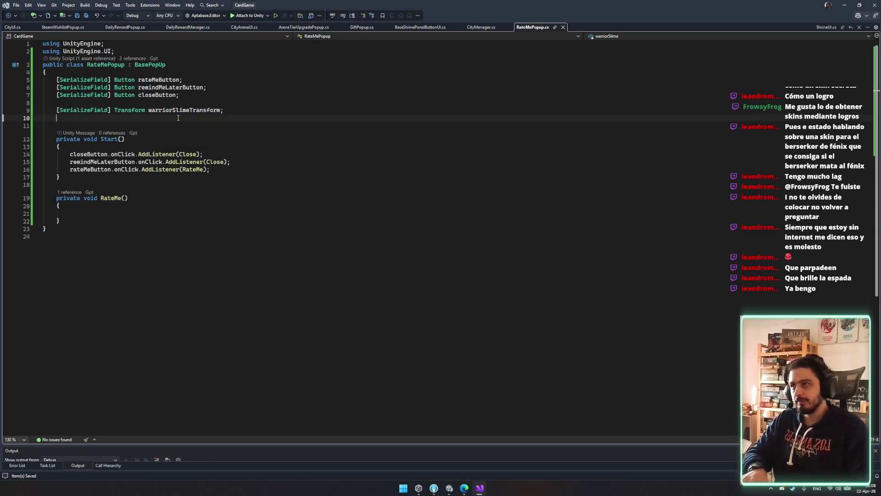
# Step: In Start, begin a warriorSlimeTransform.DOLocalMoveY tween call after the rateMeButton listener
pyautogui.click(234, 170)
pyautogui.press('Return')
pyautogui.write('warriorSlimeTransform.')
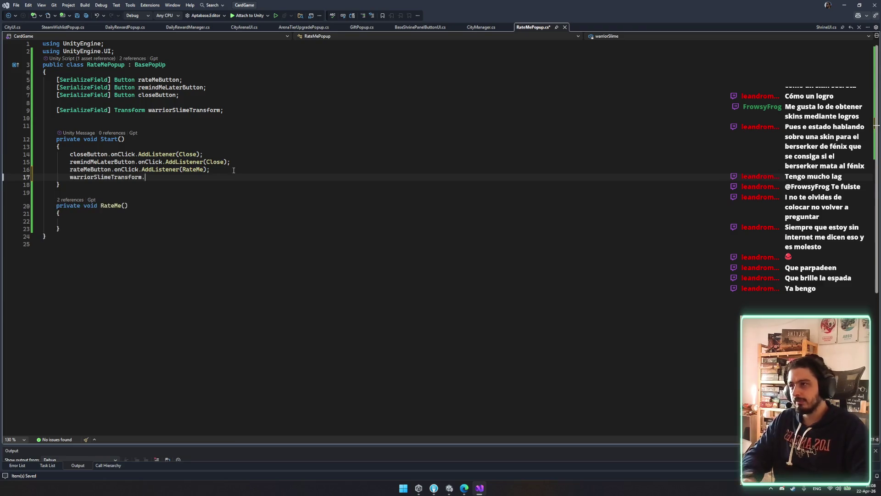
pyautogui.write('domove')
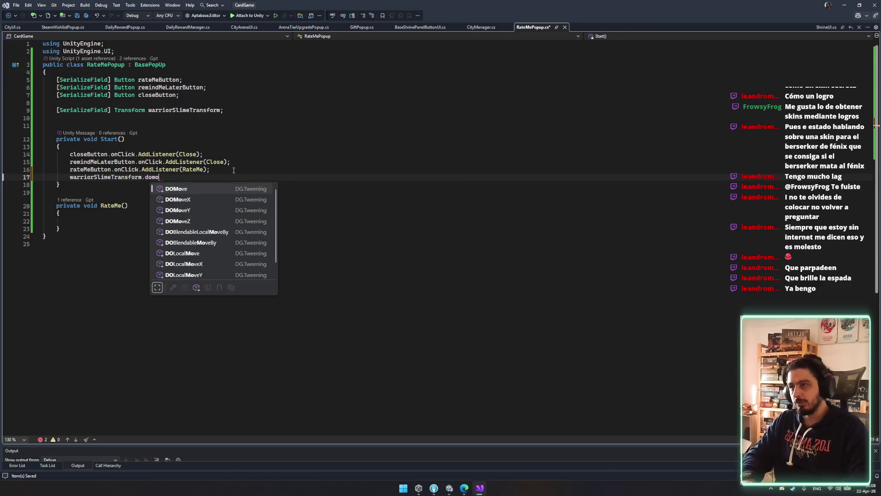
pyautogui.press('Down')
pyautogui.press('Down')
pyautogui.press('Tab')
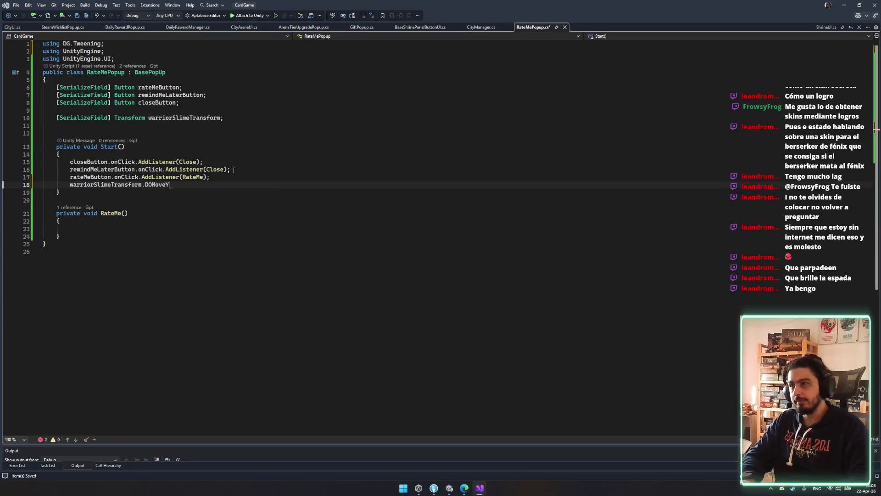
pyautogui.hotkey('ctrl', 'z')
pyautogui.hotkey('ctrl', 'z')
pyautogui.hotkey('ctrl', 'z')
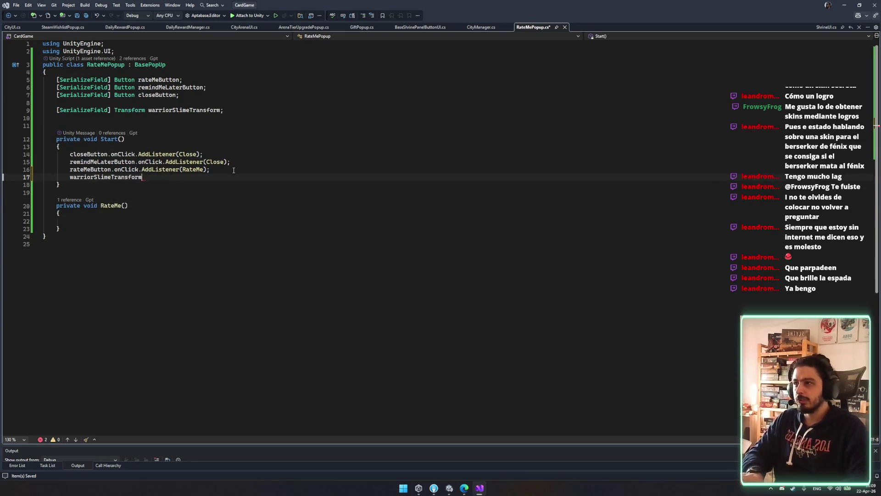
pyautogui.write('.localmove')
pyautogui.press('Down')
pyautogui.press('Down')
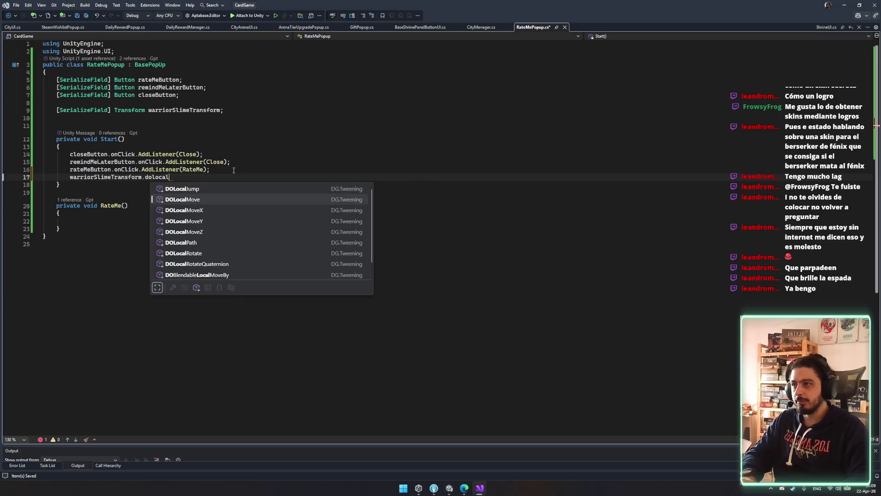
pyautogui.press('Tab')
# Step: Finish the tween as DOLocalMoveY(0, 1.2f), SetDelay(0.6f), Ease.OutBack, From(-2000), and save
pyautogui.write('(')
pyautogui.press('BackSpace')
pyautogui.write(', ')
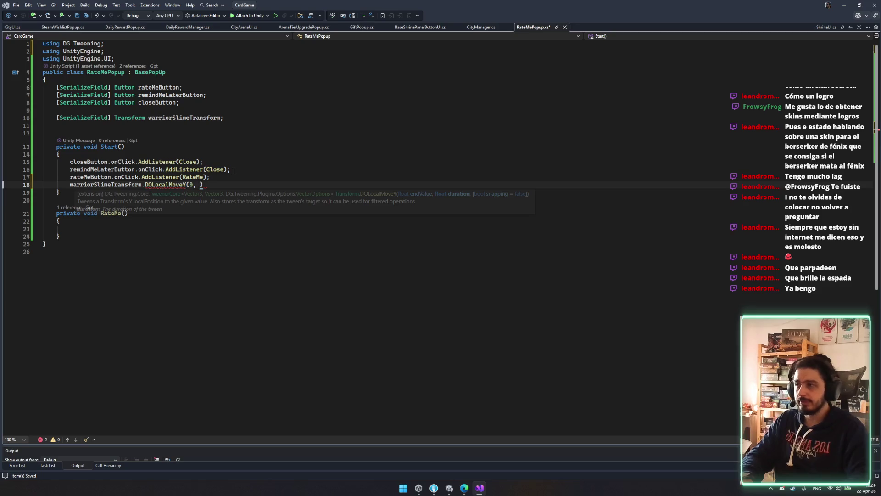
pyautogui.write('1.2f).se')
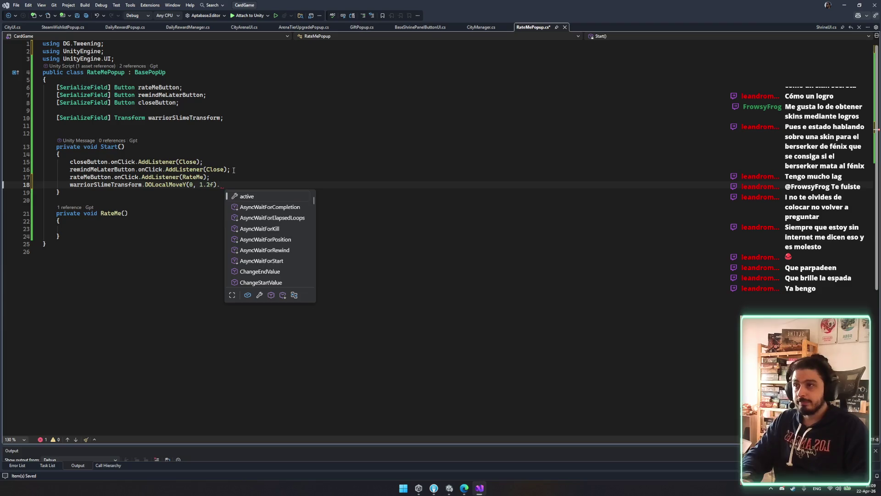
pyautogui.press('BackSpace')
pyautogui.press('BackSpace')
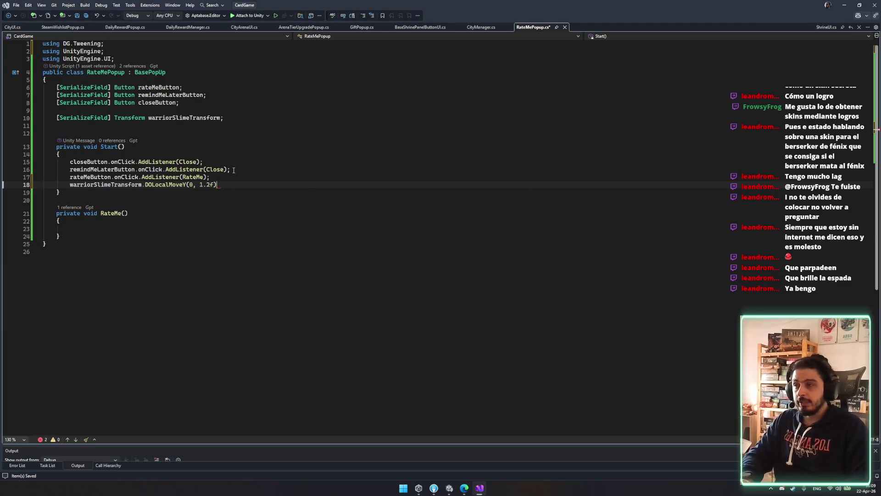
pyautogui.write('.setd')
pyautogui.press('Tab')
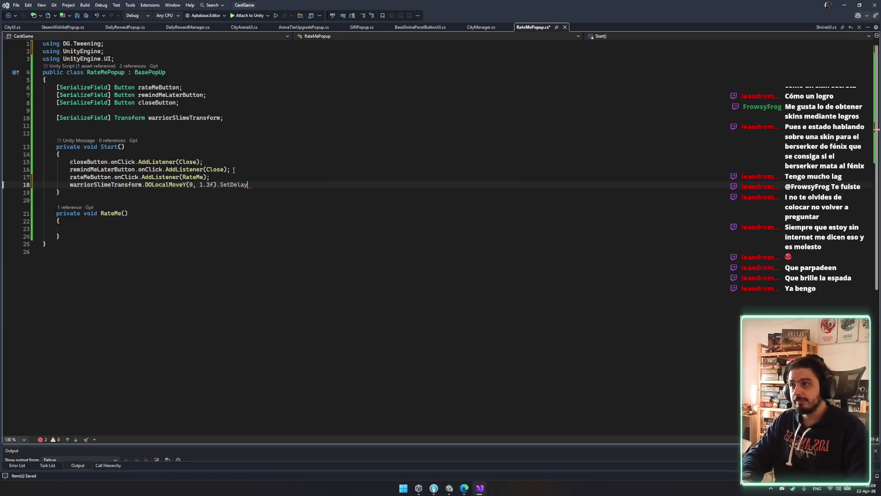
pyautogui.write('(-/')
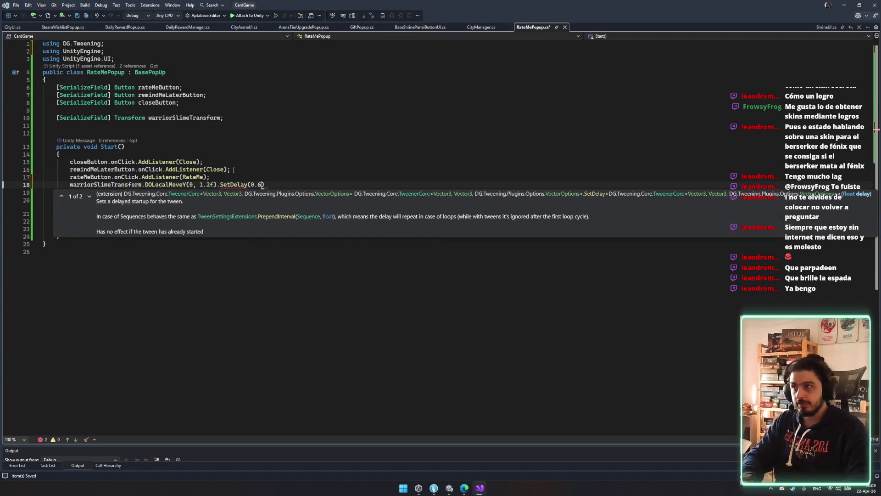
pyautogui.write('sete')
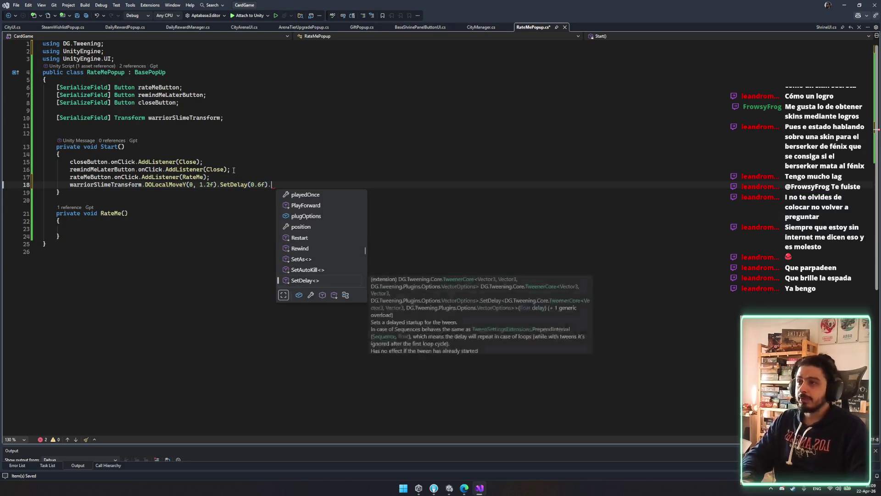
pyautogui.press('Tab')
pyautogui.write('(')
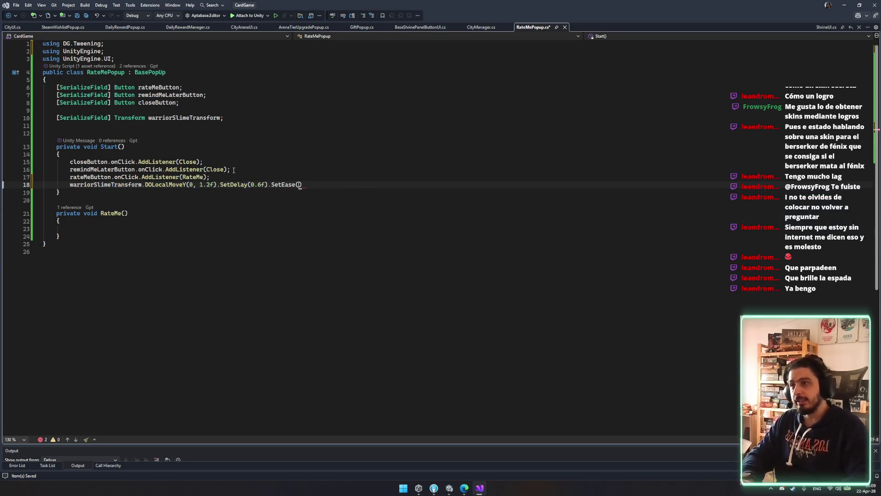
pyautogui.write('outba')
pyautogui.press('Tab')
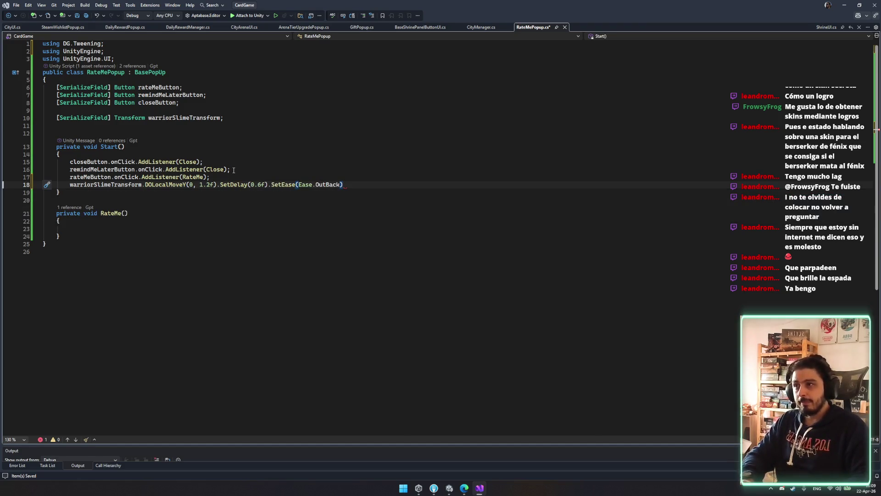
pyautogui.write('.From,')
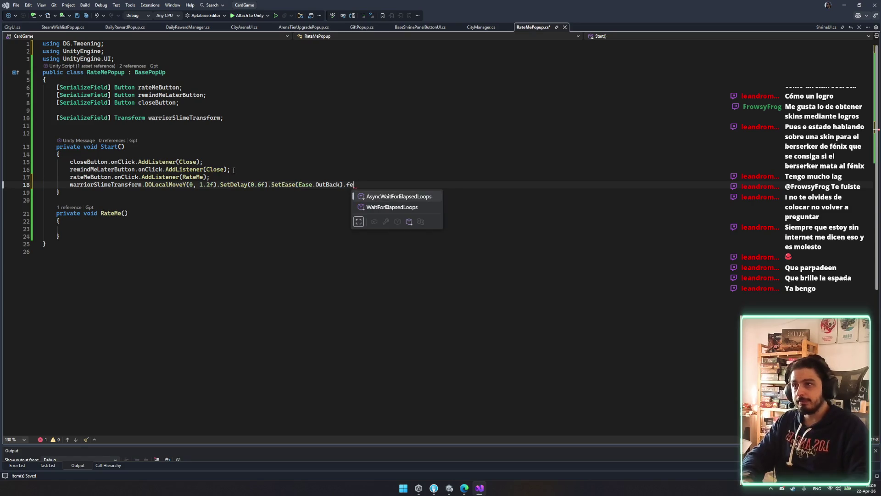
pyautogui.press('Return')
pyautogui.press('BackSpace')
pyautogui.press('BackSpace')
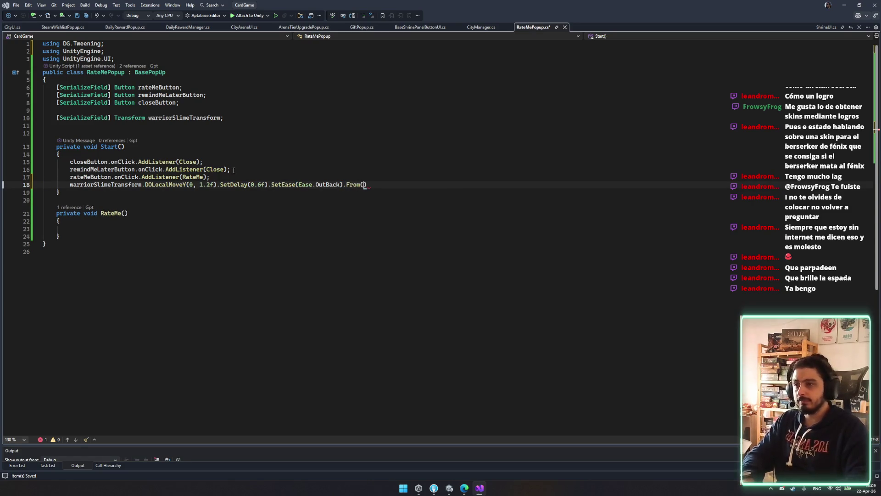
pyautogui.write('-200')
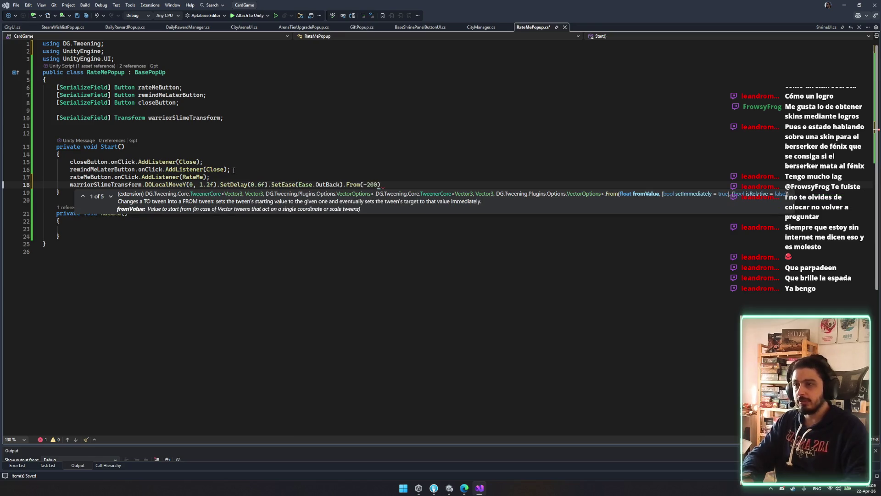
pyautogui.write('0);')
pyautogui.hotkey('ctrl', 's')
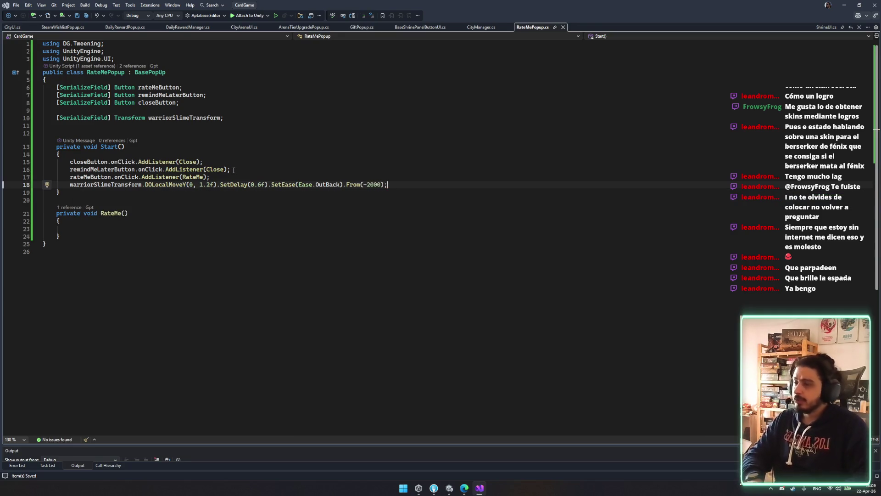
pyautogui.click(171, 117)
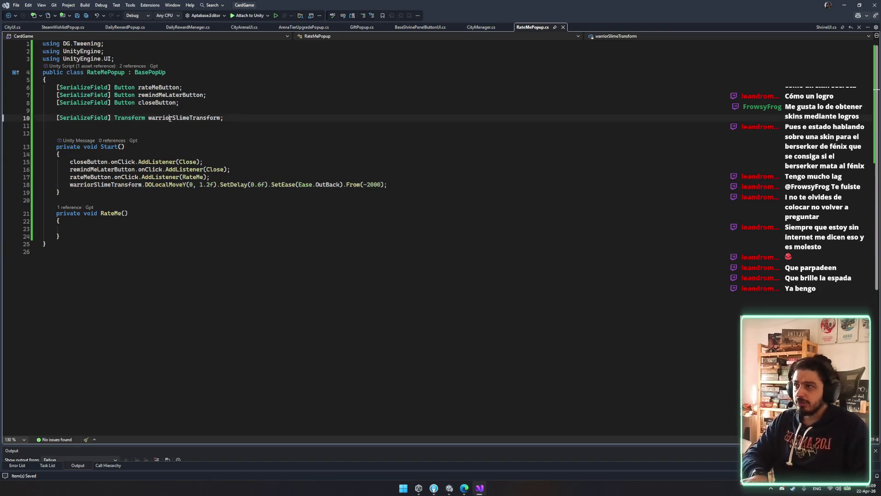
pyautogui.click(464, 488)
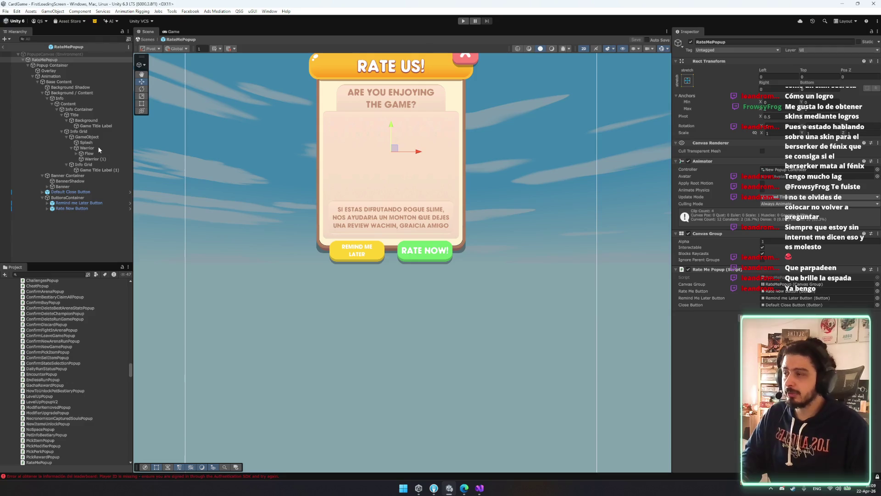
# Step: Set the Warrior image's Pos Y to -2000 and save
pyautogui.click(98, 147)
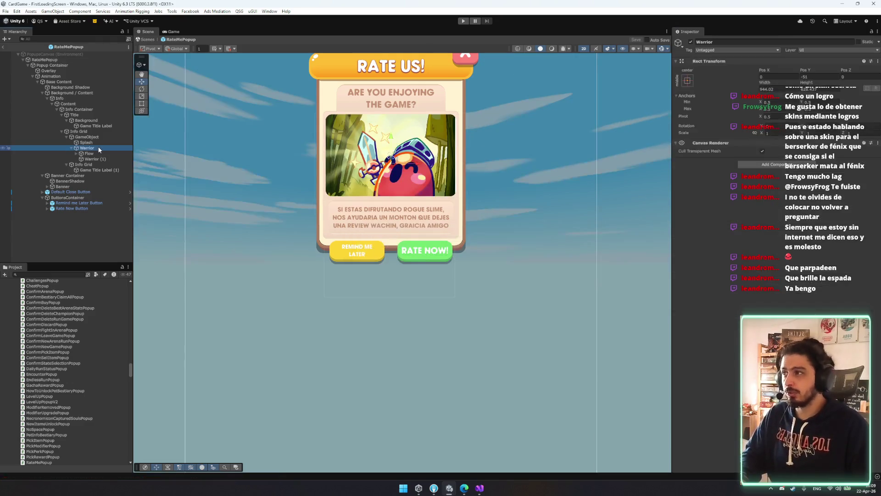
pyautogui.click(812, 76)
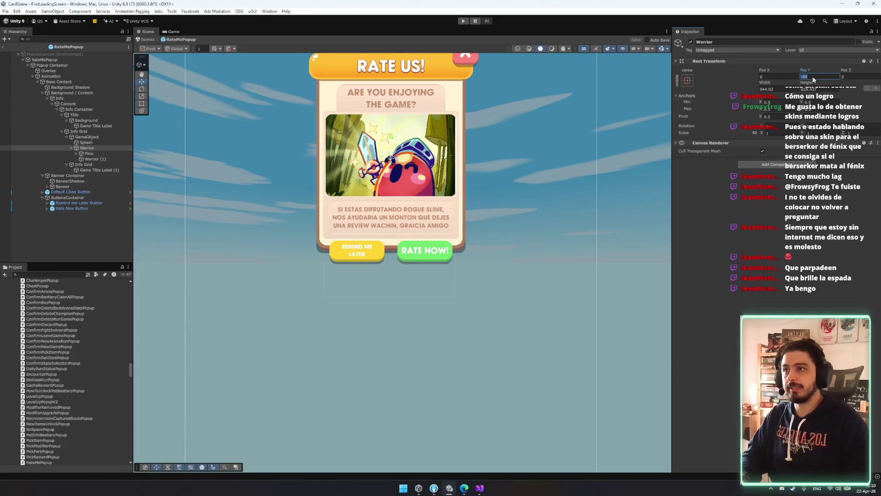
pyautogui.write('-2')
pyautogui.press('BackSpace')
pyautogui.press('BackSpace')
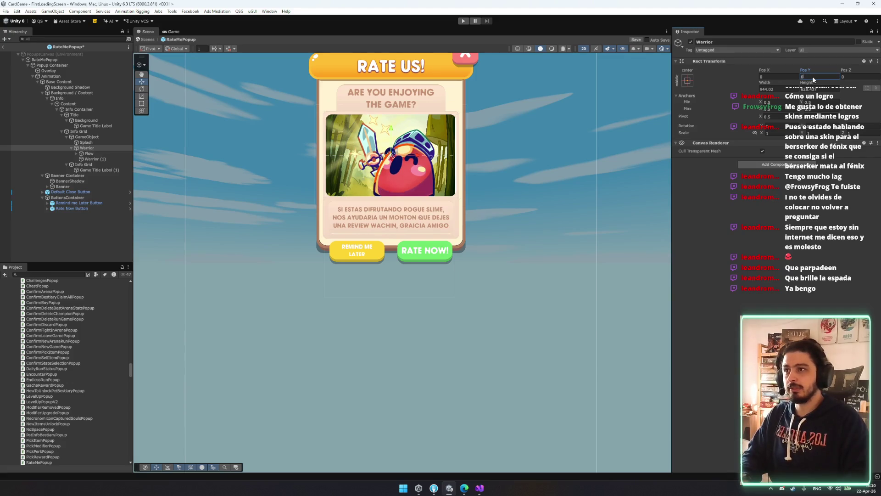
pyautogui.write('-2000')
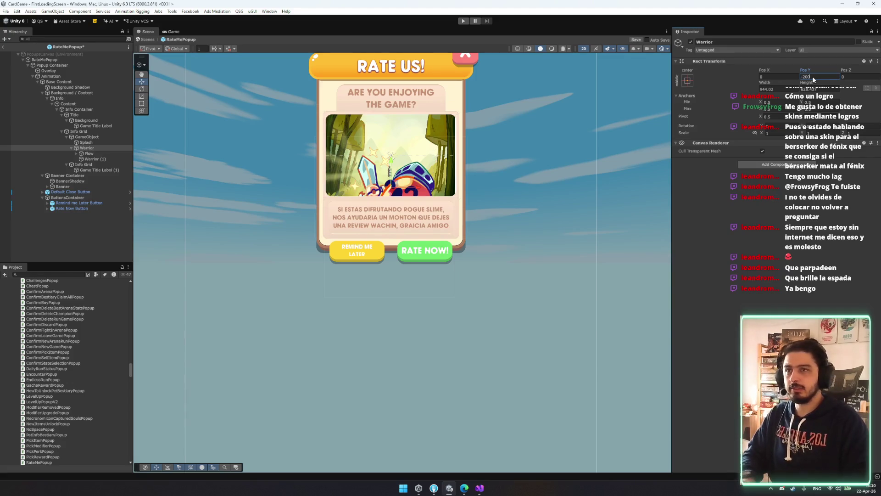
pyautogui.hotkey('ctrl', 's')
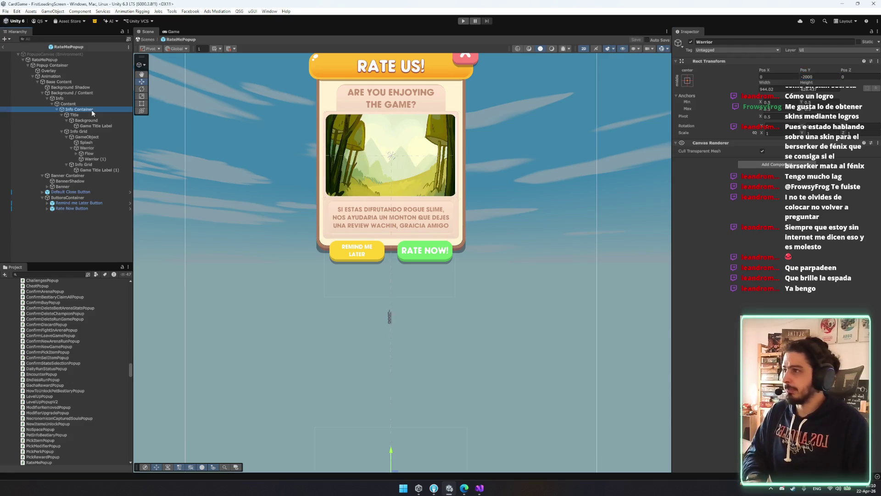
# Step: Assign Warrior to the Rate Me Popup's Warrior Slime Transform field and save the prefab
pyautogui.click(45, 60)
pyautogui.moveTo(86, 148)
pyautogui.mouseDown()
pyautogui.moveTo(808, 298)
pyautogui.moveTo(808, 311)
pyautogui.mouseUp()
pyautogui.hotkey('ctrl', 's')
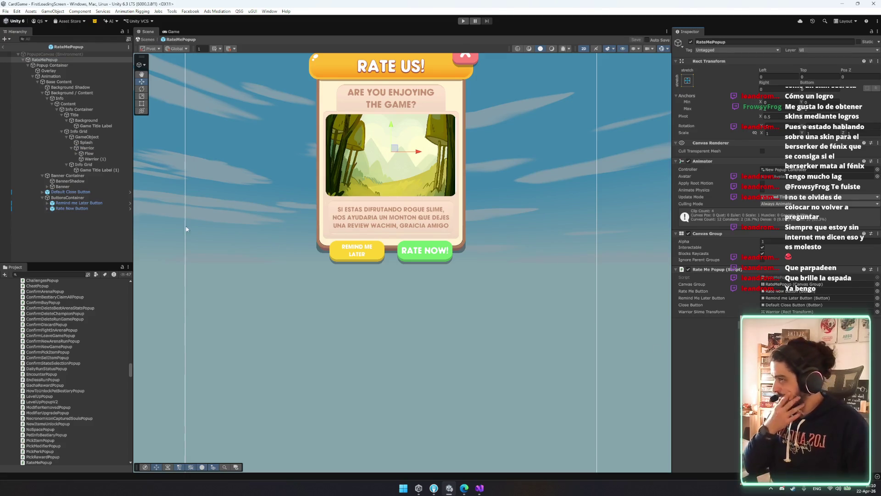
# Step: Scroll through the Unity in-app reviews documentation in the browser, then return to Unity
pyautogui.moveTo(480, 489)
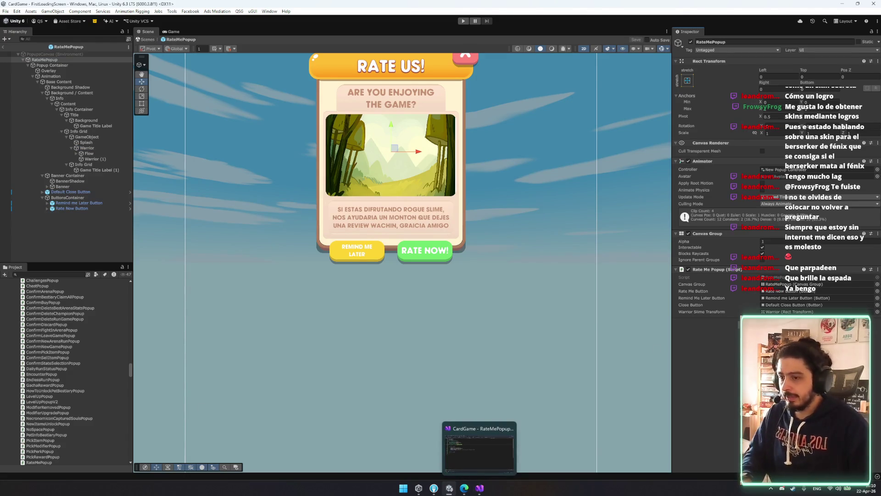
pyautogui.moveTo(432, 489)
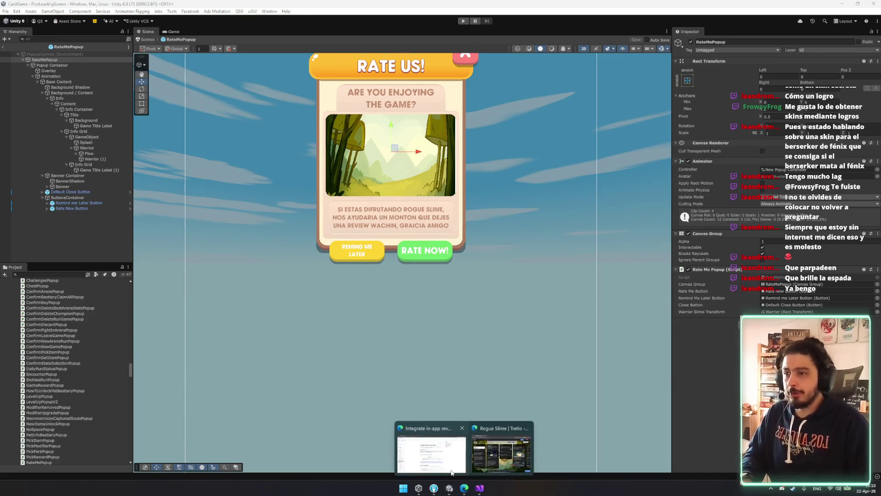
pyautogui.click(429, 447)
pyautogui.scroll(-2, 393, 275)
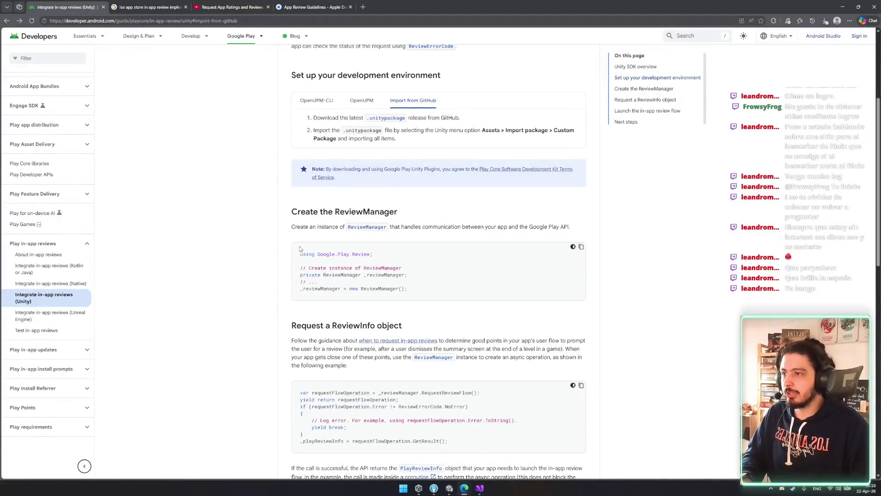
pyautogui.scroll(-5, 376, 223)
pyautogui.click(450, 487)
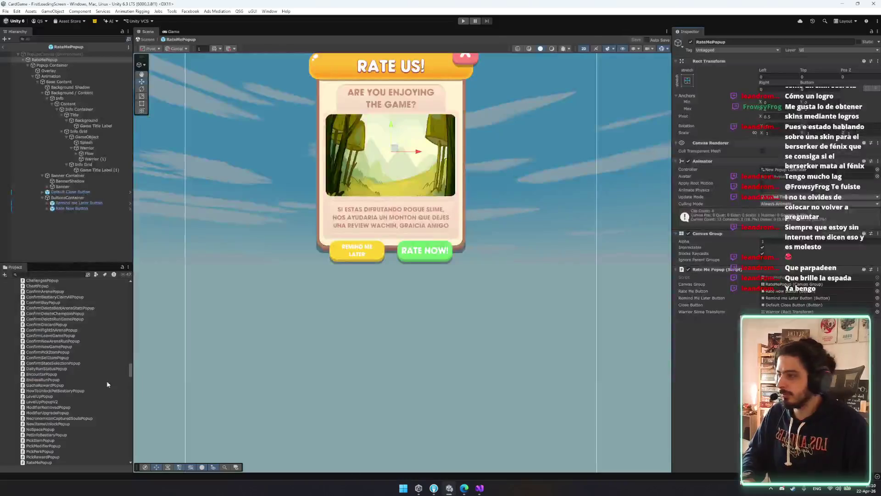
# Step: Browse the Tutorial scripts such as TutorialStatusAction, then collapse the Scripts folder
pyautogui.scroll(-15, 92, 353)
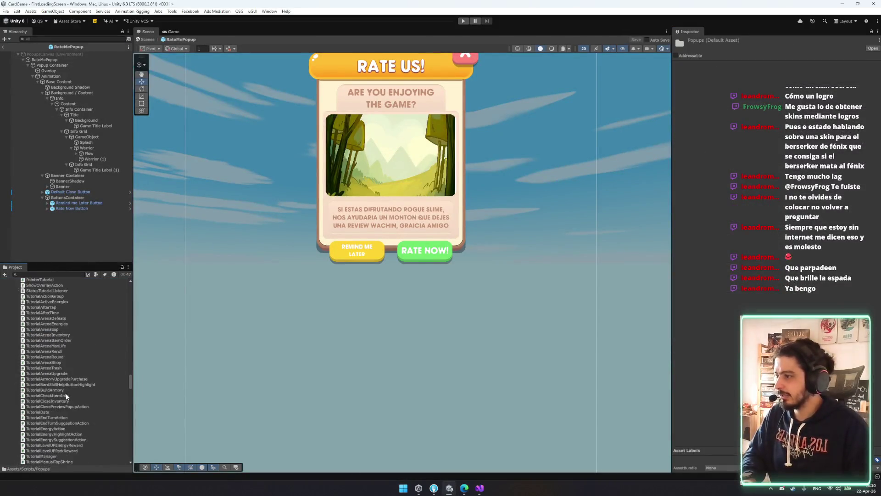
pyautogui.click(81, 389)
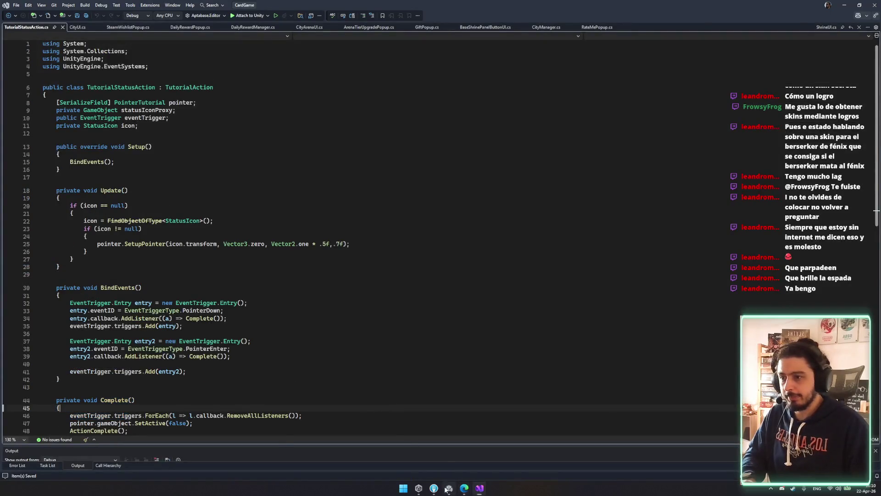
pyautogui.click(450, 488)
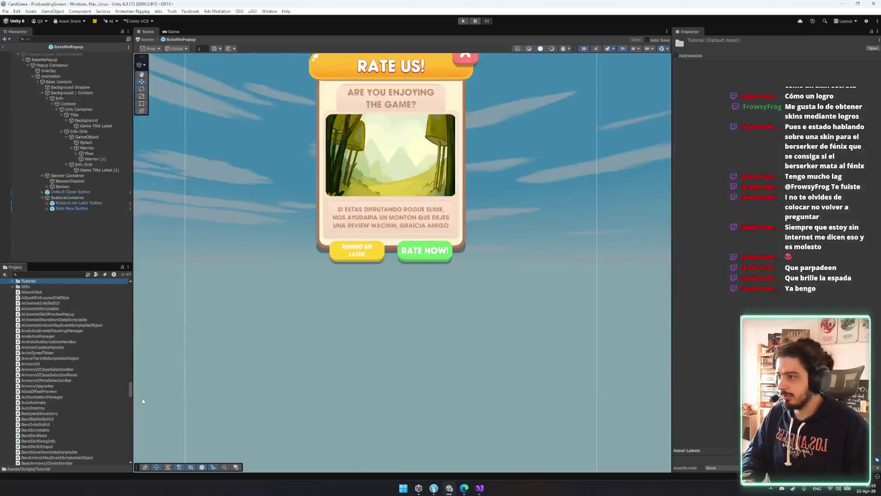
pyautogui.moveTo(131, 390); pyautogui.dragTo(140, 491)
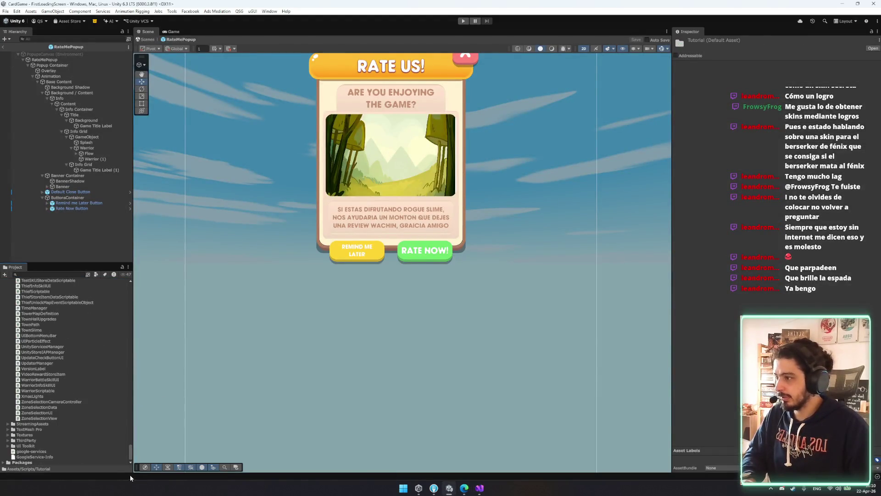
pyautogui.click(81, 390)
pyautogui.press('Left')
pyautogui.press('Left')
# Step: Expand Packages and scroll its list, from 2D Sprite through OpenImageIO Bindings
pyautogui.press('Down')
pyautogui.press('Down')
pyautogui.press('Down')
pyautogui.press('Right')
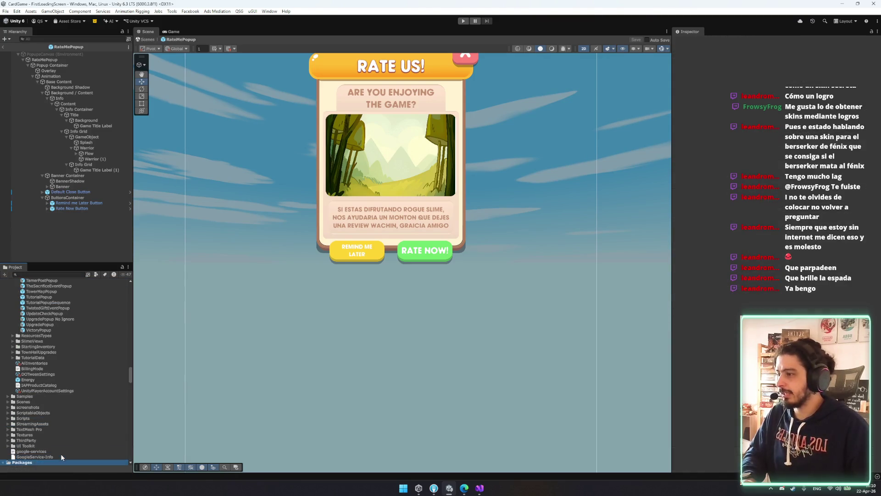
pyautogui.scroll(-7, 60, 453)
pyautogui.click(39, 425)
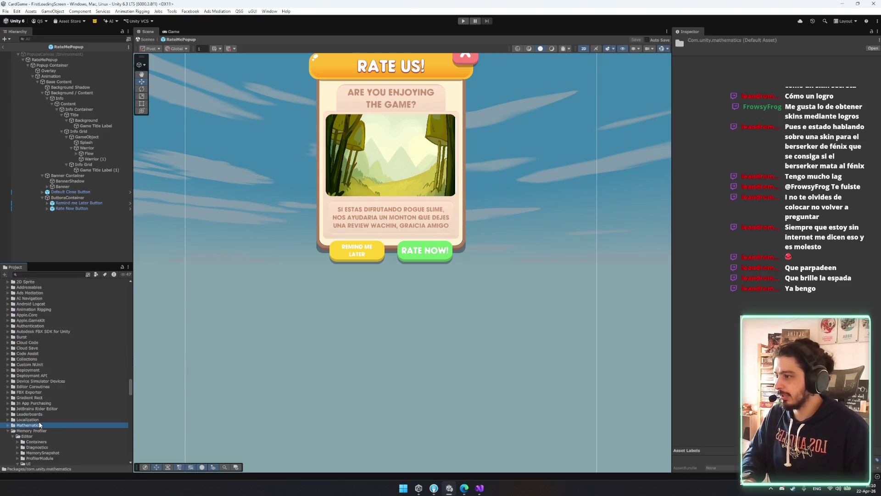
pyautogui.press('Left')
pyautogui.press('Left')
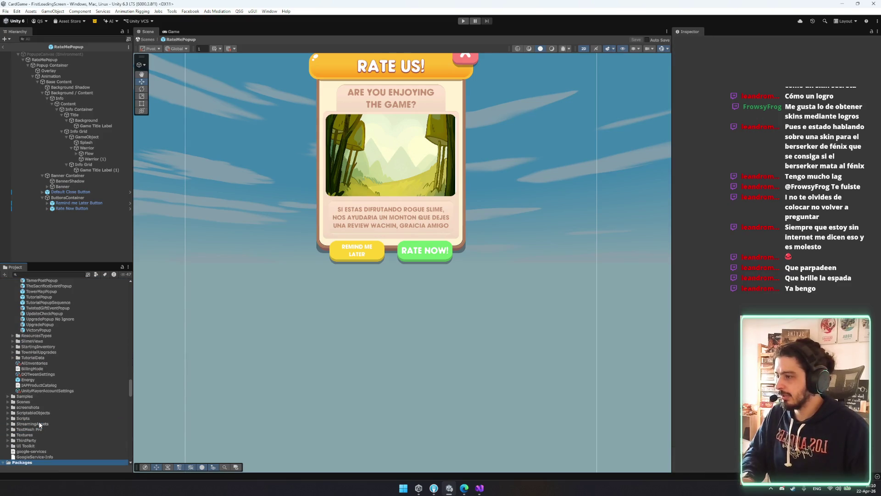
pyautogui.press('Right')
pyautogui.scroll(-5, 39, 425)
pyautogui.scroll(-7, 38, 417)
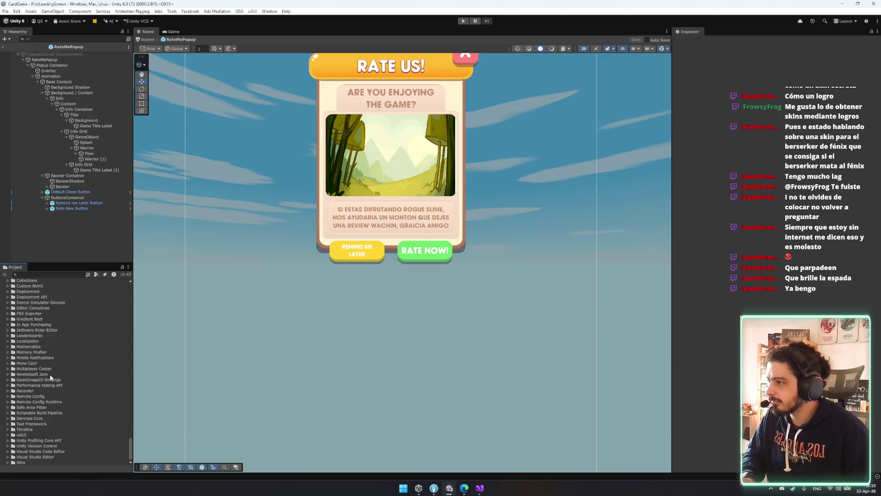
pyautogui.scroll(5, 46, 358)
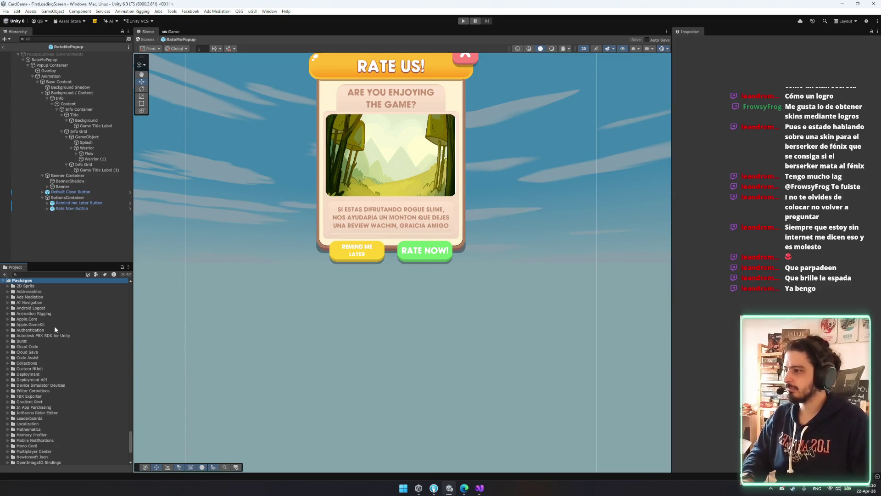
# Step: In Fork, scroll CardGame's 146 unstaged changes down to the com.google.play.review files
pyautogui.click(433, 488)
pyautogui.scroll(-6, 394, 120)
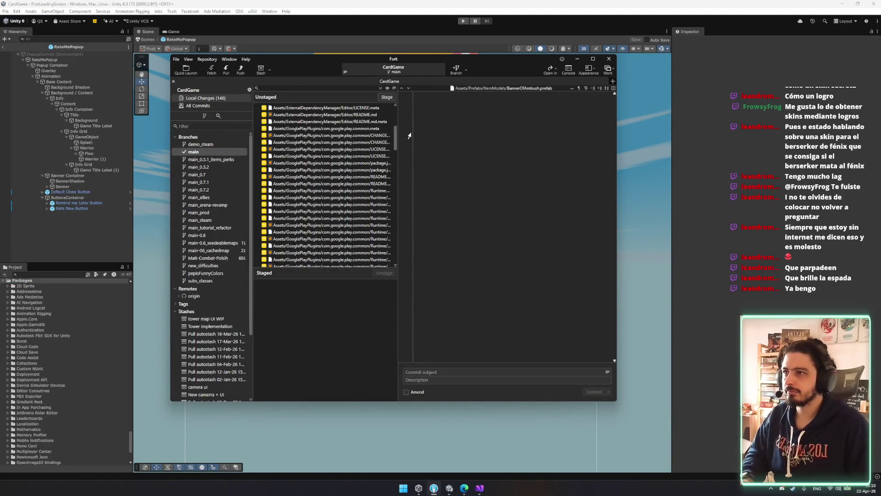
pyautogui.scroll(-10, 368, 146)
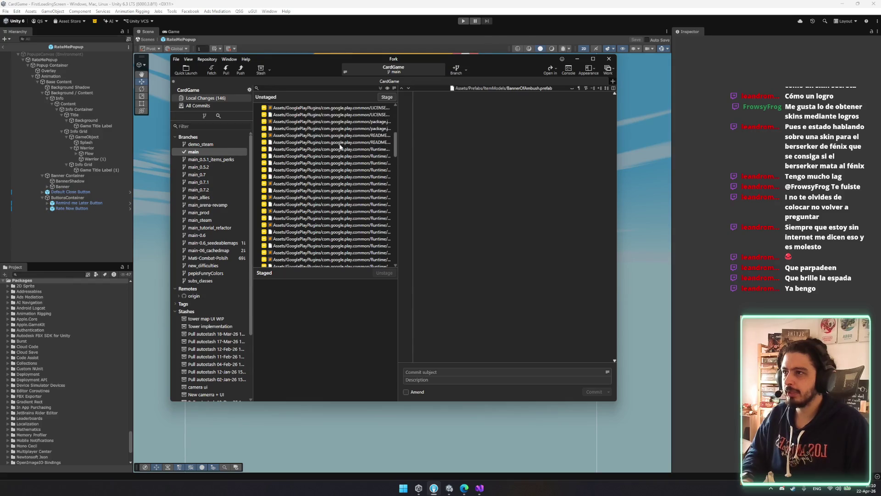
pyautogui.scroll(-8, 350, 148)
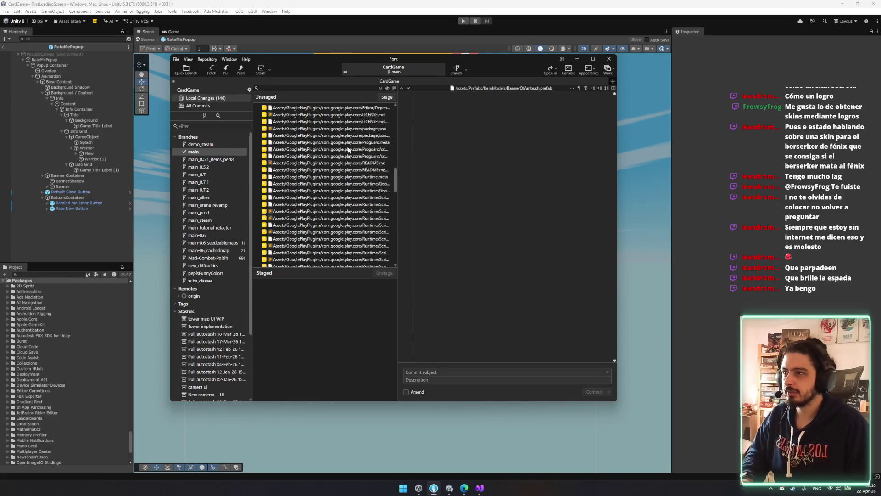
pyautogui.scroll(-15, 74, 355)
pyautogui.click(56, 320)
# Step: Expand Assets > GooglePlayPlugins > com.google.play.review in the Project window
pyautogui.press('Left')
pyautogui.press('Left')
pyautogui.press('Left')
pyautogui.press('Right')
pyautogui.click(58, 341)
pyautogui.click(55, 366)
pyautogui.click(53, 367)
pyautogui.press('Down')
pyautogui.press('Right')
pyautogui.press('Down')
pyautogui.press('Down')
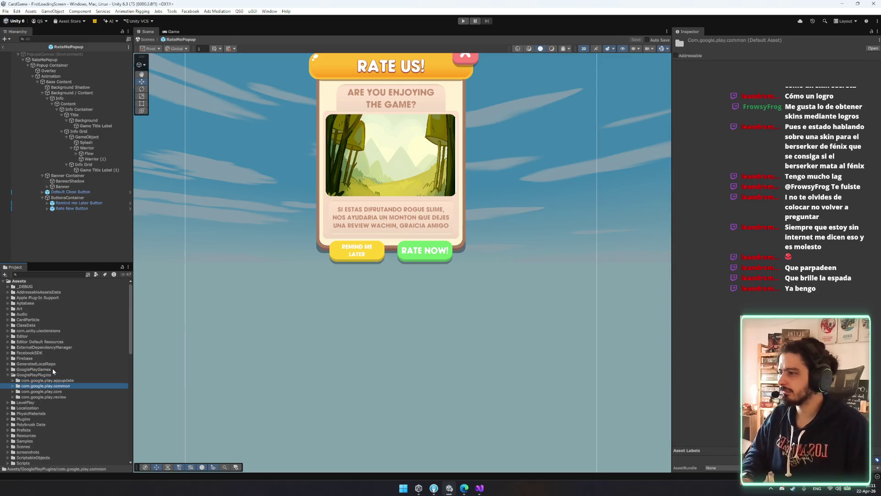
pyautogui.press('Down')
pyautogui.press('Down')
pyautogui.press('Right')
pyautogui.press('Right')
# Step: Drill into Samples > ReviewDemo > Scripts and open the ReviewDemo script
pyautogui.press('Down')
pyautogui.press('Down')
pyautogui.press('Down')
pyautogui.press('Right')
pyautogui.press('Down')
pyautogui.press('Right')
pyautogui.press('Down')
pyautogui.press('Down')
pyautogui.press('Right')
pyautogui.press('Down')
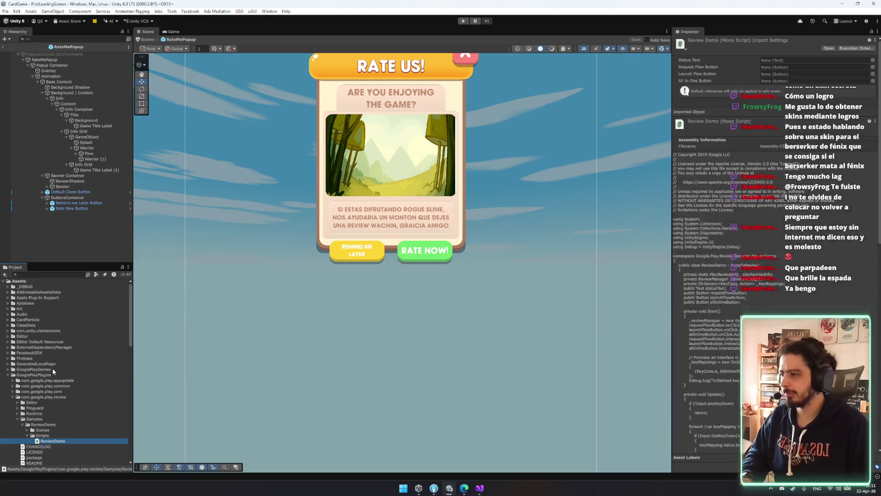
pyautogui.press('Return')
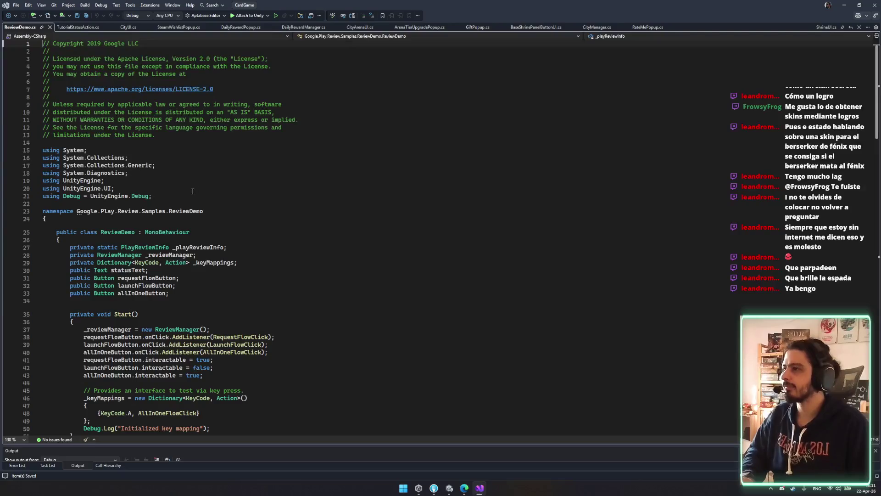
# Step: Review ReviewDemo.cs's using lines, field declarations and the LaunchFlowClick handler
pyautogui.click(164, 175)
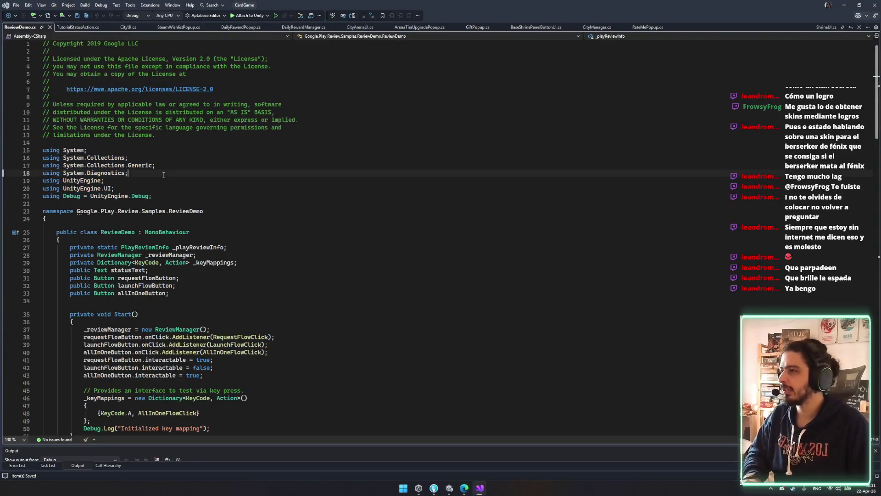
pyautogui.moveTo(147, 188)
pyautogui.mouseDown()
pyautogui.moveTo(43, 157)
pyautogui.moveTo(168, 202)
pyautogui.mouseUp()
pyautogui.click(184, 196)
pyautogui.scroll(-4, 228, 220)
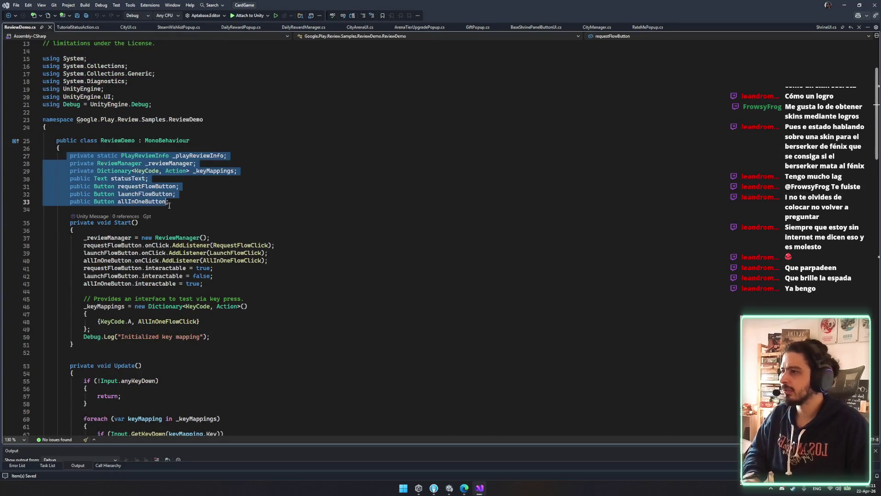
pyautogui.click(182, 202)
pyautogui.scroll(-4, 248, 167)
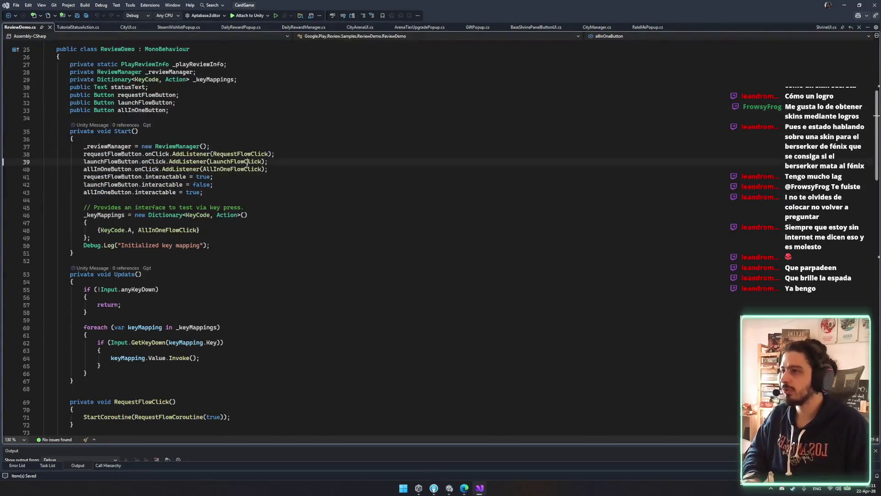
pyautogui.keyDown('ctrl'); pyautogui.click(235, 161); pyautogui.keyUp('ctrl')
pyautogui.click(170, 207)
pyautogui.moveTo(73, 199); pyautogui.dragTo(60, 215)
pyautogui.click(184, 223)
pyautogui.scroll(-1, 210, 228)
pyautogui.scroll(-1, 210, 228)
pyautogui.press('Down')
pyautogui.press('Down')
# Step: Examine the AllInOneFlowCoroutine and LaunchFlowCoroutine calls and RequestFlowCoroutine's button-disabling lines
pyautogui.doubleClick(184, 205)
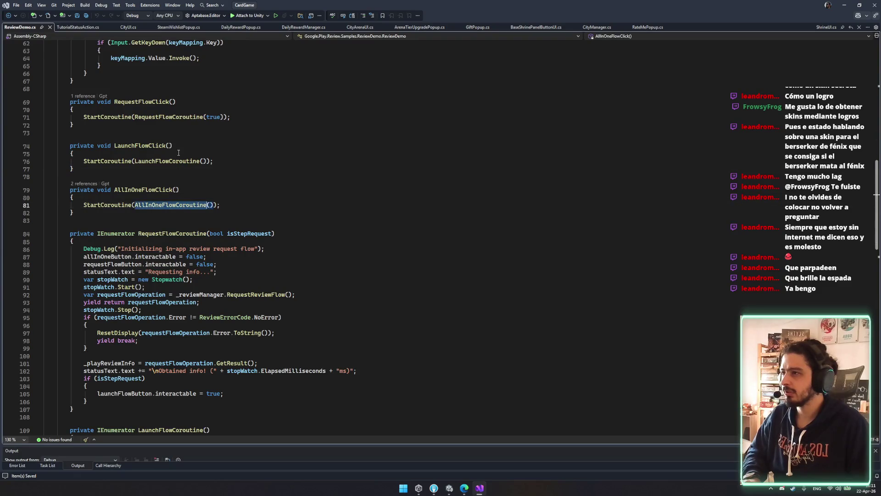
pyautogui.doubleClick(167, 161)
pyautogui.doubleClick(181, 233)
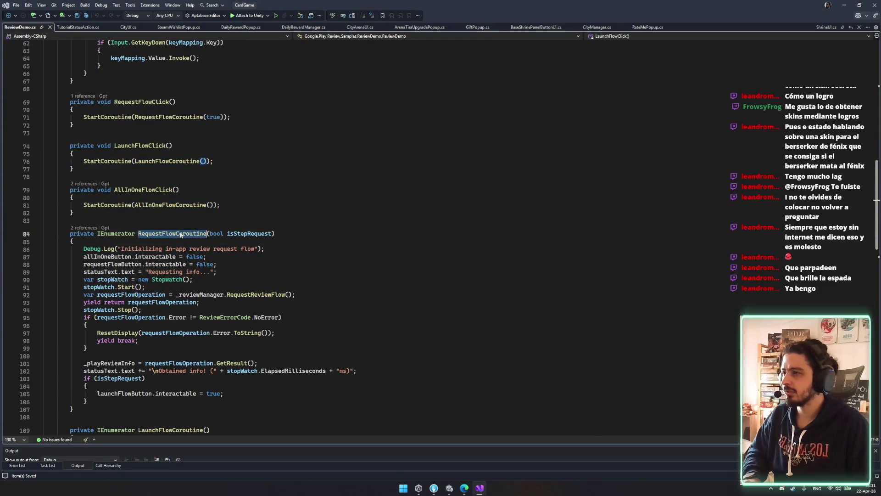
pyautogui.moveTo(207, 257); pyautogui.dragTo(266, 248)
pyautogui.click(226, 258)
pyautogui.moveTo(83, 257)
pyautogui.mouseDown()
pyautogui.moveTo(177, 264)
pyautogui.moveTo(176, 279)
pyautogui.mouseUp()
pyautogui.click(237, 301)
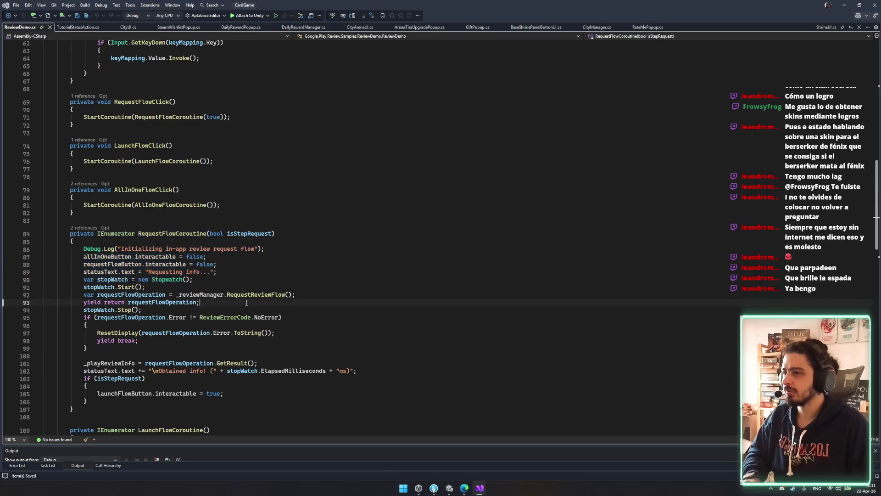
# Step: Read the remaining coroutines, tracing LaunchFlowClick uses to the 'In-app review launch is done!' log
pyautogui.scroll(-5, 248, 300)
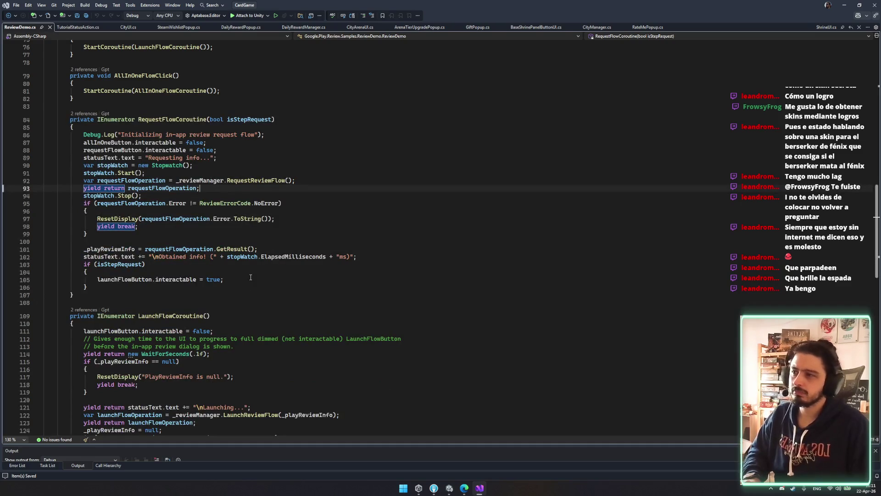
pyautogui.scroll(-1, 250, 272)
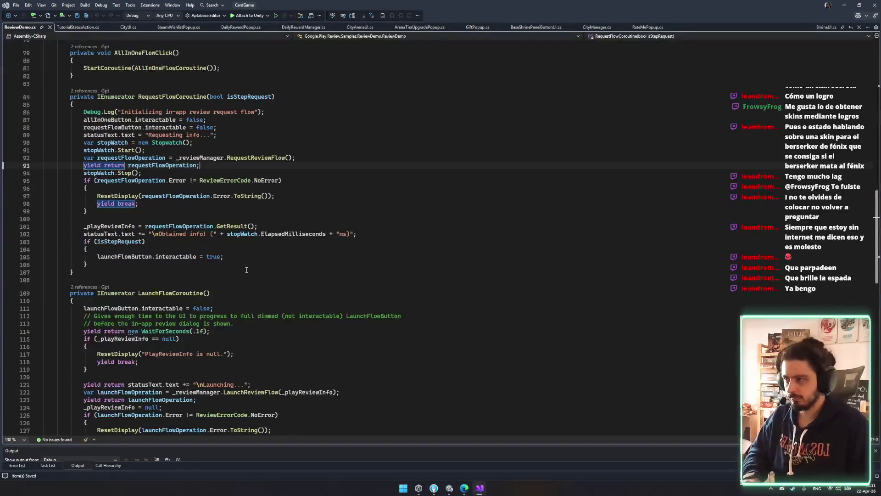
pyautogui.moveTo(226, 228)
pyautogui.scroll(-3, 206, 262)
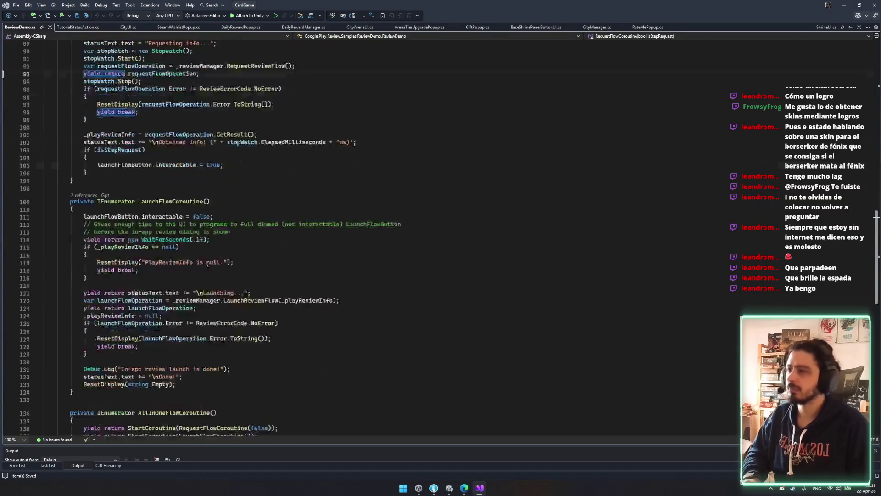
pyautogui.scroll(-2, 204, 251)
pyautogui.scroll(-3, 204, 248)
pyautogui.scroll(19, 263, 251)
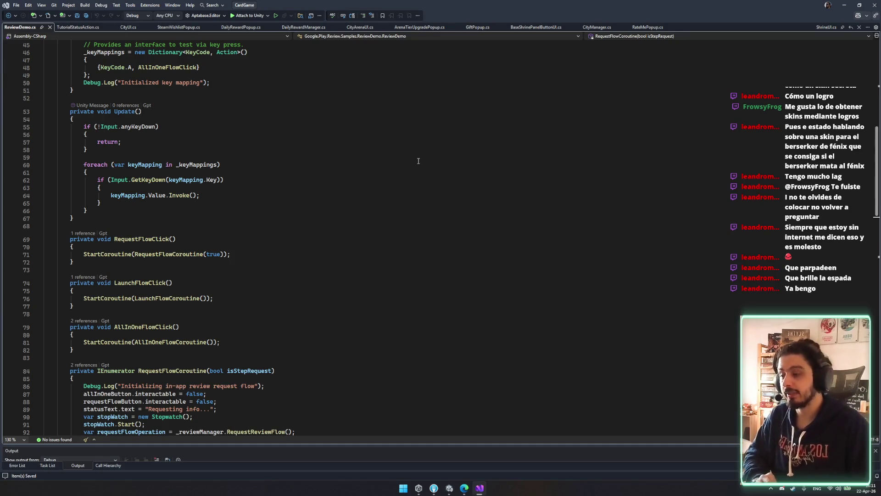
pyautogui.click(200, 195)
pyautogui.scroll(10, 284, 274)
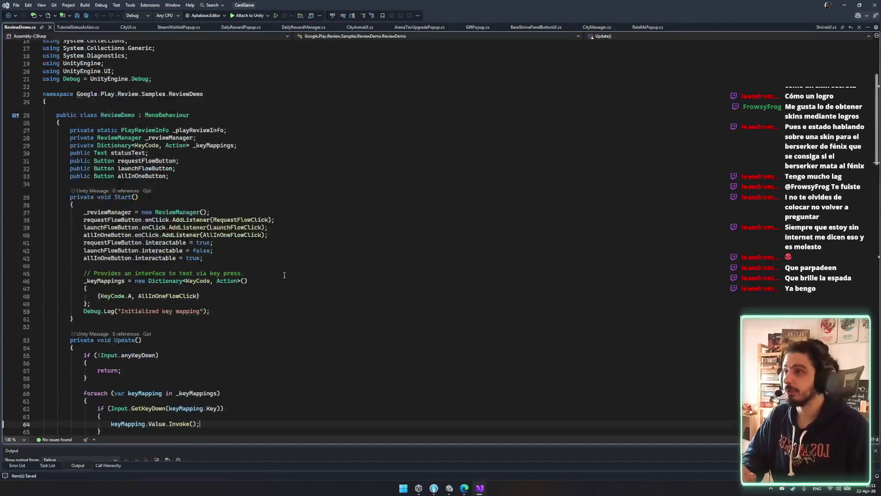
pyautogui.click(232, 227)
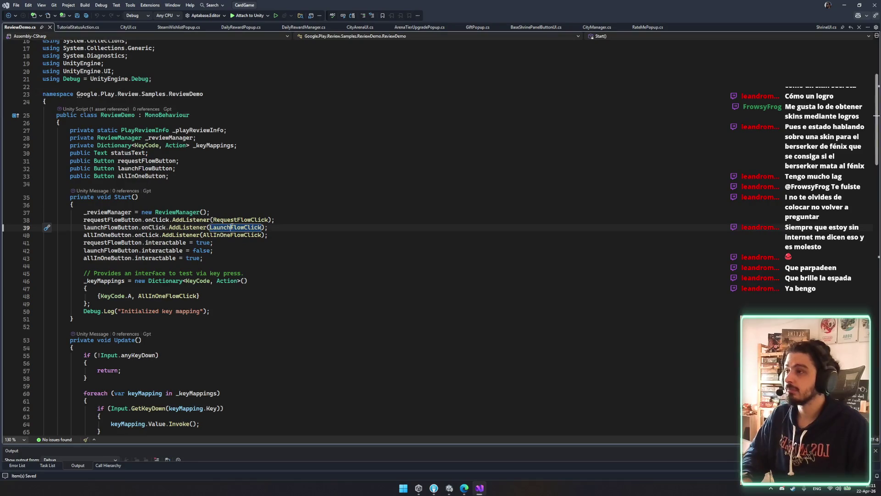
pyautogui.scroll(-20, 228, 256)
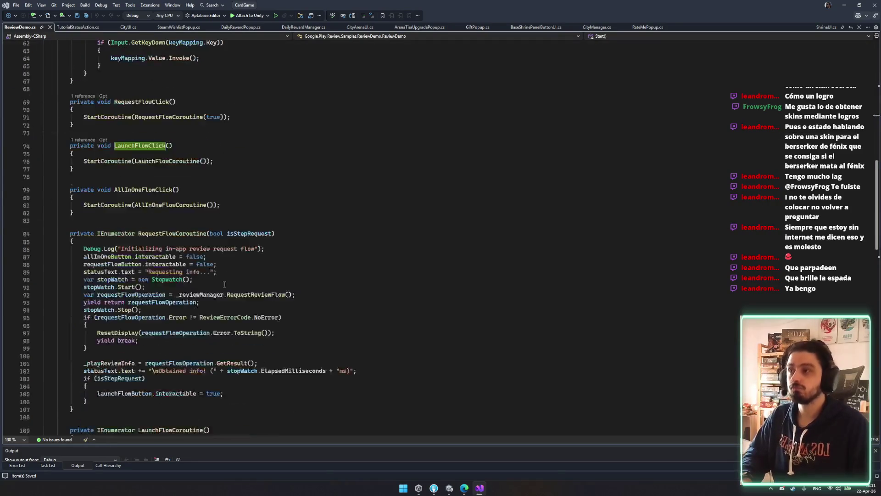
pyautogui.scroll(-2, 223, 283)
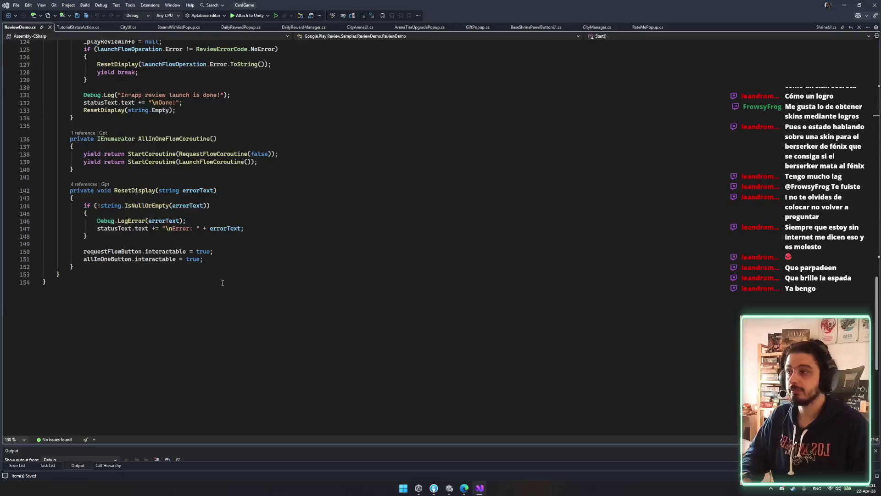
pyautogui.scroll(3, 223, 283)
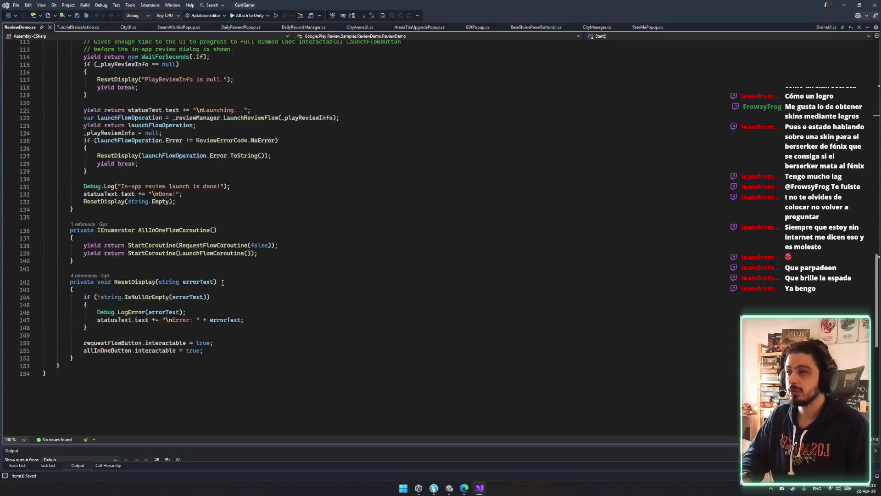
pyautogui.scroll(2, 222, 280)
pyautogui.click(197, 232)
pyautogui.doubleClick(155, 231)
pyautogui.moveTo(138, 255)
pyautogui.mouseDown()
pyautogui.moveTo(46, 232)
pyautogui.moveTo(171, 244)
pyautogui.mouseUp()
pyautogui.click(122, 248)
pyautogui.scroll(5, 260, 285)
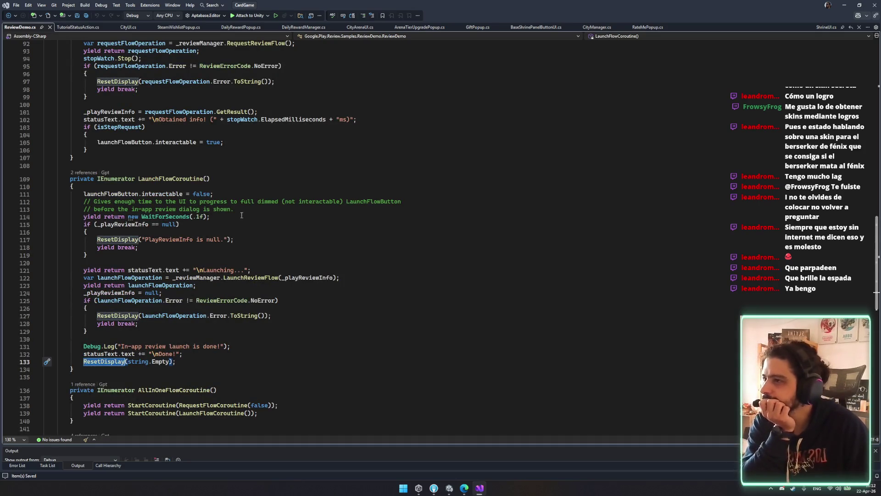
pyautogui.scroll(2, 288, 213)
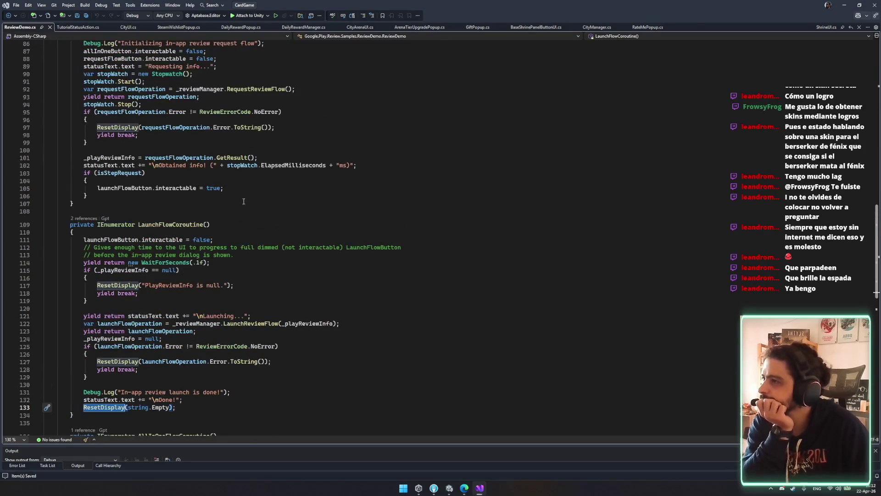
pyautogui.scroll(1, 235, 205)
pyautogui.scroll(3, 224, 198)
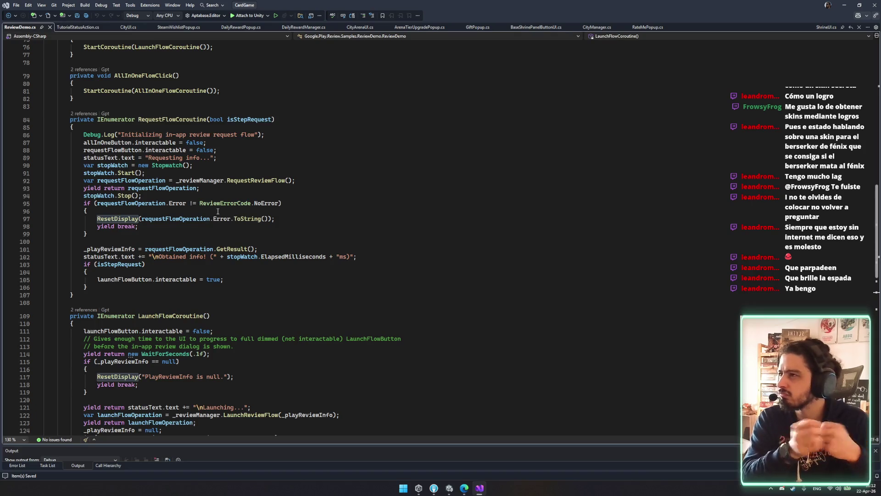
pyautogui.scroll(16, 218, 211)
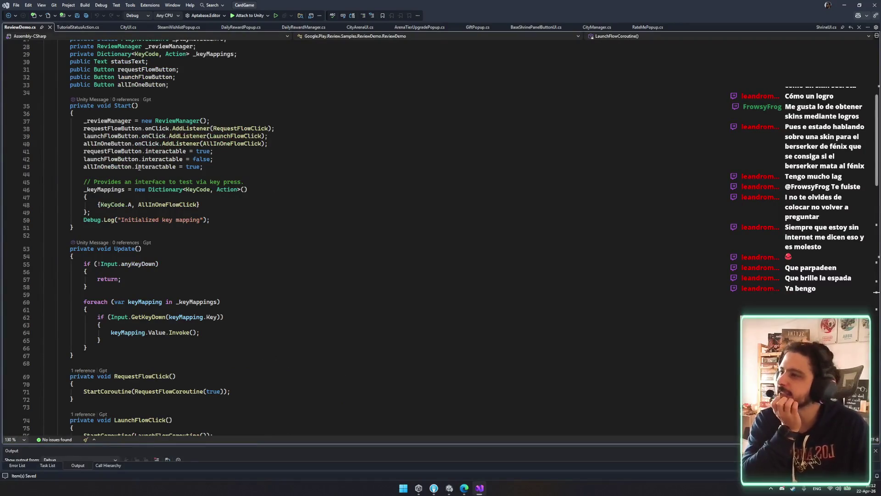
pyautogui.click(255, 129)
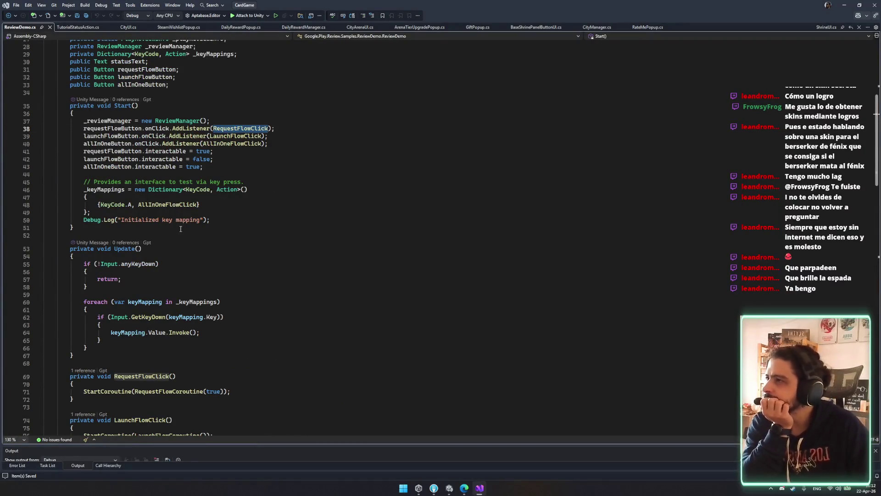
pyautogui.moveTo(465, 487)
pyautogui.click(502, 452)
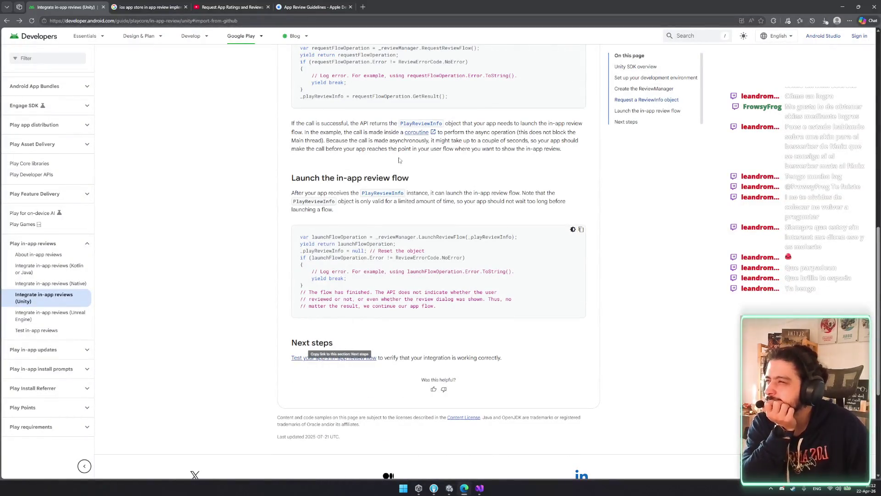
# Step: Read the Unity guide's ReviewManager and launch-flow sections, highlighting key sentences
pyautogui.scroll(7, 342, 228)
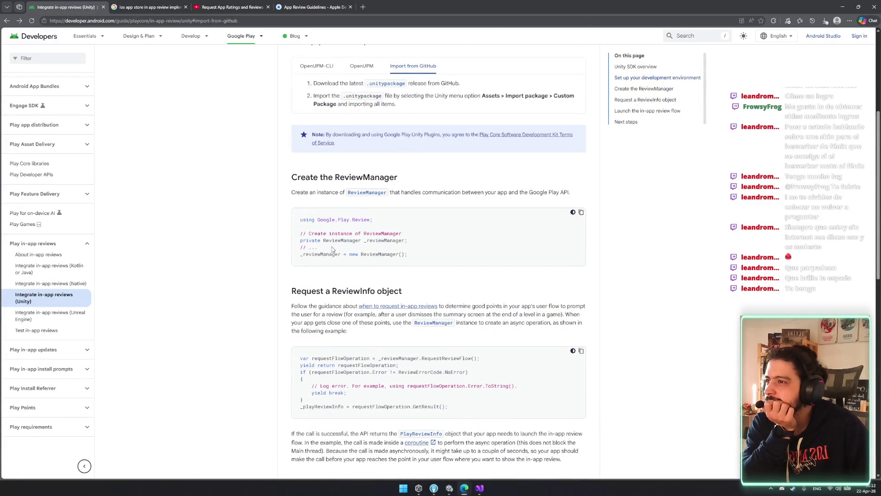
pyautogui.scroll(-2, 348, 294)
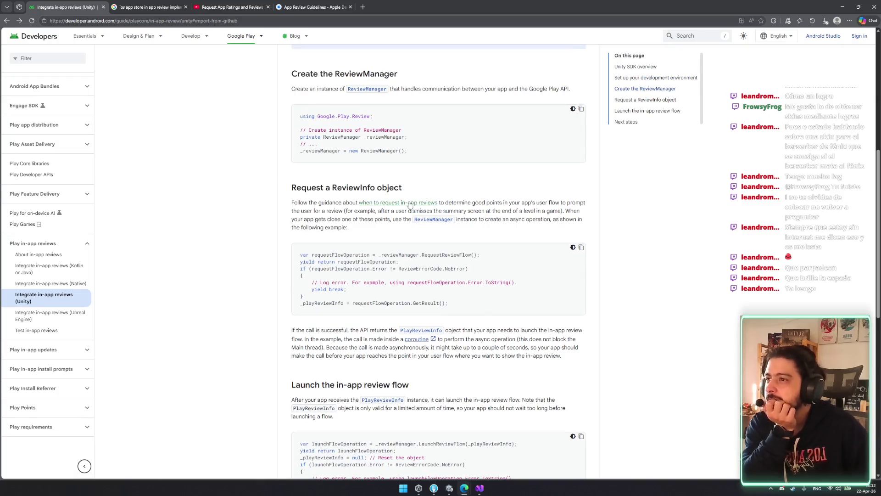
pyautogui.moveTo(477, 204)
pyautogui.mouseDown()
pyautogui.moveTo(569, 211)
pyautogui.moveTo(323, 220)
pyautogui.moveTo(539, 211)
pyautogui.moveTo(380, 219)
pyautogui.moveTo(395, 219)
pyautogui.mouseUp()
pyautogui.click(395, 225)
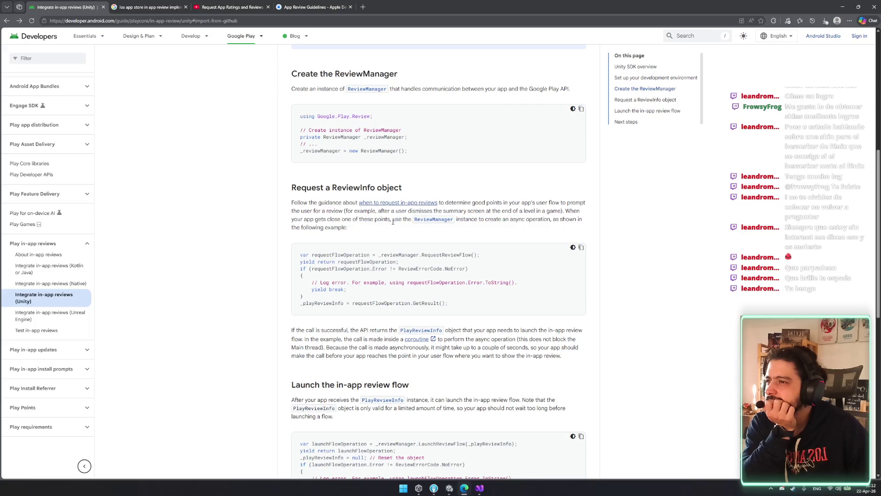
pyautogui.scroll(-2, 294, 312)
pyautogui.moveTo(292, 330)
pyautogui.mouseDown()
pyautogui.moveTo(507, 340)
pyautogui.moveTo(448, 329)
pyautogui.mouseUp()
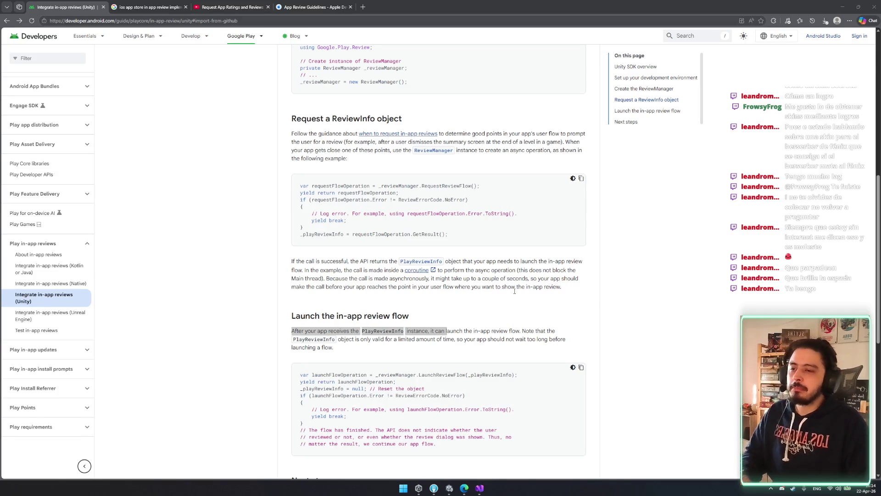
pyautogui.scroll(-7, 470, 269)
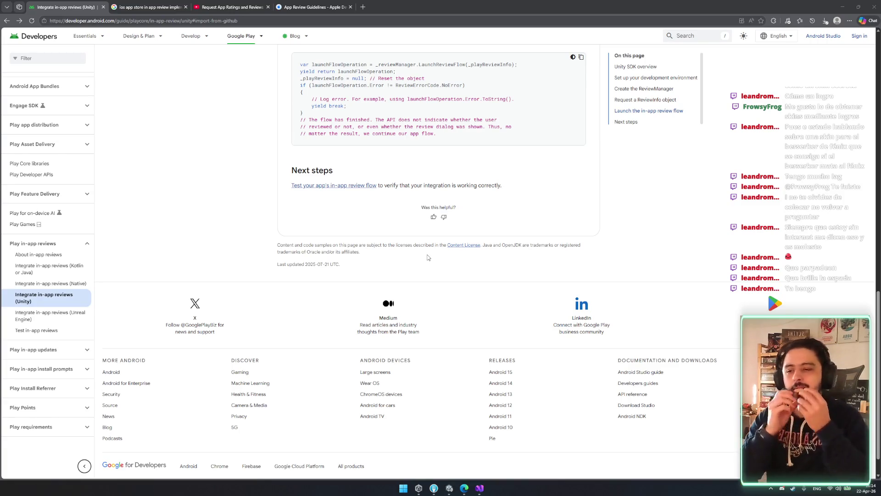
# Step: Reread the launch section, noting that PlayReviewInfo is only valid for a short time
pyautogui.scroll(4, 428, 256)
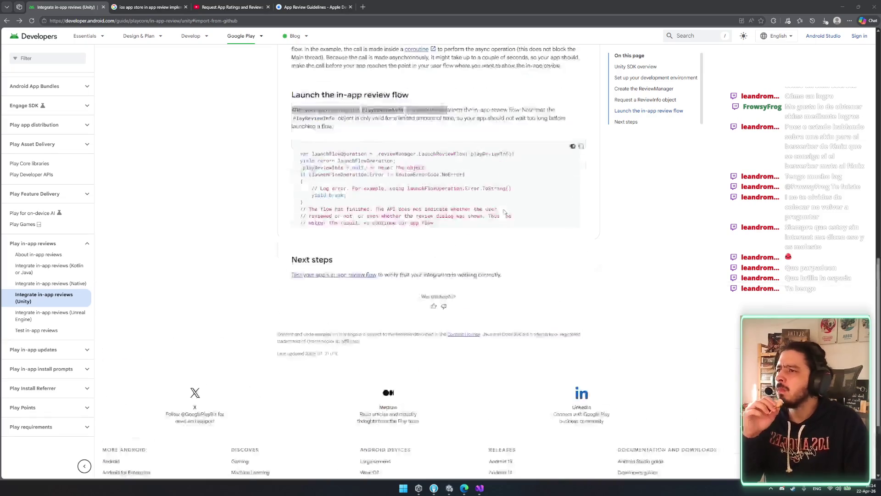
pyautogui.moveTo(459, 193); pyautogui.dragTo(456, 193)
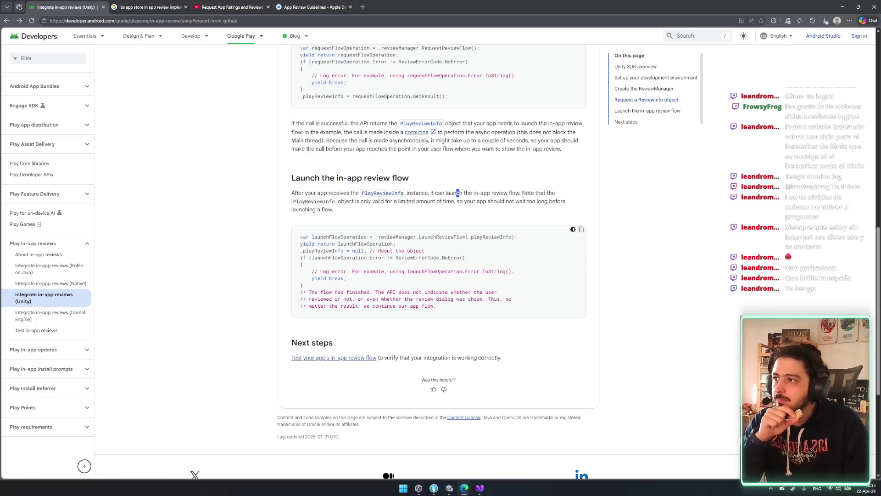
pyautogui.moveTo(346, 201)
pyautogui.mouseDown()
pyautogui.moveTo(427, 209)
pyautogui.moveTo(459, 202)
pyautogui.mouseUp()
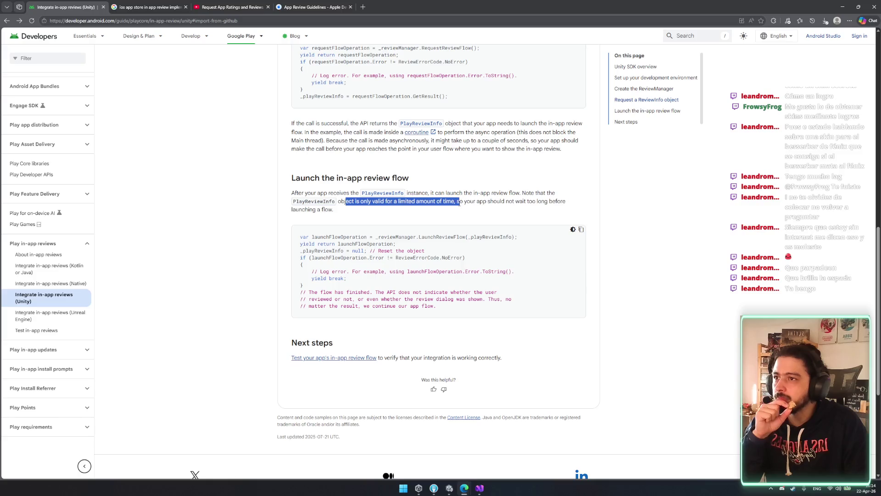
pyautogui.click(474, 207)
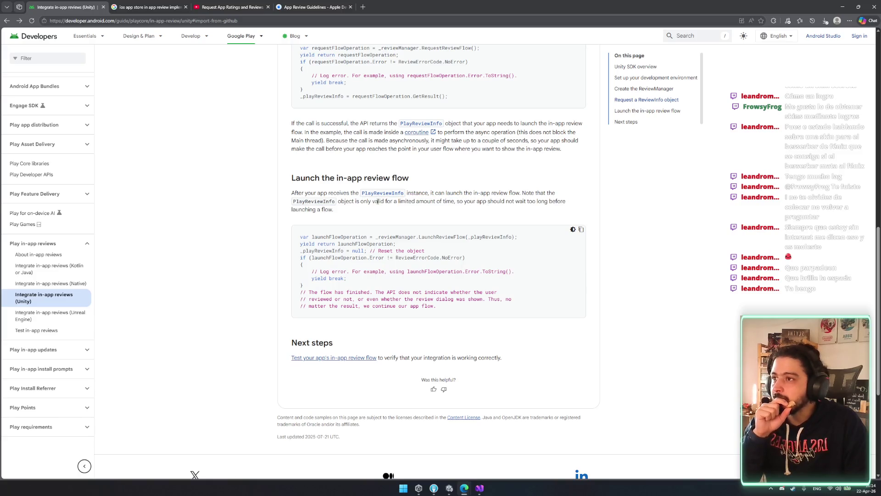
# Step: Glance over the section heading further up, then return to ReviewDemo.cs in Visual Studio
pyautogui.scroll(3, 344, 199)
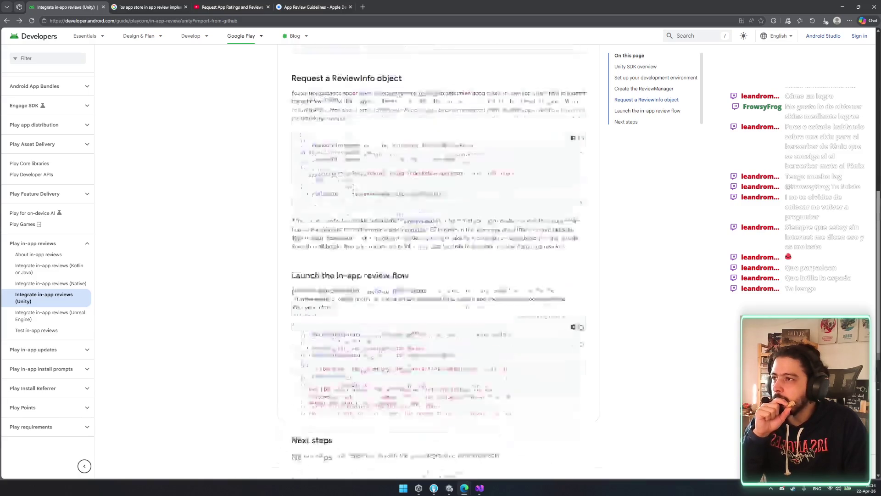
pyautogui.moveTo(292, 118); pyautogui.dragTo(388, 118)
pyautogui.click(360, 121)
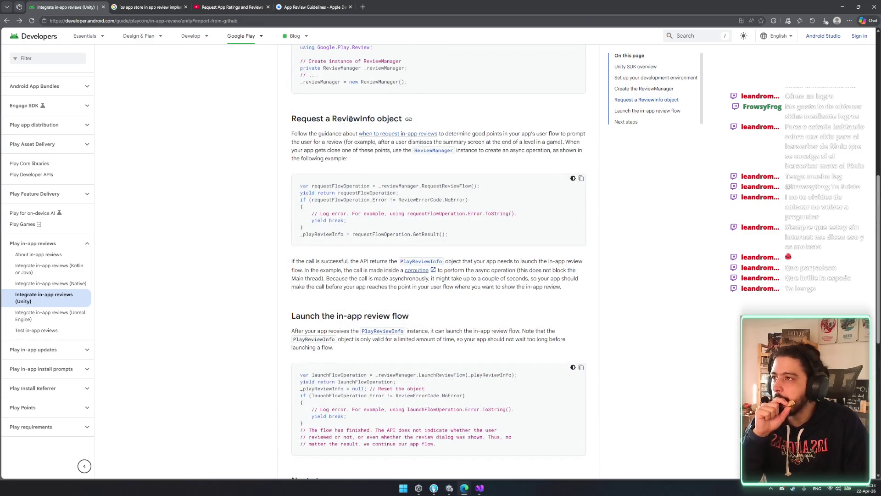
pyautogui.click(479, 489)
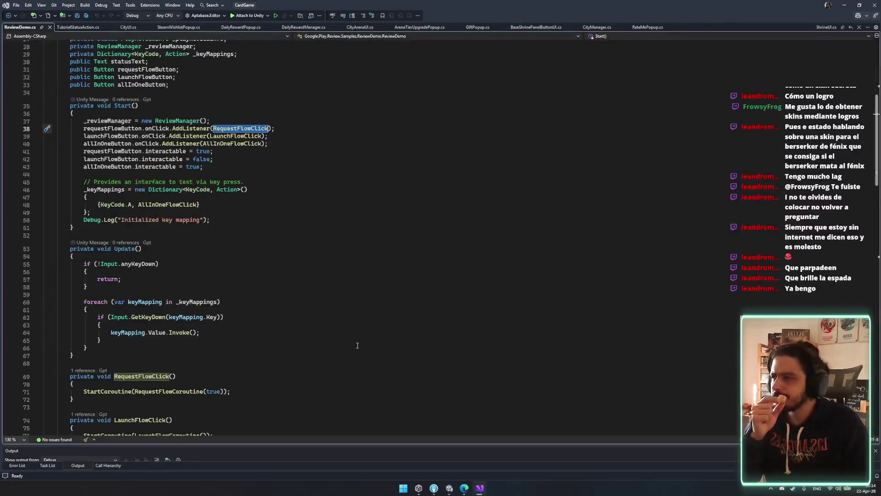
pyautogui.scroll(3, 284, 213)
pyautogui.doubleClick(252, 206)
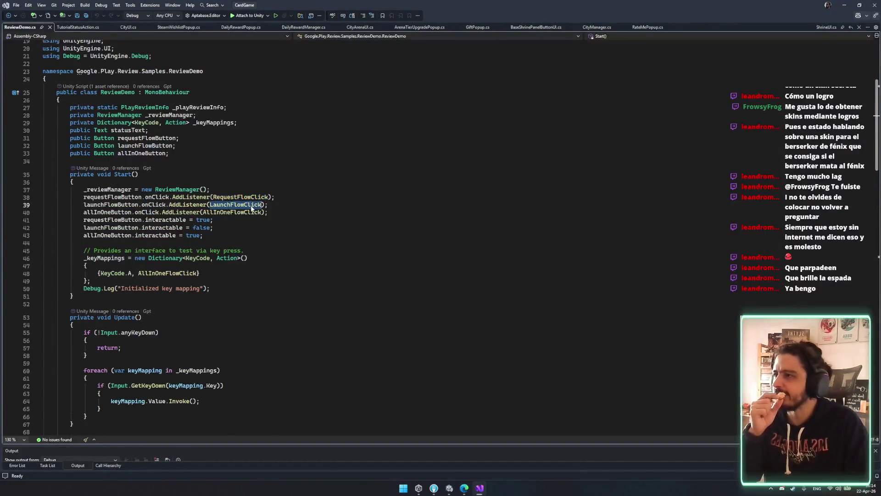
pyautogui.click(226, 213)
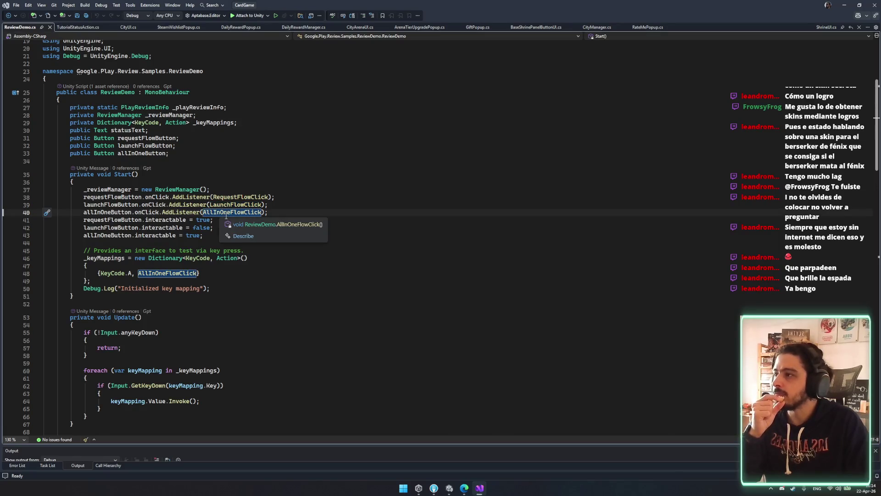
pyautogui.scroll(-8, 155, 244)
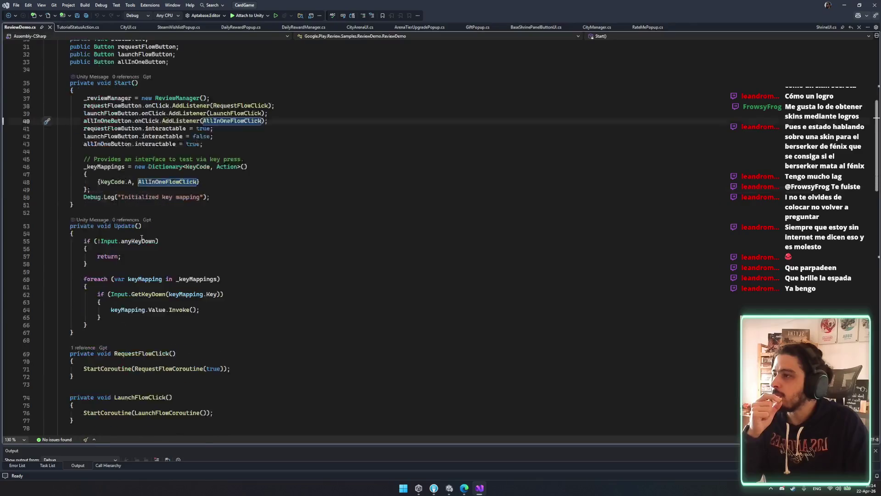
pyautogui.scroll(2, 158, 244)
pyautogui.moveTo(95, 113); pyautogui.dragTo(244, 113)
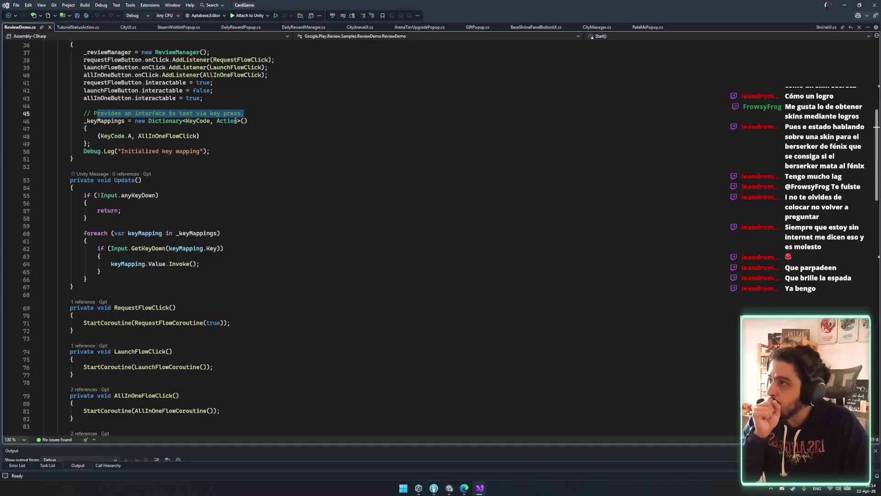
pyautogui.scroll(-2, 235, 121)
pyautogui.scroll(-5, 234, 122)
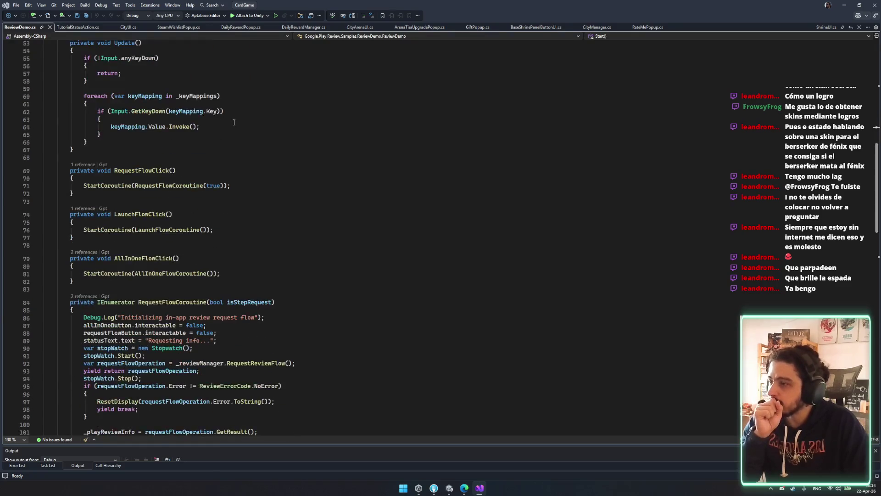
pyautogui.scroll(-3, 234, 122)
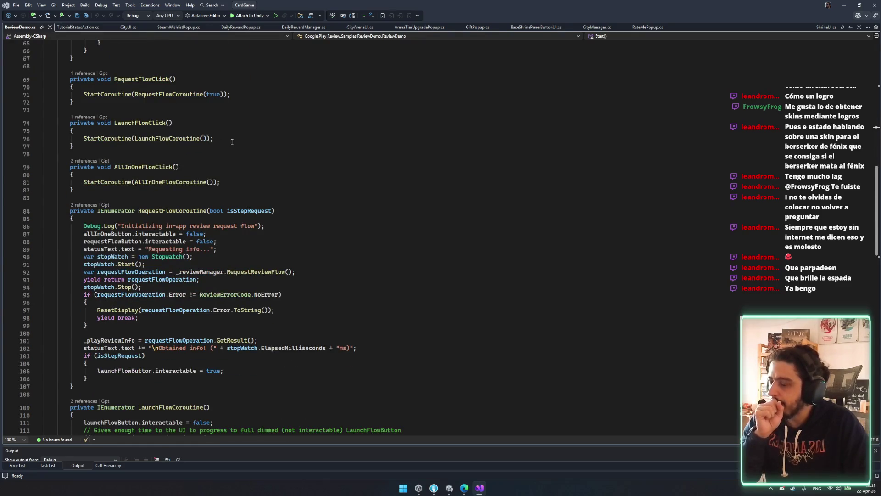
pyautogui.doubleClick(165, 248)
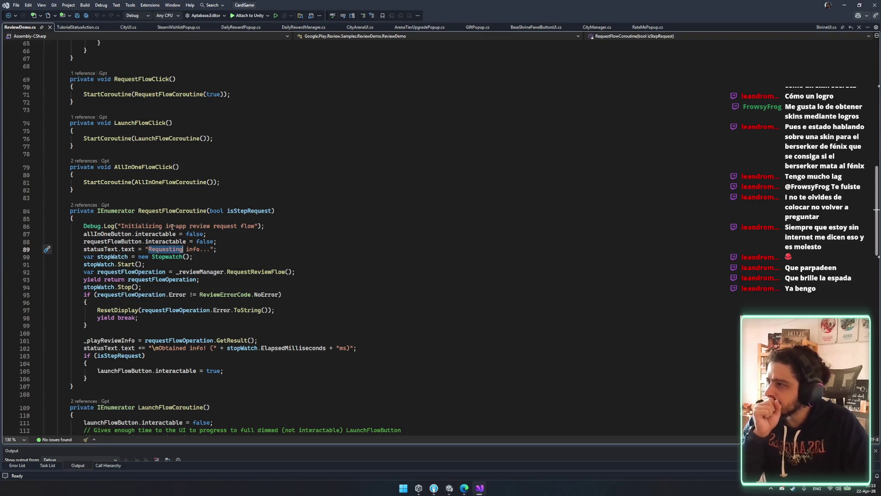
pyautogui.scroll(-6, 172, 226)
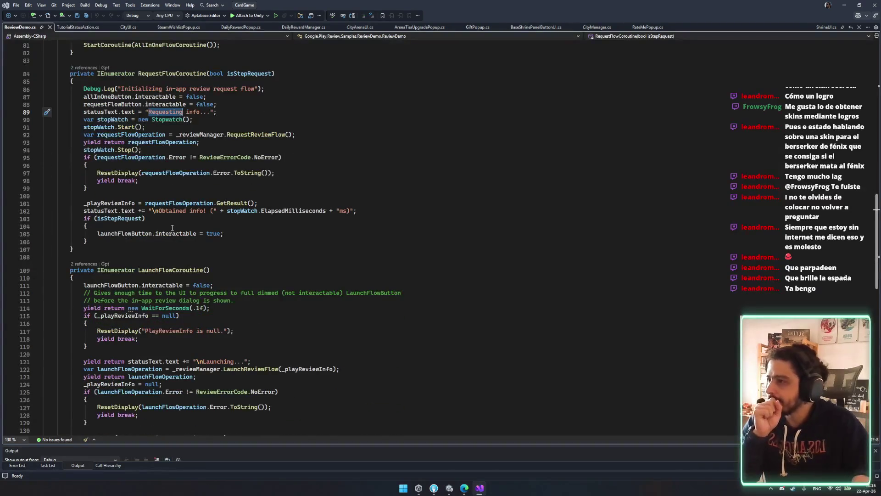
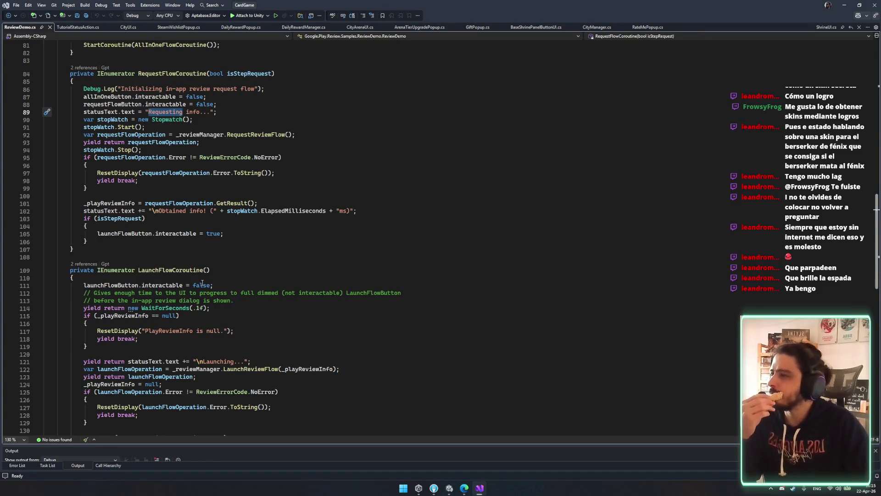
# Step: Read through the comments and code of ReviewDemo.cs around lines 112-113
pyautogui.moveTo(234, 292); pyautogui.dragTo(277, 294)
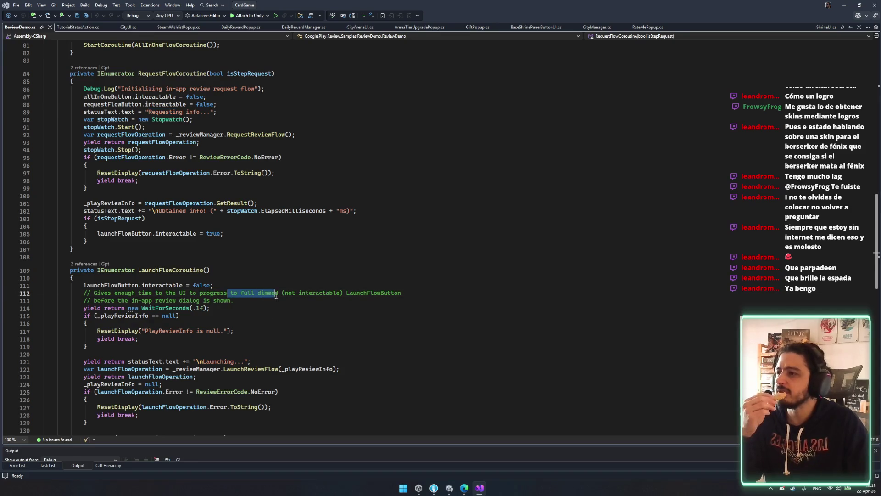
pyautogui.press('Down')
pyautogui.press('Down')
pyautogui.press('Home')
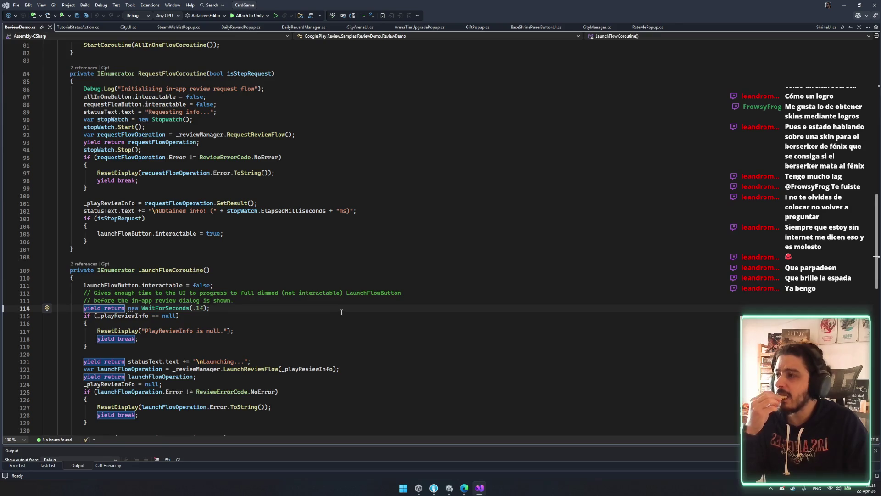
pyautogui.moveTo(84, 297); pyautogui.dragTo(176, 301)
pyautogui.click(238, 301)
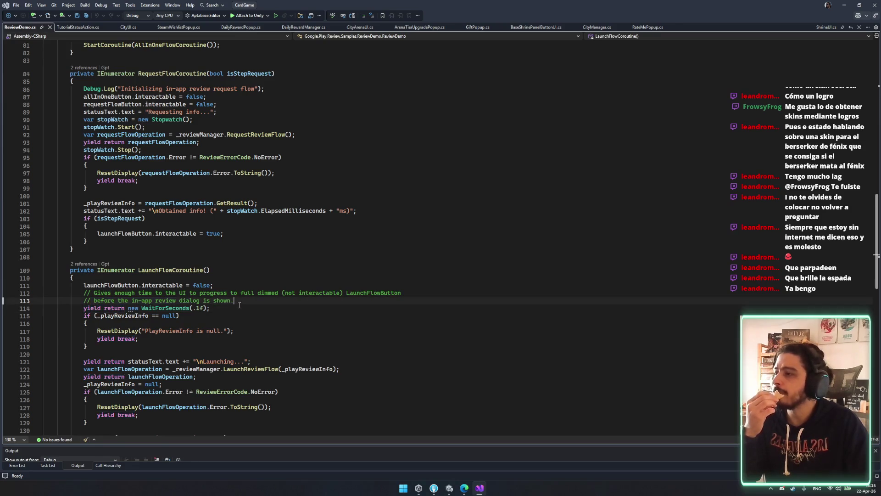
pyautogui.scroll(-1, 239, 301)
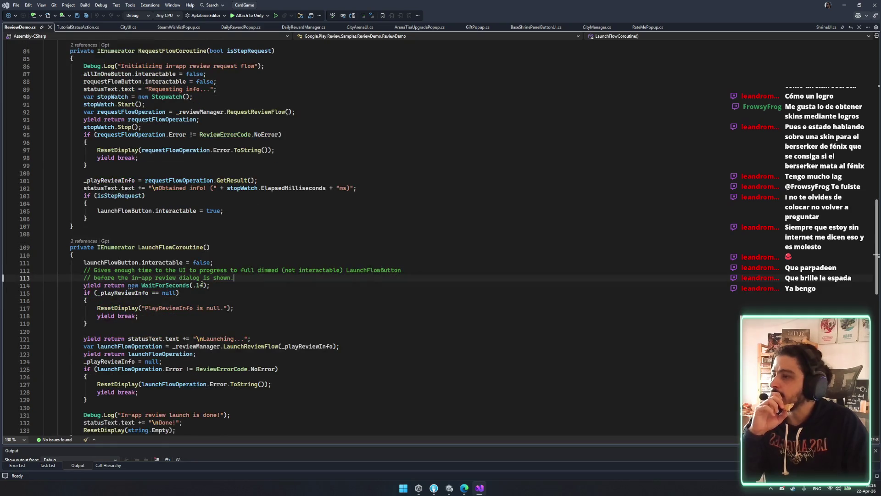
pyautogui.moveTo(107, 270); pyautogui.dragTo(187, 271)
pyautogui.click(189, 271)
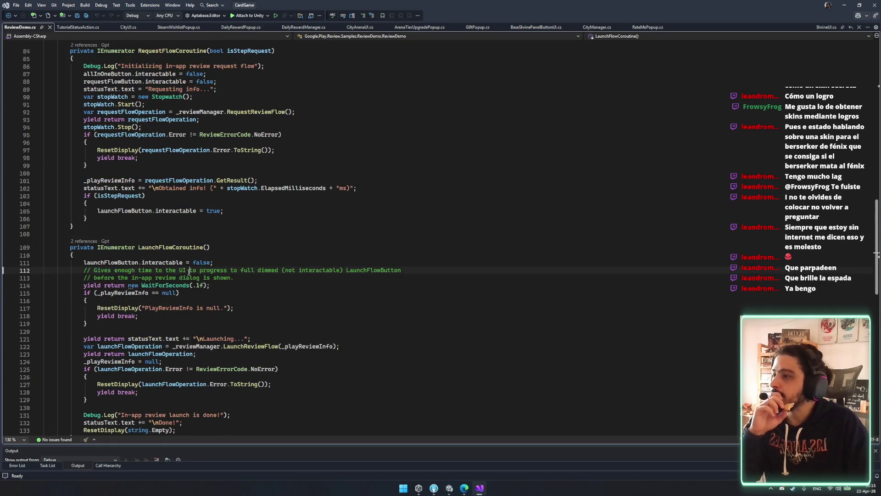
pyautogui.scroll(-2, 253, 283)
pyautogui.scroll(-3, 271, 262)
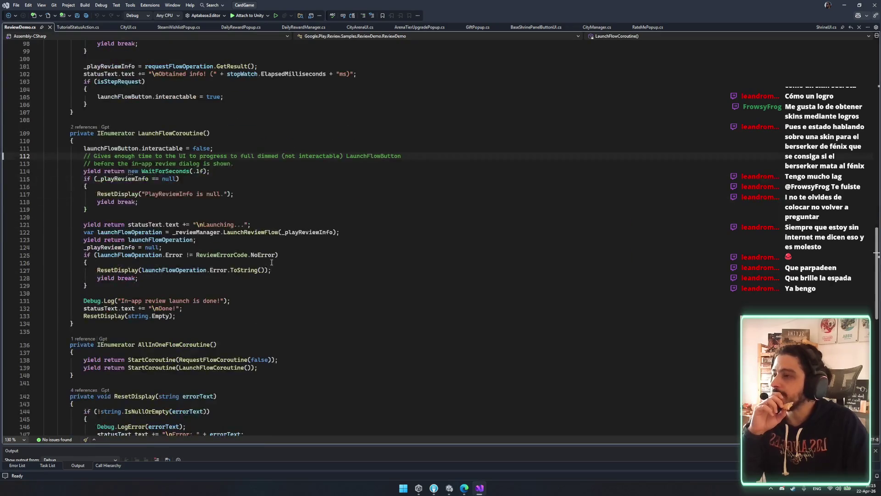
pyautogui.scroll(-3, 271, 261)
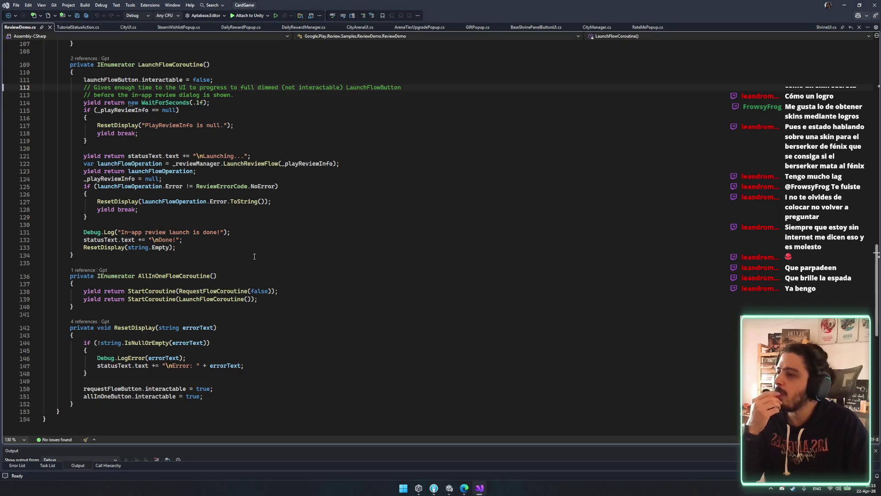
pyautogui.scroll(2, 184, 277)
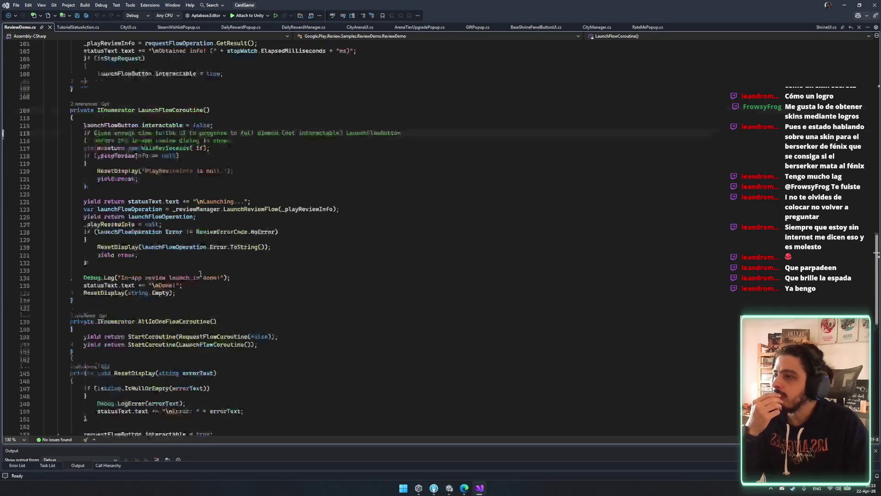
# Step: Select the RequestFlowCoroutine method in ReviewDemo.cs, then bring up RateMePopup.cs
pyautogui.moveTo(147, 301)
pyautogui.mouseDown()
pyautogui.moveTo(87, 166)
pyautogui.moveTo(94, 111)
pyautogui.moveTo(70, 110)
pyautogui.mouseUp()
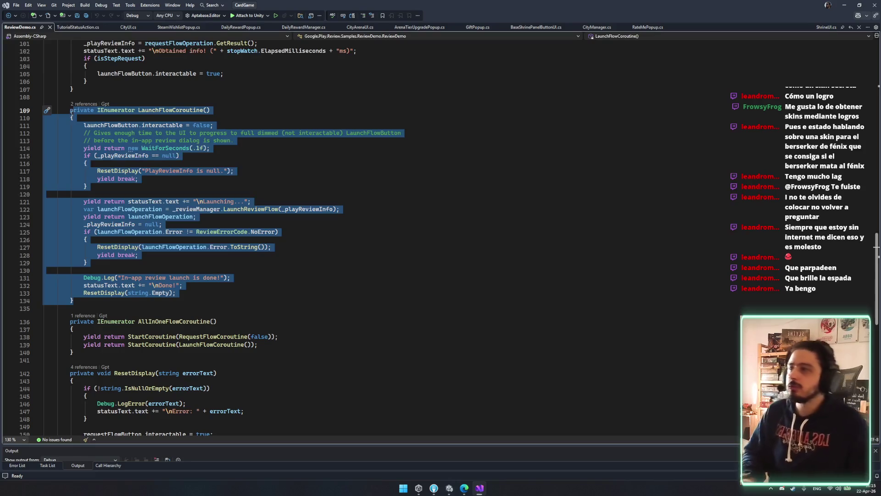
pyautogui.click(71, 111)
pyautogui.scroll(19, 186, 177)
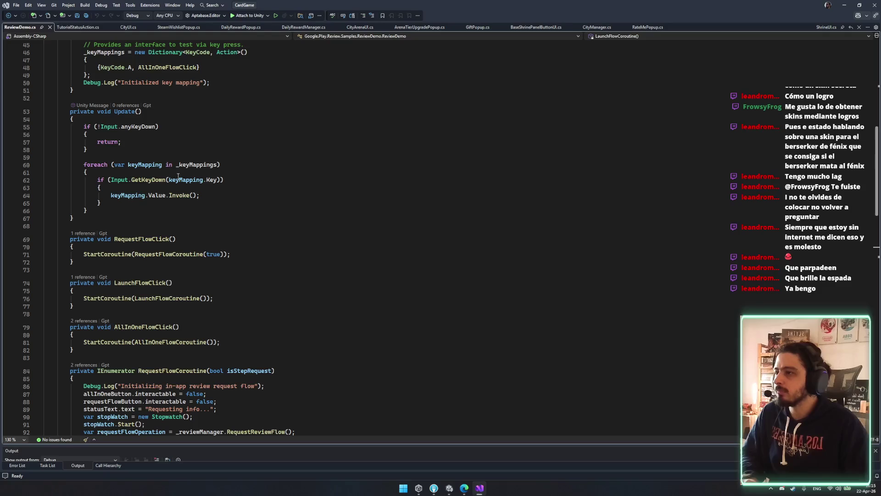
pyautogui.scroll(-6, 178, 176)
pyautogui.doubleClick(198, 248)
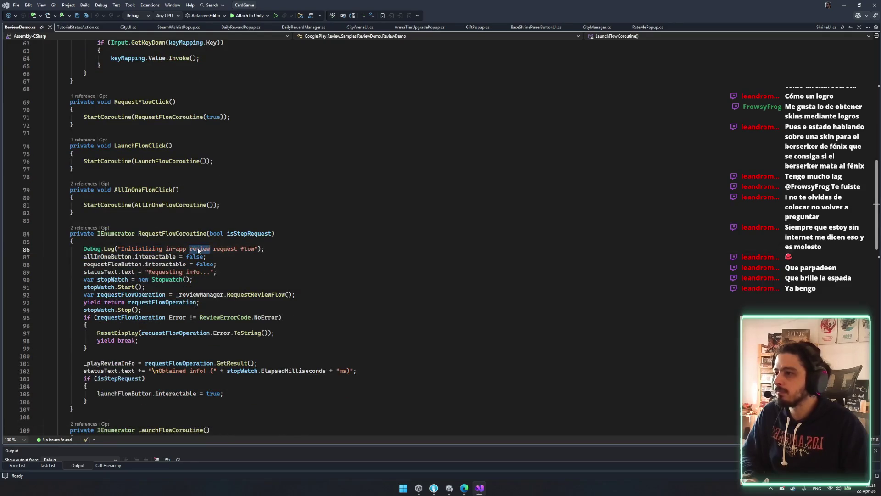
pyautogui.scroll(-3, 198, 250)
pyautogui.moveTo(56, 165)
pyautogui.mouseDown()
pyautogui.moveTo(152, 255)
pyautogui.moveTo(163, 344)
pyautogui.mouseUp()
pyautogui.hotkey('ctrl', 'c')
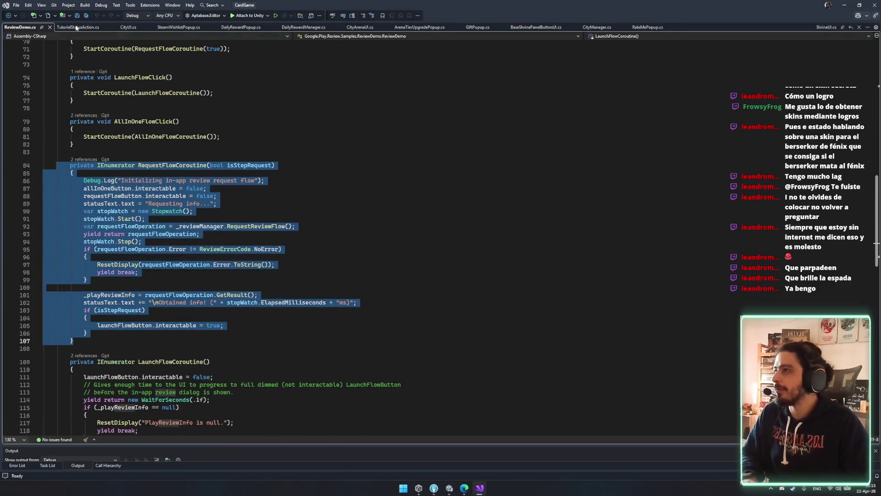
pyautogui.click(648, 28)
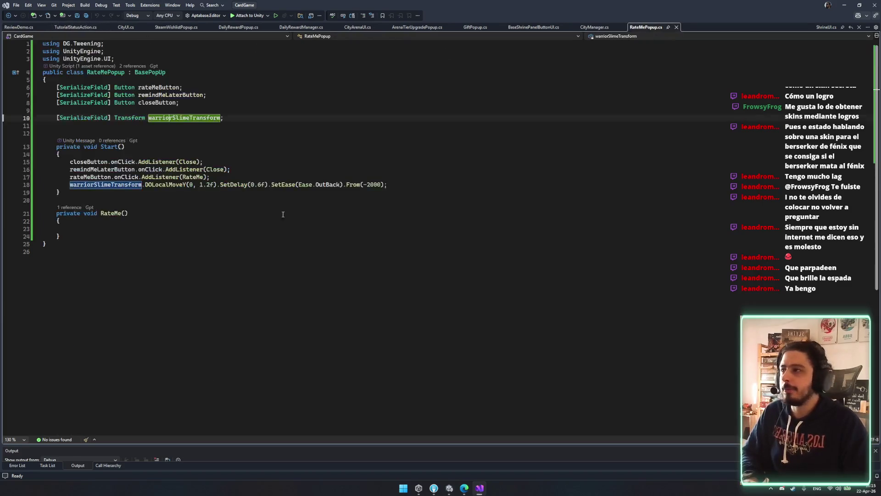
# Step: Paste the RequestFlowCoroutine method below RateMe() and save RateMePopup.cs
pyautogui.click(139, 211)
pyautogui.press('Return')
pyautogui.press('Return')
pyautogui.hotkey('ctrl', 'v')
pyautogui.hotkey('ctrl', 's')
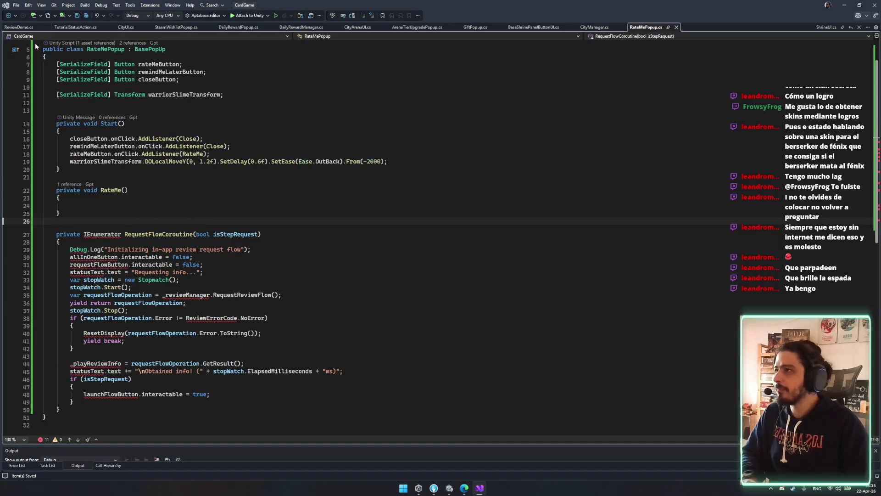
# Step: Add the System.Collections using for IEnumerator, delete the Debug.Log line, and save
pyautogui.click(109, 233)
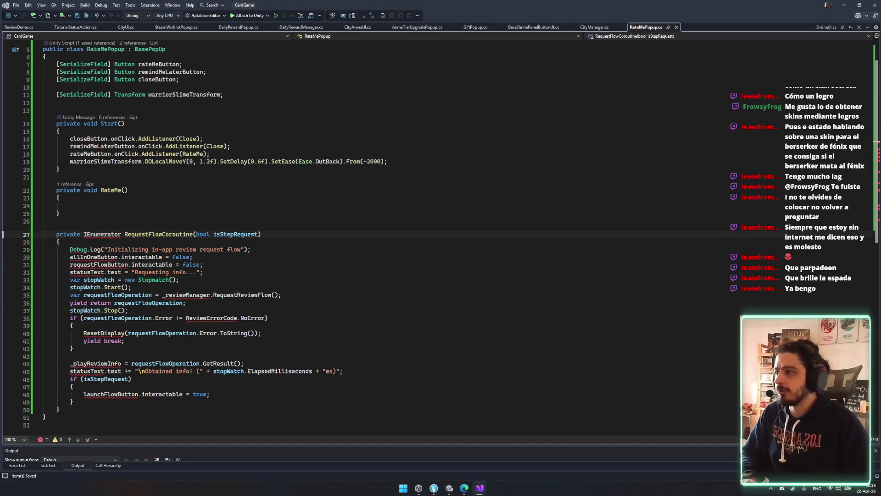
pyautogui.hotkey('ctrl', '.')
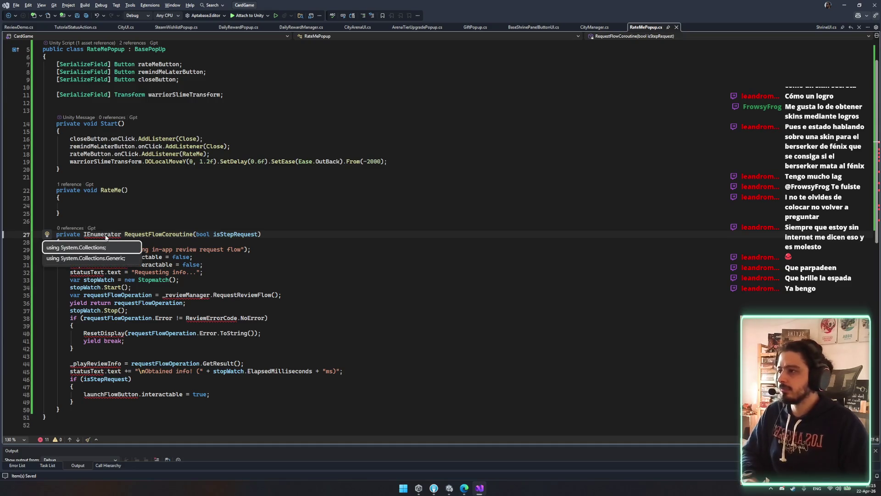
pyautogui.hotkey('ctrl', 'z')
pyautogui.hotkey('ctrl', '.')
pyautogui.press('Return')
pyautogui.press('Down')
pyautogui.press('Down')
pyautogui.hotkey('ctrl', 'shift', 'l')
pyautogui.hotkey('ctrl', 's')
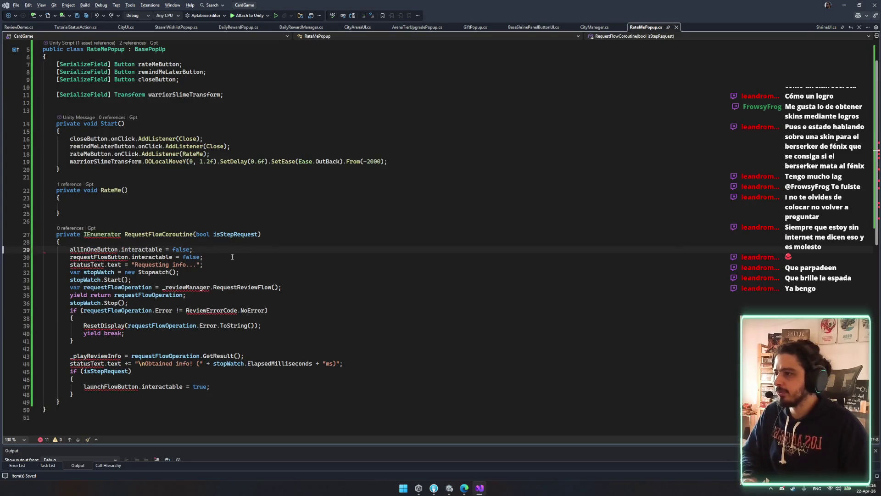
# Step: Replace allInOneButton with closeButton and requestFlowButton with remindMeLaterButton, duplicating that line
pyautogui.doubleClick(98, 139)
pyautogui.hotkey('ctrl', 'c')
pyautogui.doubleClick(93, 249)
pyautogui.hotkey('ctrl', 'v')
pyautogui.doubleClick(99, 257)
pyautogui.doubleClick(110, 146)
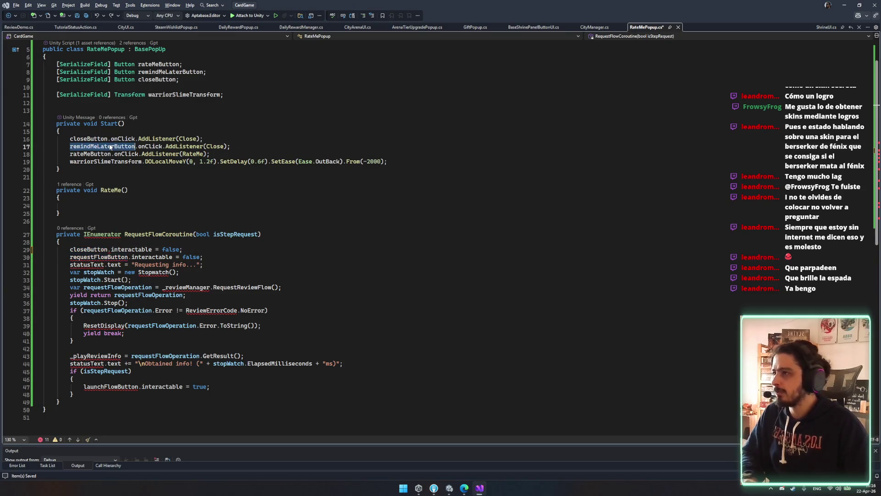
pyautogui.hotkey('ctrl', 'c')
pyautogui.doubleClick(91, 257)
pyautogui.hotkey('ctrl', 'v')
pyautogui.hotkey('ctrl', 'd')
pyautogui.hotkey('ctrl', 'Return')
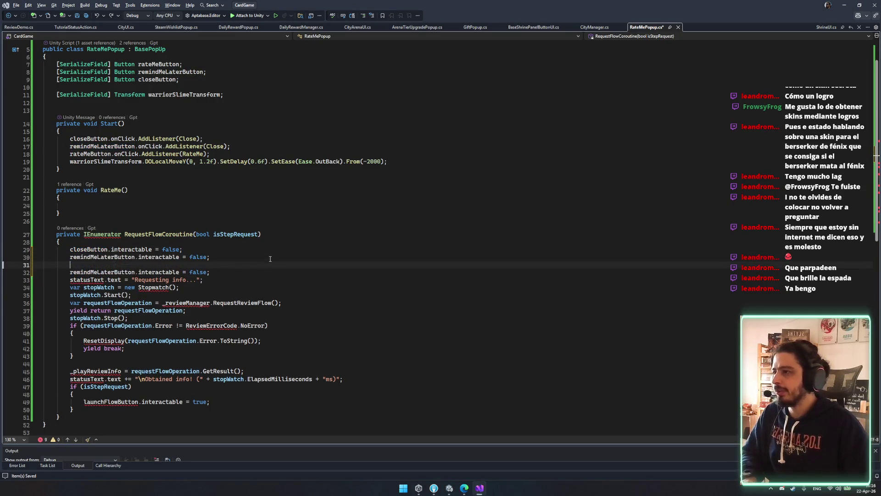
pyautogui.hotkey('ctrl', 'z')
# Step: Change the duplicated line so it disables rateMeButton
pyautogui.doubleClick(103, 161)
pyautogui.doubleClick(102, 154)
pyautogui.click(108, 265)
pyautogui.doubleClick(108, 264)
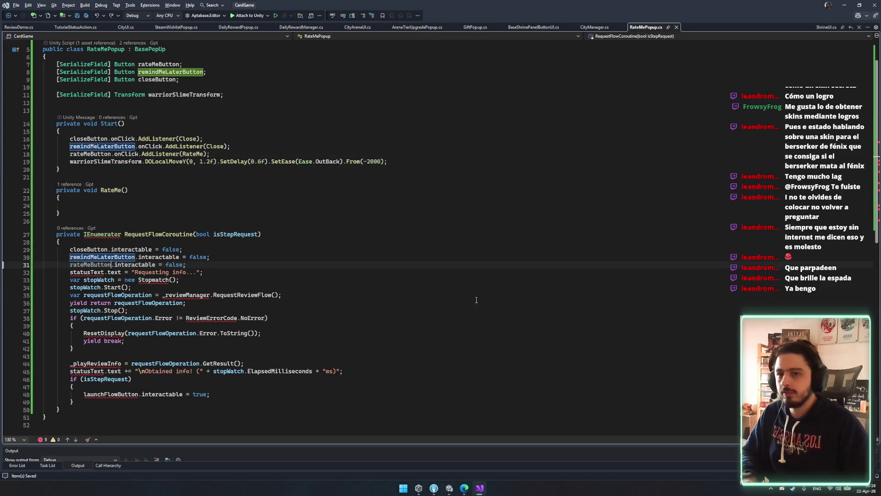
pyautogui.hotkey('ctrl', 'v')
# Step: Delete the Requesting info status line, the stopwatch lines, and the elapsed-time status line
pyautogui.doubleClick(102, 234)
pyautogui.scroll(2, 156, 213)
pyautogui.scroll(-2, 153, 63)
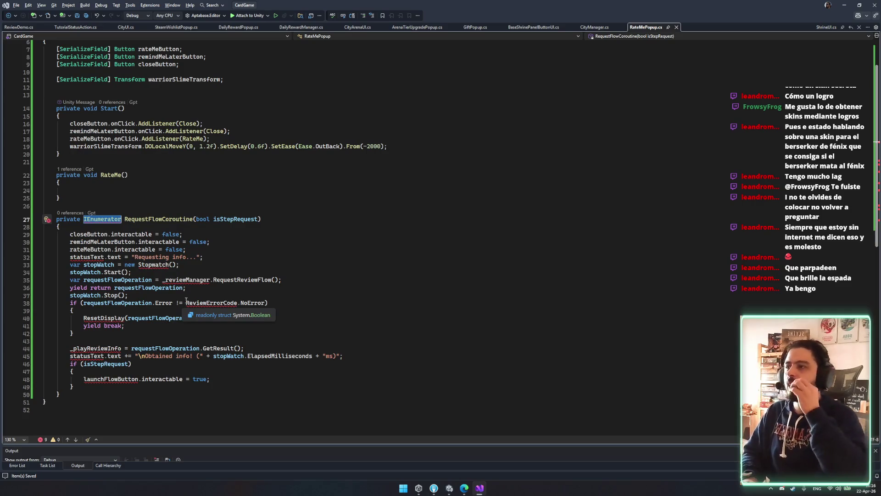
pyautogui.click(215, 259)
pyautogui.hotkey('ctrl', 'x')
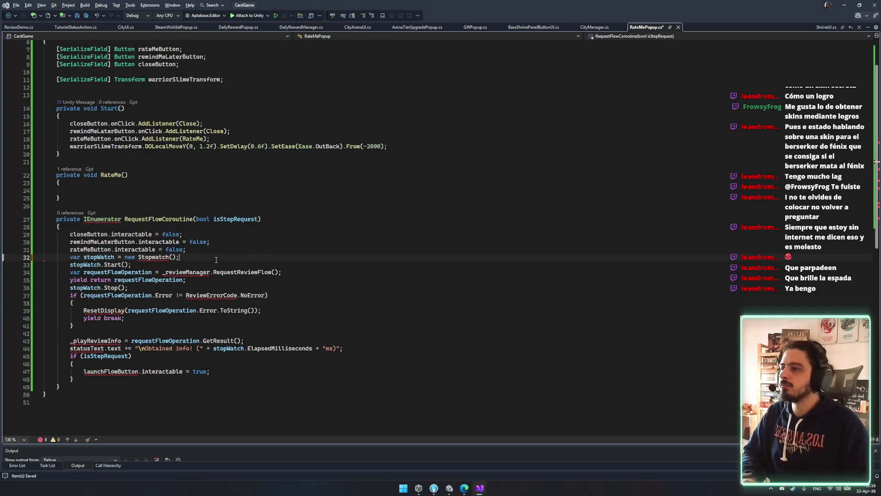
pyautogui.click(102, 258)
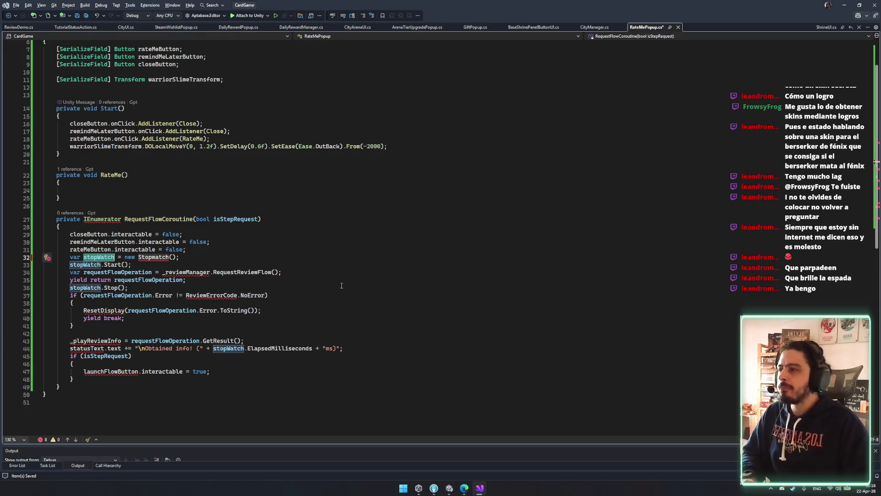
pyautogui.hotkey('ctrl', 'x')
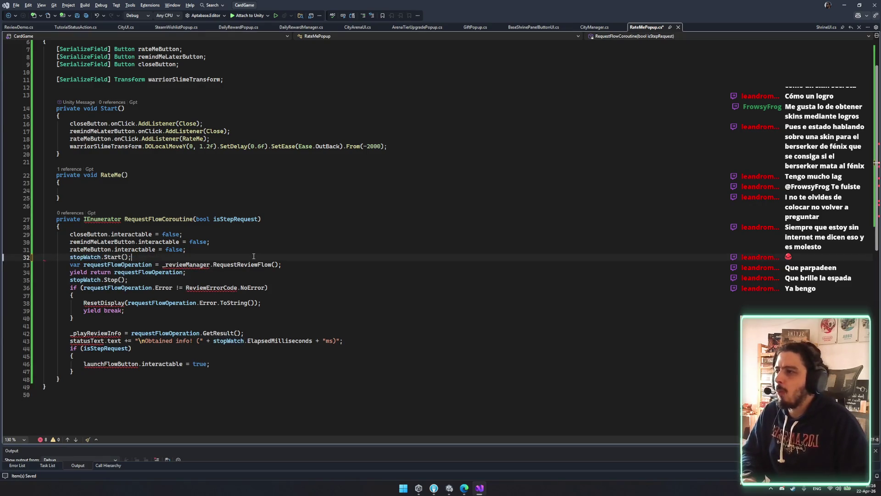
pyautogui.hotkey('ctrl', 'x')
pyautogui.click(209, 272)
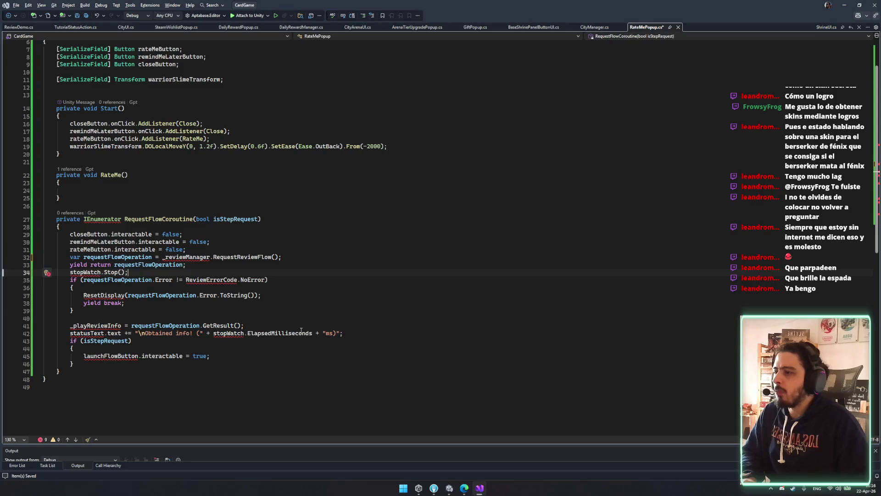
pyautogui.hotkey('ctrl', 'x')
pyautogui.click(365, 325)
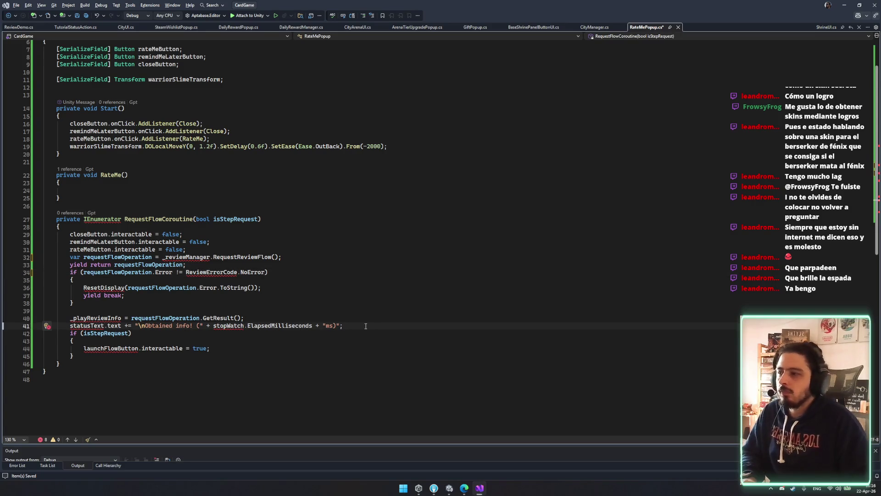
pyautogui.hotkey('ctrl', 'x')
# Step: Cut the ResetDisplay line, then restore it above yield break
pyautogui.click(108, 288)
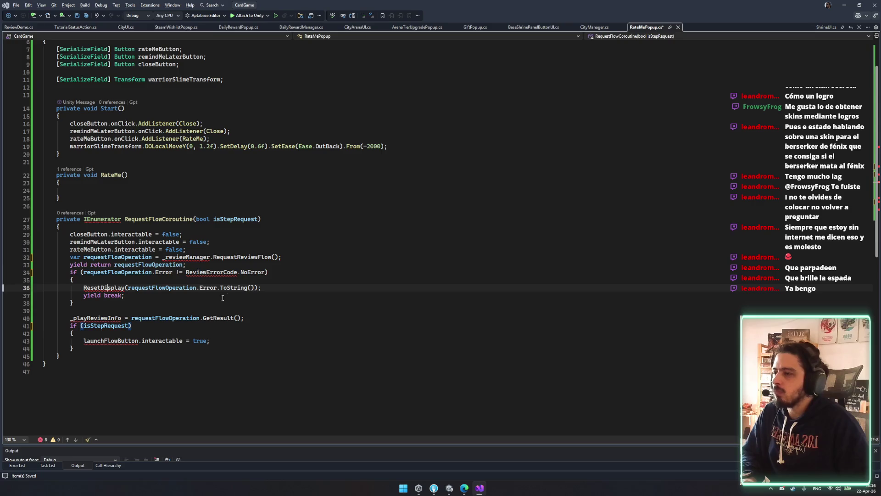
pyautogui.click(186, 288)
pyautogui.hotkey('ctrl', 'x')
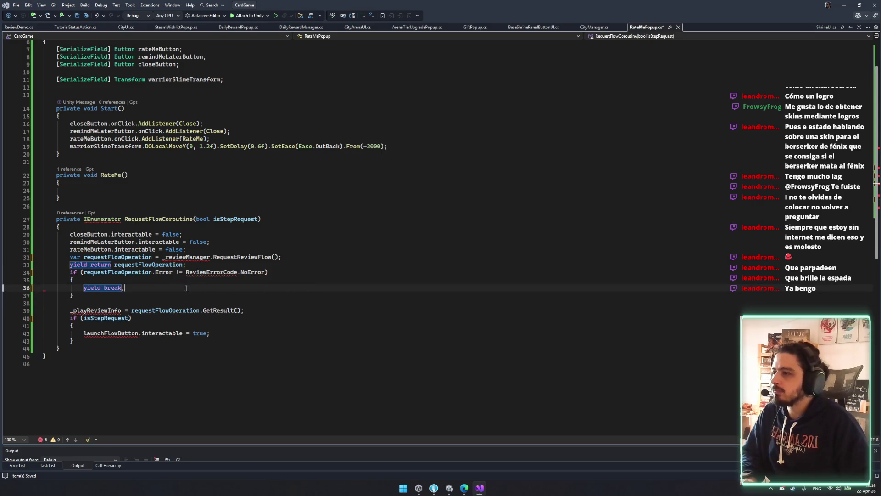
pyautogui.hotkey('ctrl', 'z')
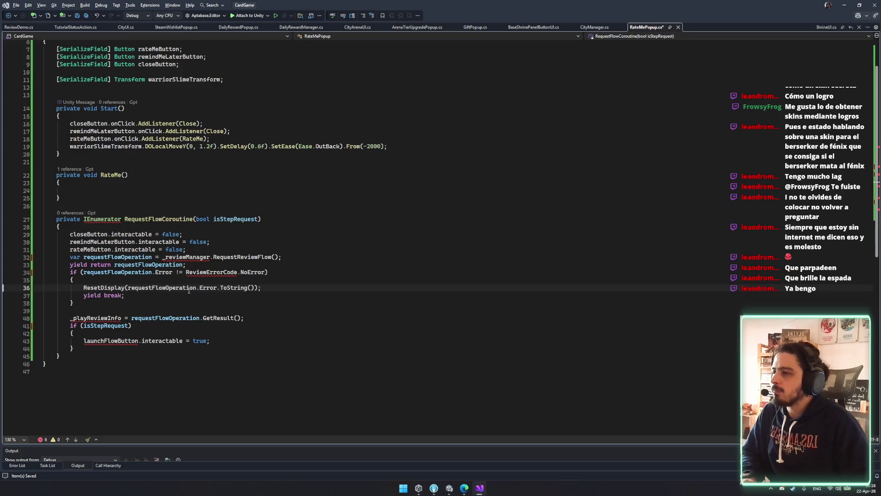
pyautogui.click(99, 195)
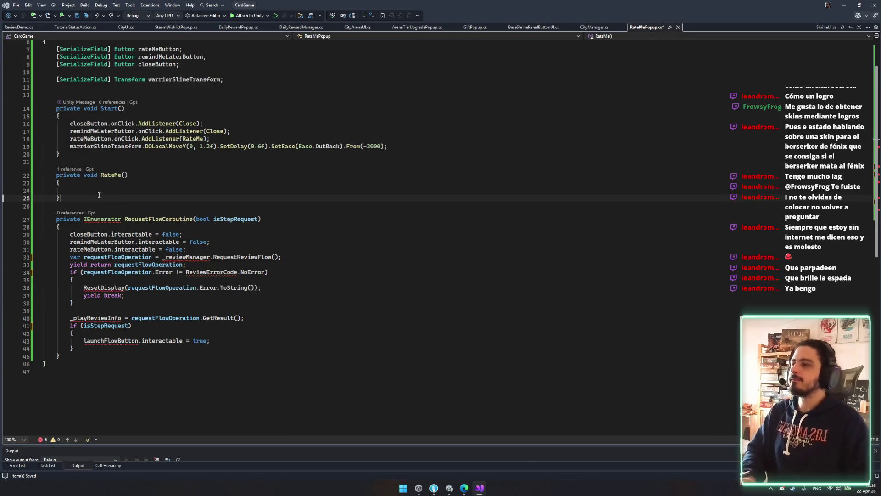
# Step: Declare an empty private void EnableButtons(bool enable) method below RateMe()
pyautogui.press('Return')
pyautogui.press('Return')
pyautogui.write('private void')
pyautogui.press('Escape')
pyautogui.write('Reset')
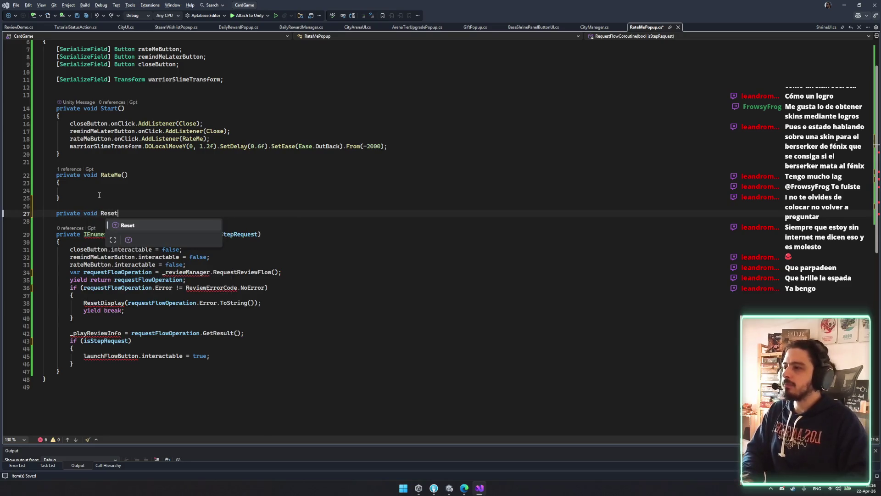
pyautogui.write('Flow')
pyautogui.hotkey('ctrl', 'BackSpace')
pyautogui.write('E')
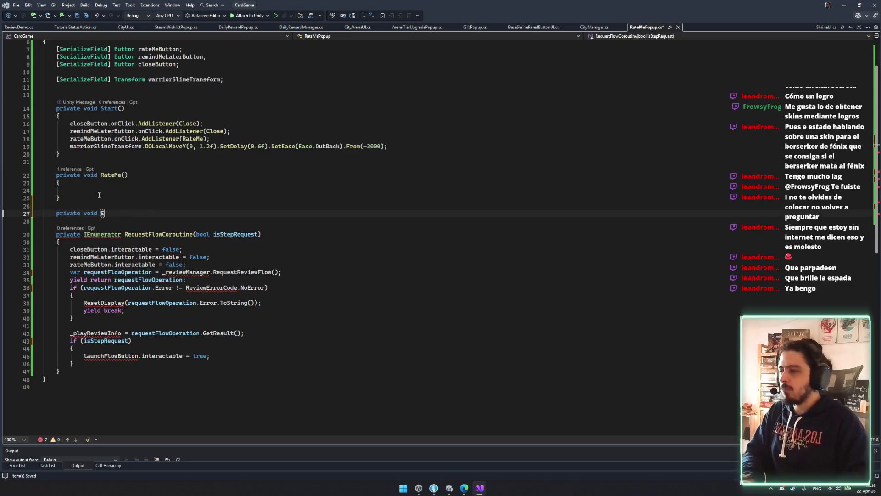
pyautogui.write('nableButtons()')
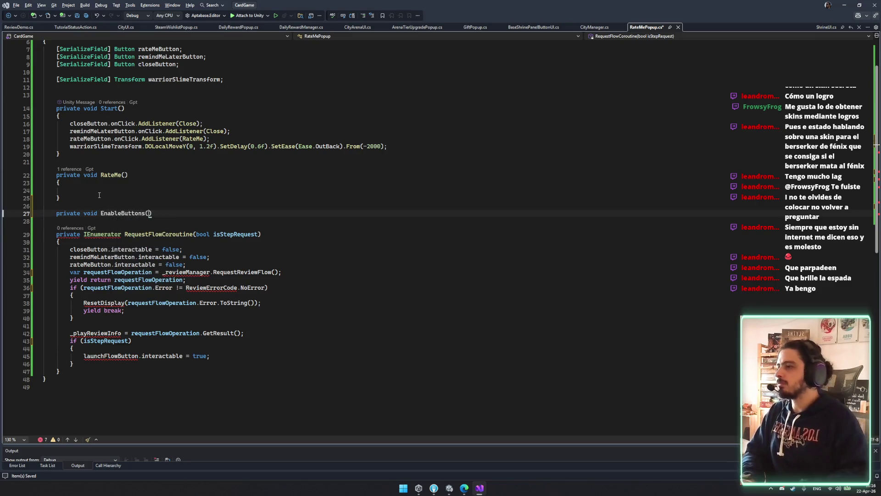
pyautogui.press('BackSpace')
pyautogui.write('bool enable)')
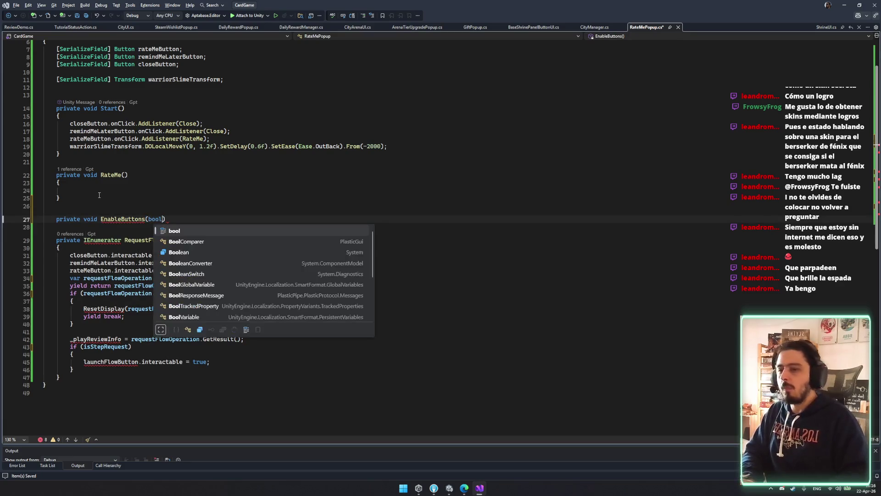
pyautogui.press('Return')
pyautogui.write('{')
pyautogui.press('Return')
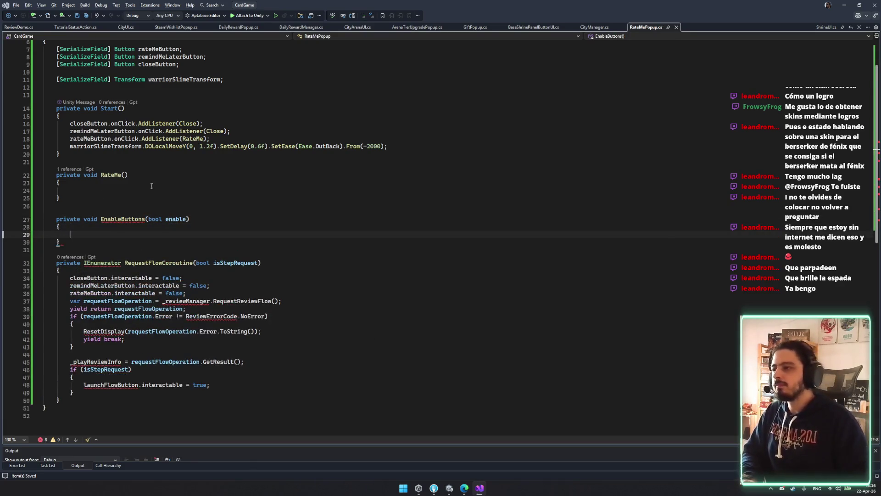
# Step: Box-copy the closeButton, remindMeLaterButton and rateMeButton field names into EnableButtons
pyautogui.click(122, 220)
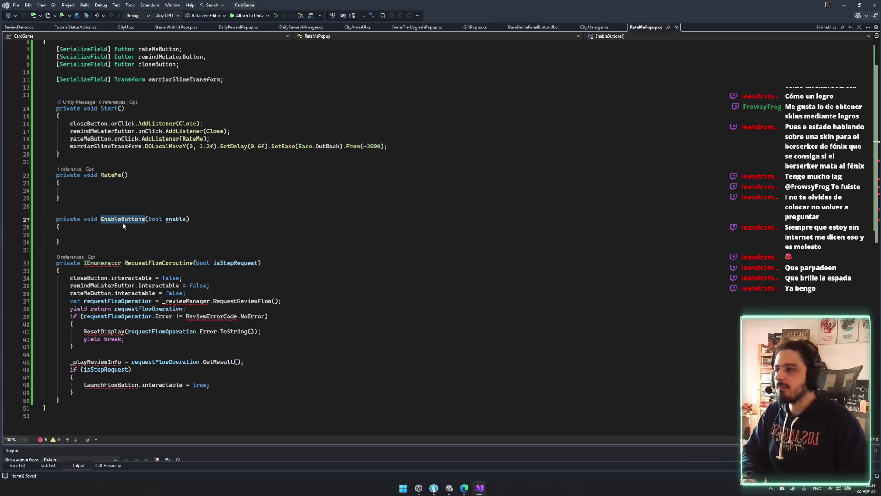
pyautogui.click(173, 234)
pyautogui.moveTo(58, 124); pyautogui.dragTo(244, 135)
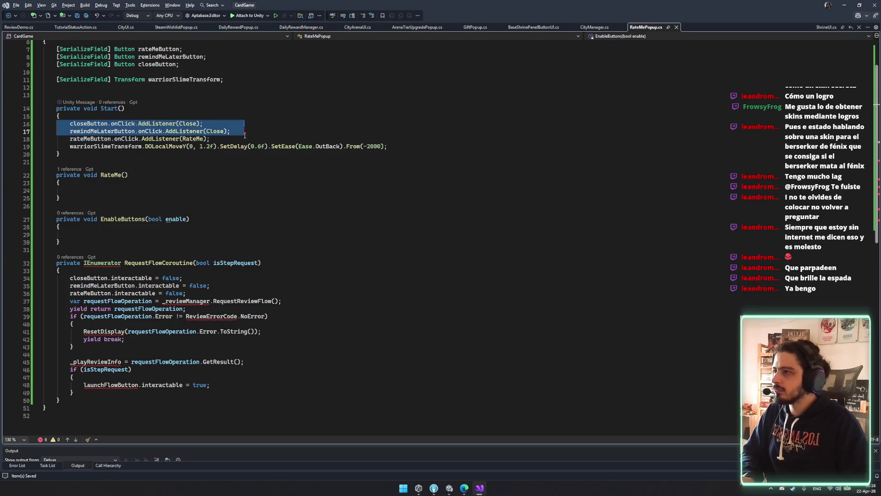
pyautogui.click(168, 234)
pyautogui.scroll(1, 184, 99)
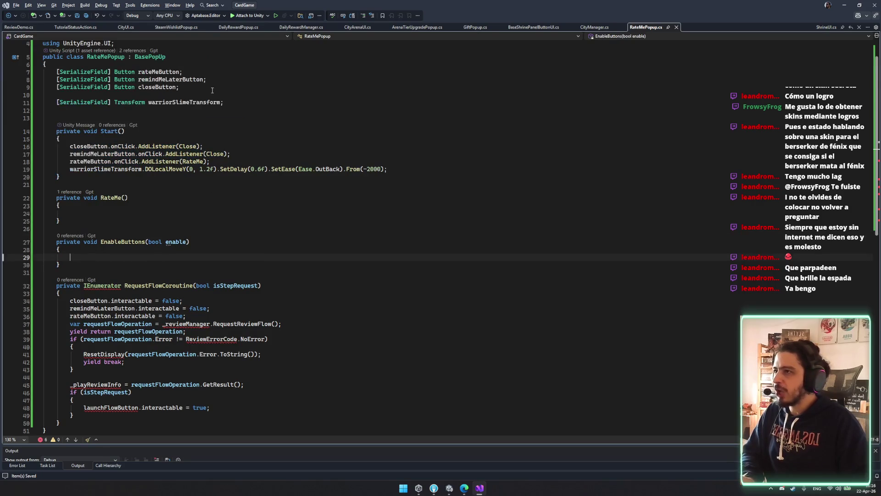
pyautogui.moveTo(179, 87)
pyautogui.mouseDown()
pyautogui.moveTo(138, 72)
pyautogui.moveTo(237, 89)
pyautogui.mouseUp()
pyautogui.click(137, 72)
pyautogui.hotkey('ctrl', 'c')
pyautogui.click(144, 255)
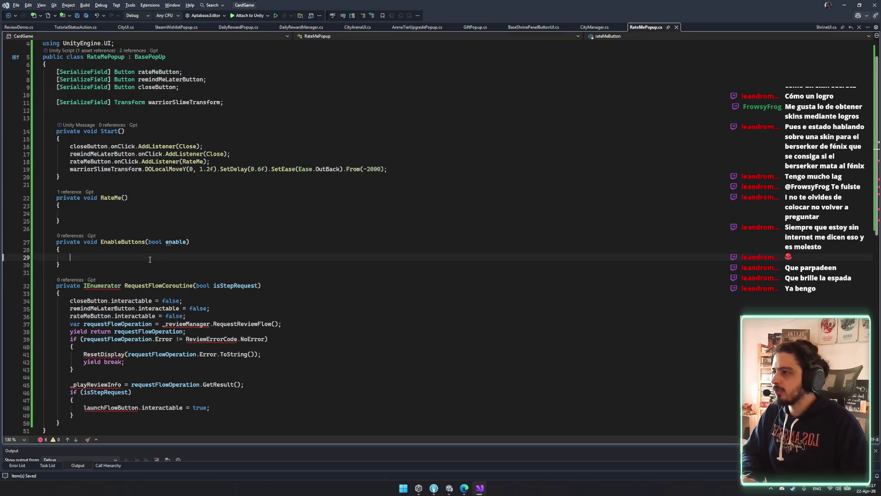
pyautogui.hotkey('ctrl', 'v')
# Step: Give each button .interactable = enable; save, and start replacing the disabling lines with EnableButtons
pyautogui.click(156, 258)
pyautogui.press('BackSpace')
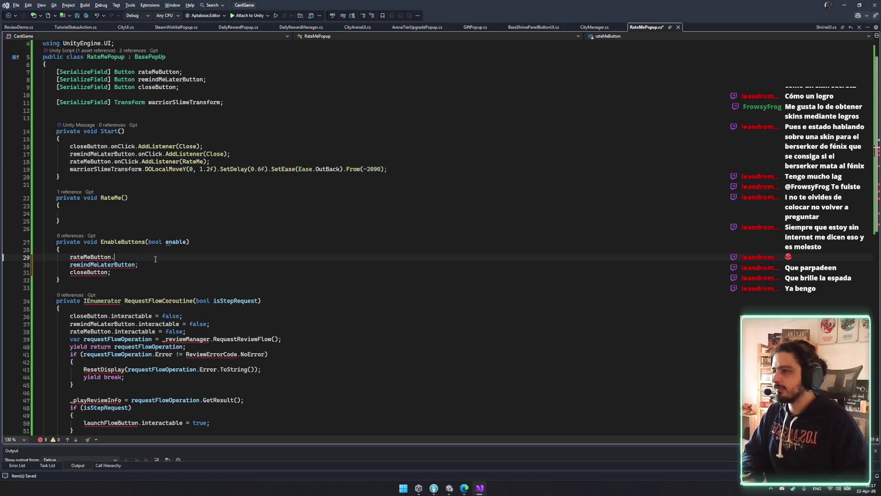
pyautogui.write('.interactable = ')
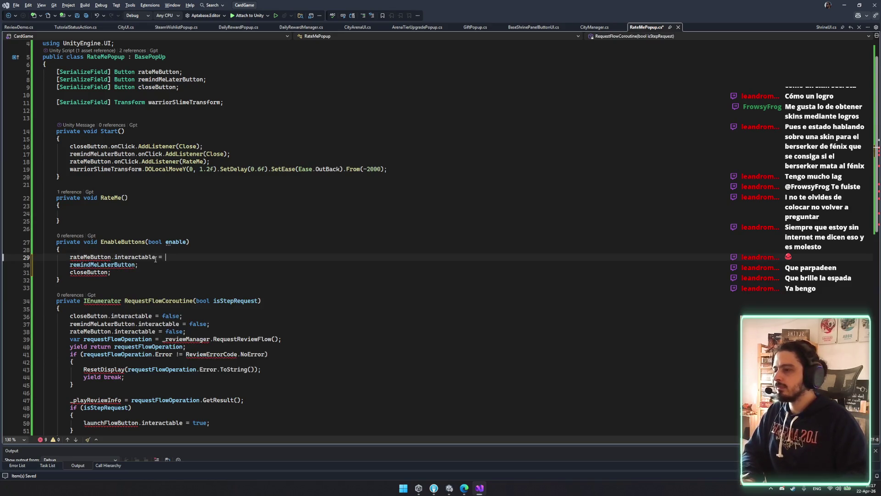
pyautogui.write('enable')
pyautogui.hotkey('ctrl', 'alt', 'l')
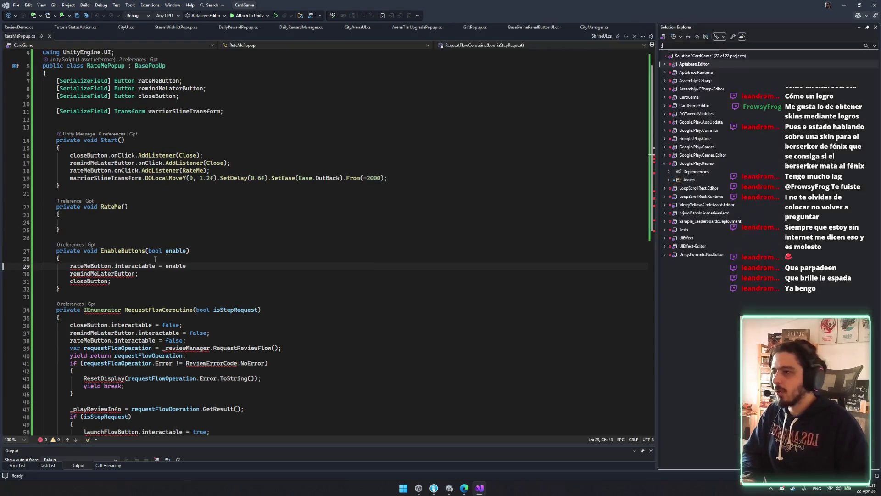
pyautogui.hotkey('shift', 'Escape')
pyautogui.write(';')
pyautogui.hotkey('ctrl', 's')
pyautogui.moveTo(226, 265); pyautogui.dragTo(227, 260)
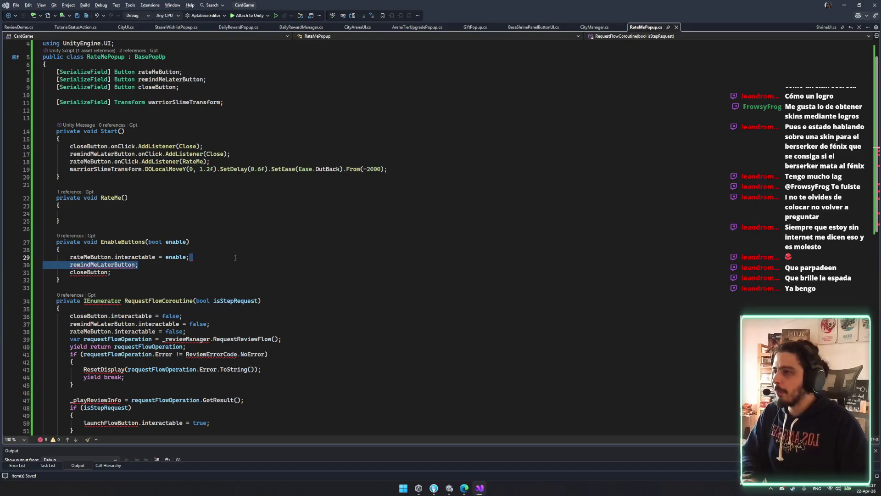
pyautogui.click(235, 258)
pyautogui.press('Tab')
pyautogui.press('Tab')
pyautogui.press('Tab')
pyautogui.write('EnableButtons')
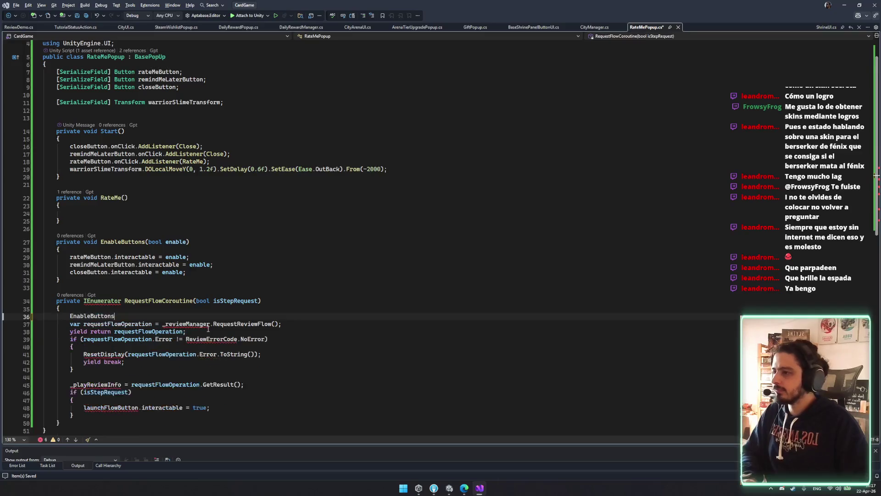
# Step: Call EnableButtons(false) up front and EnableButtons(true) in the error branch instead of ResetDisplay
pyautogui.write('(false);')
pyautogui.hotkey('ctrl', 's')
pyautogui.click(174, 360)
pyautogui.moveTo(335, 356); pyautogui.dragTo(325, 347)
pyautogui.press('Delete')
pyautogui.press('Return')
pyautogui.write('EnableButtons(true);')
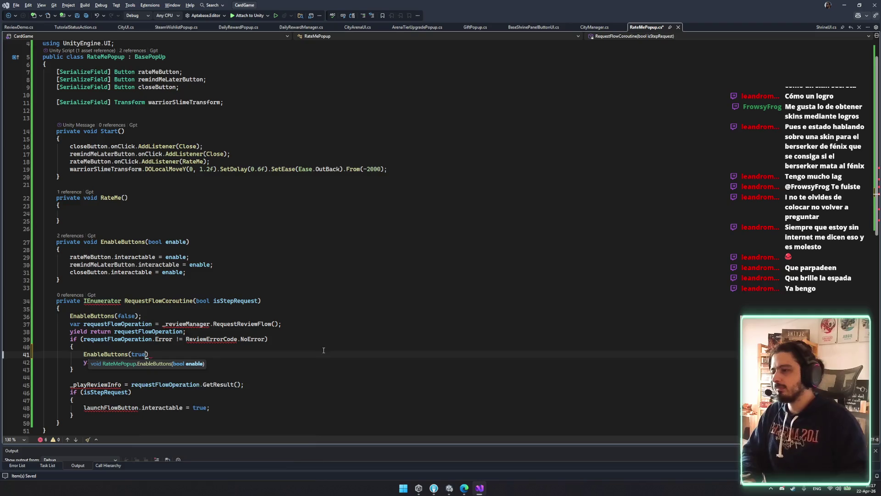
pyautogui.hotkey('ctrl', 's')
# Step: Add a reference to 'Google.Play.Review' via the quick fix on ReviewErrorCode
pyautogui.click(227, 339)
pyautogui.doubleClick(226, 339)
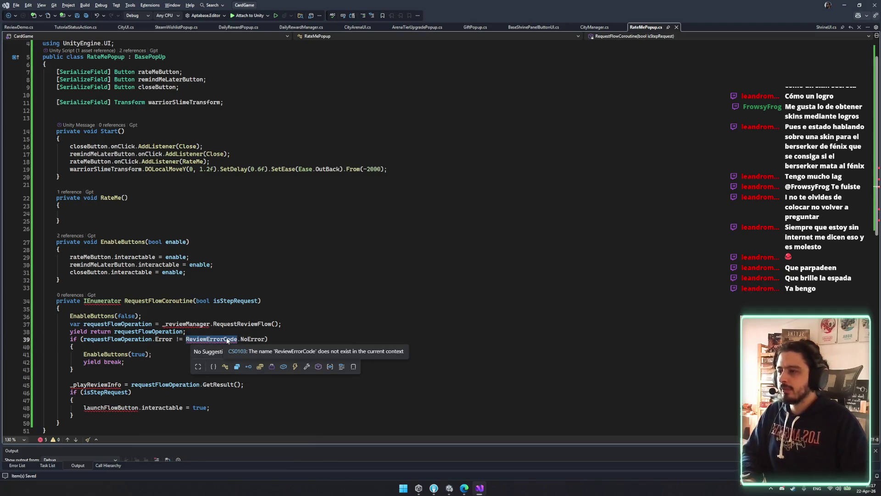
pyautogui.press('BackSpace')
pyautogui.hotkey('ctrl', 'z')
pyautogui.hotkey('ctrl', '.')
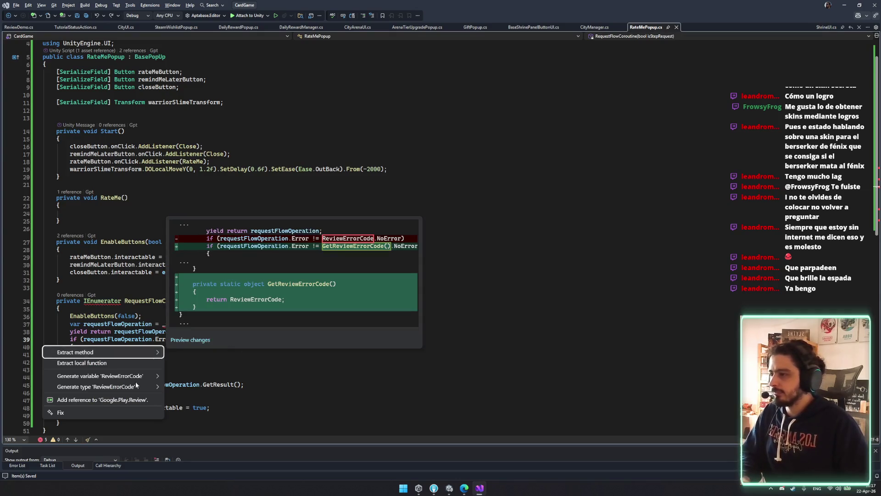
pyautogui.click(102, 402)
# Step: Remove the unused Generic part of the using namespace and save the file
pyautogui.click(304, 360)
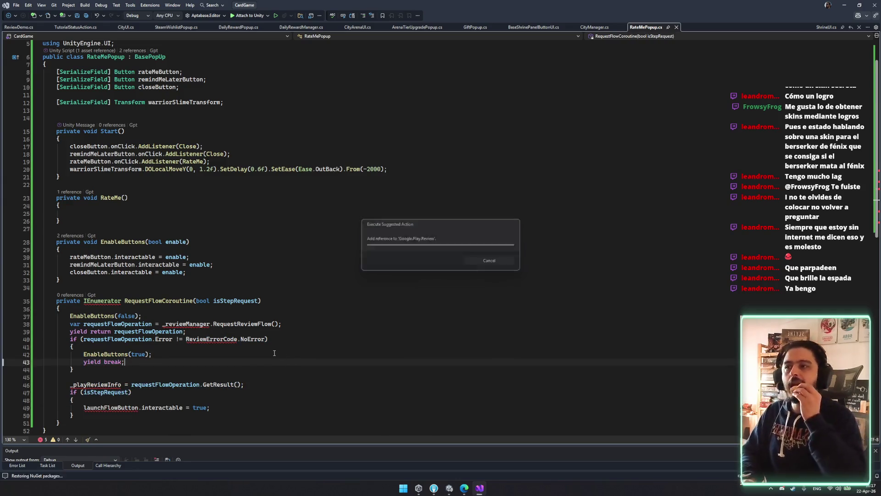
pyautogui.scroll(2, 274, 352)
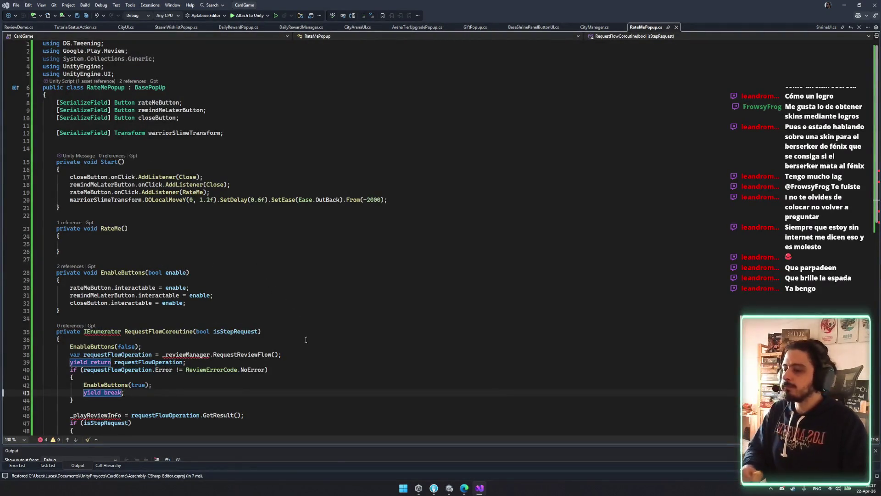
pyautogui.scroll(-2, 203, 305)
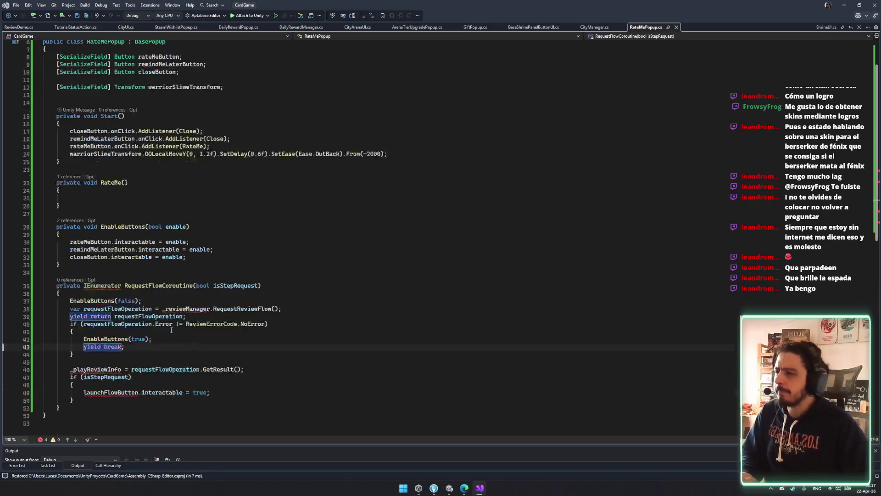
pyautogui.click(91, 285)
pyautogui.scroll(2, 91, 285)
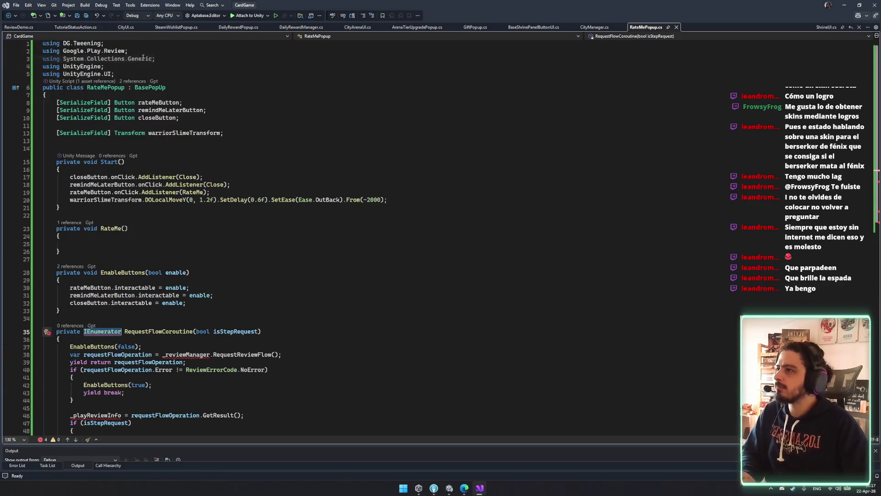
pyautogui.doubleClick(144, 57)
pyautogui.press('BackSpace')
pyautogui.press('BackSpace')
pyautogui.hotkey('ctrl', 'a')
pyautogui.click(232, 244)
pyautogui.hotkey('ctrl', 's')
pyautogui.click(123, 205)
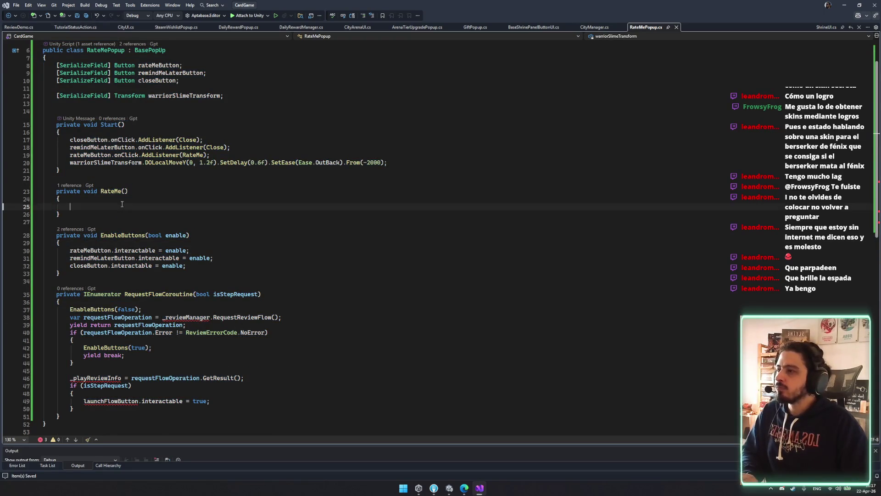
# Step: Add a StartCoroutine(RequestFlowCoroutine(false)) call at the end of RateMe
pyautogui.write('Sta')
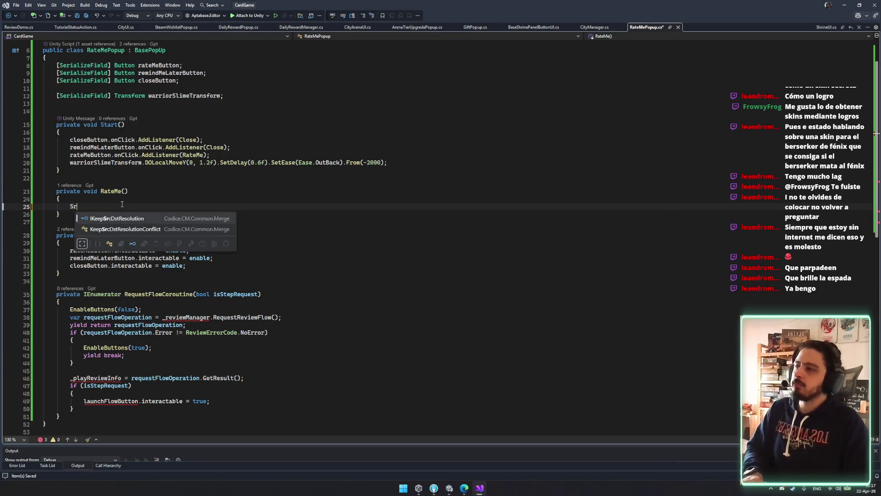
pyautogui.write('rtcp')
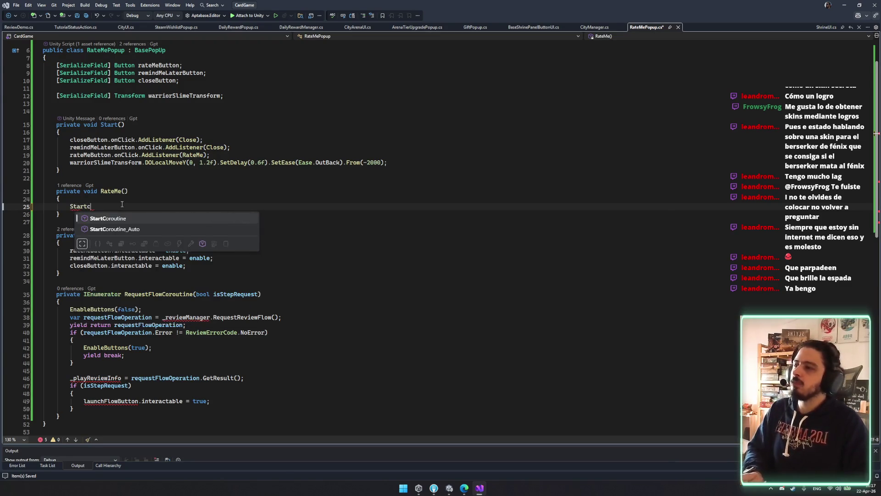
pyautogui.press('Tab')
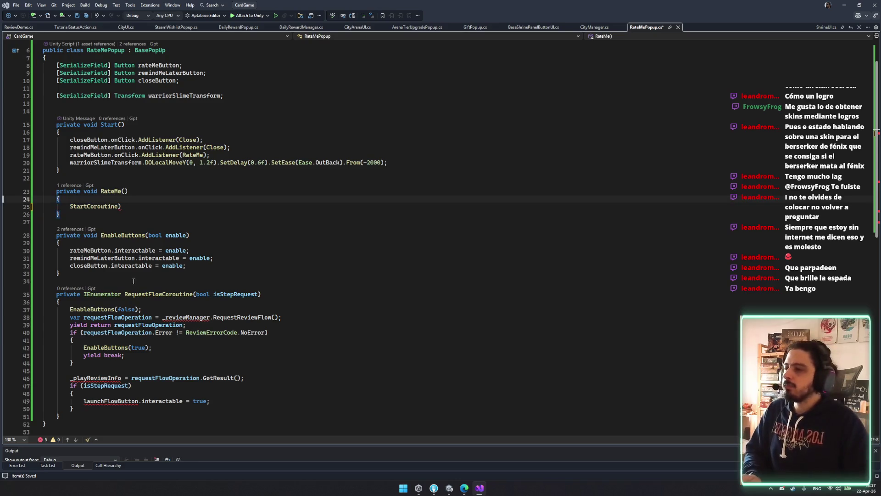
pyautogui.doubleClick(137, 294)
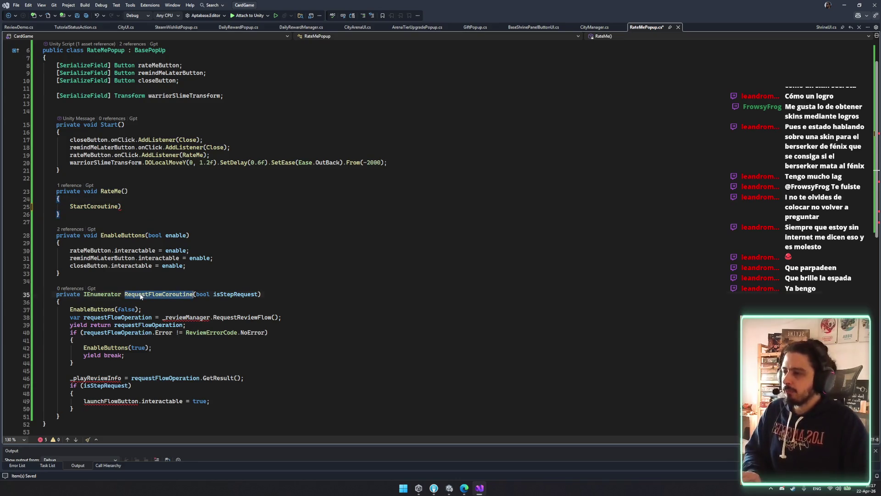
pyautogui.click(198, 205)
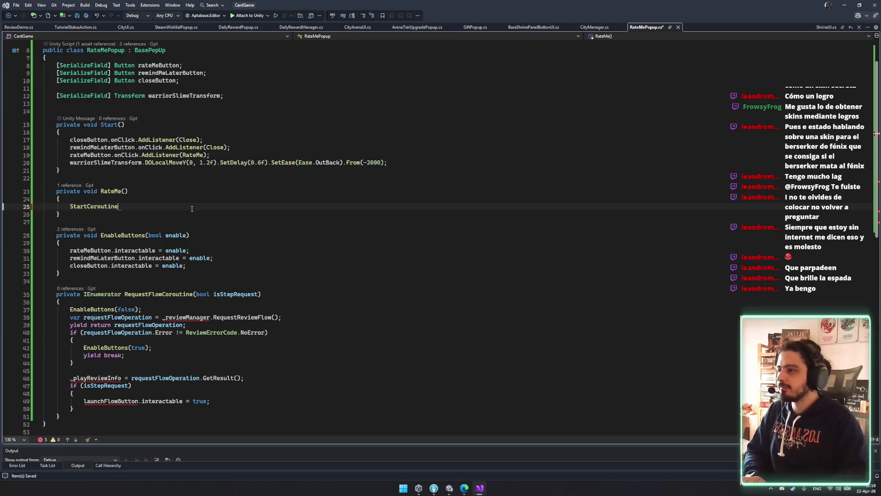
pyautogui.write('(RequestFlowCoroutine)')
pyautogui.press('Tab')
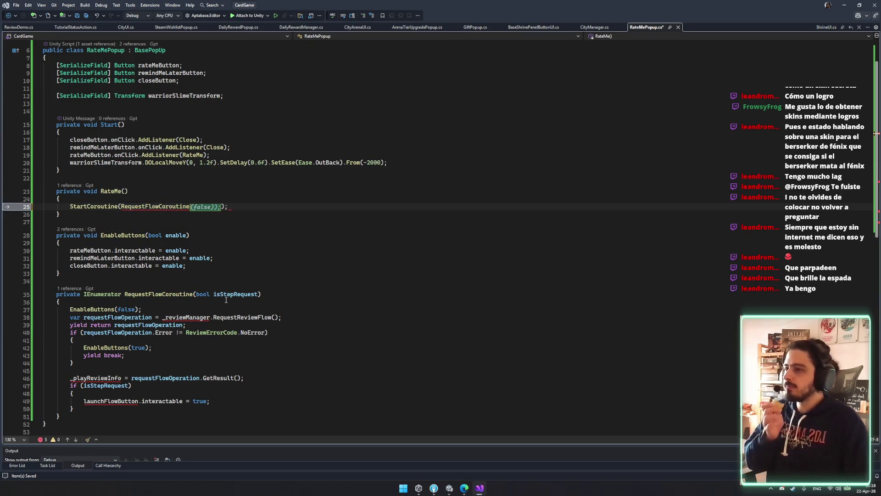
# Step: Remove the bool isStepRequest parameter and the trailing isStepRequest block from RequestFlowCoroutine
pyautogui.doubleClick(226, 296)
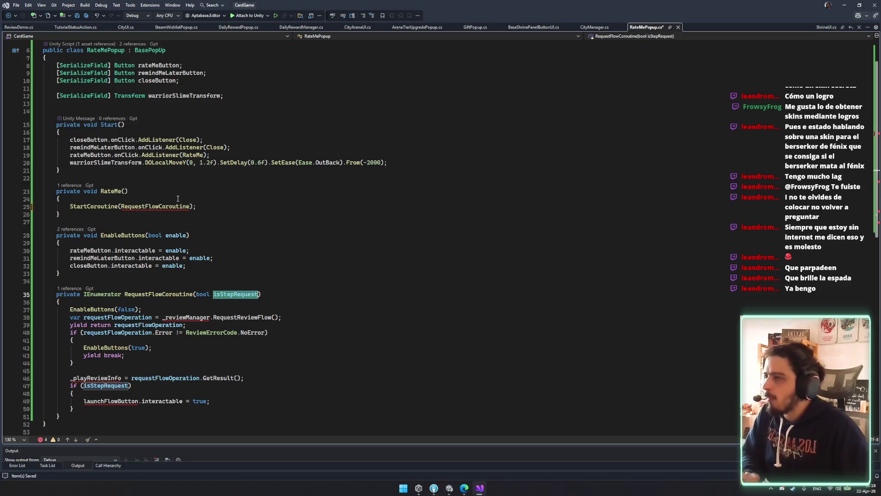
pyautogui.click(192, 211)
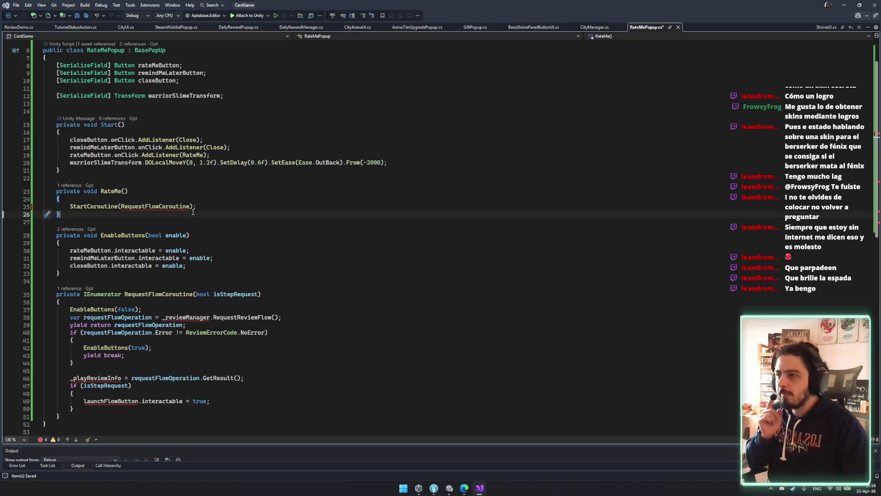
pyautogui.click(192, 206)
pyautogui.doubleClick(250, 296)
pyautogui.press('BackSpace')
pyautogui.hotkey('ctrl', 'BackSpace')
pyautogui.doubleClick(120, 403)
pyautogui.moveTo(74, 408)
pyautogui.mouseDown()
pyautogui.moveTo(55, 379)
pyautogui.moveTo(268, 376)
pyautogui.mouseUp()
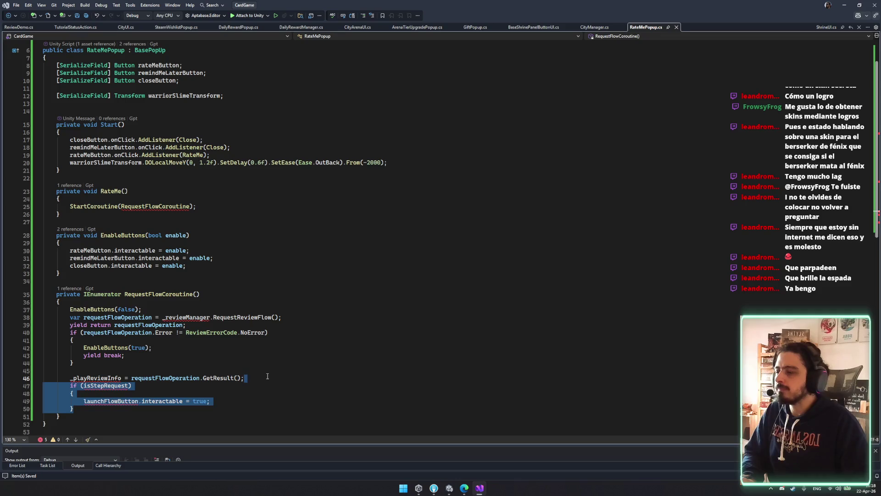
pyautogui.press('BackSpace')
# Step: Replace _playReviewInfo with 'var result' on the GetResult line and save the script
pyautogui.doubleClick(93, 379)
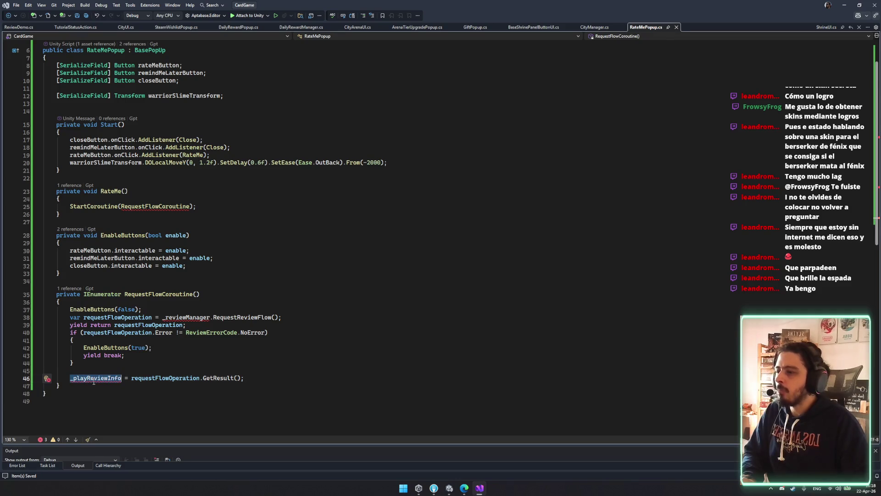
pyautogui.write('vart')
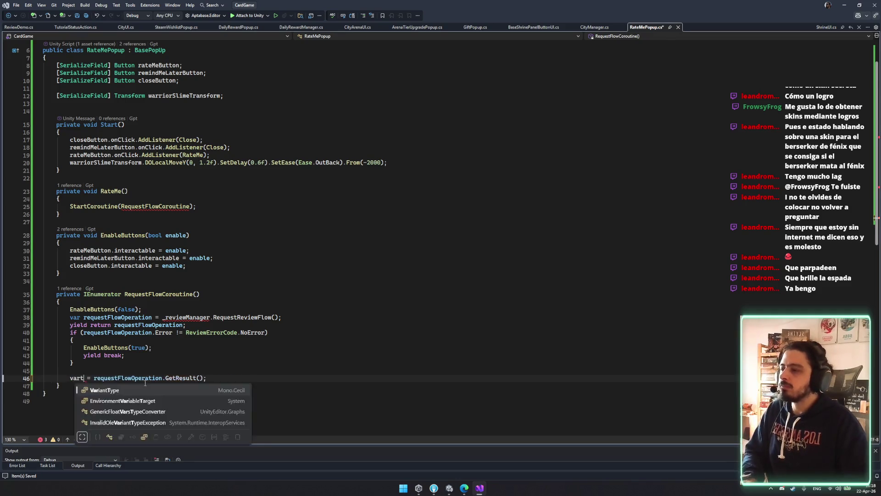
pyautogui.press('BackSpace')
pyautogui.press('BackSpace')
pyautogui.press('BackSpace')
pyautogui.write('b')
pyautogui.press('BackSpace')
pyautogui.write('var r')
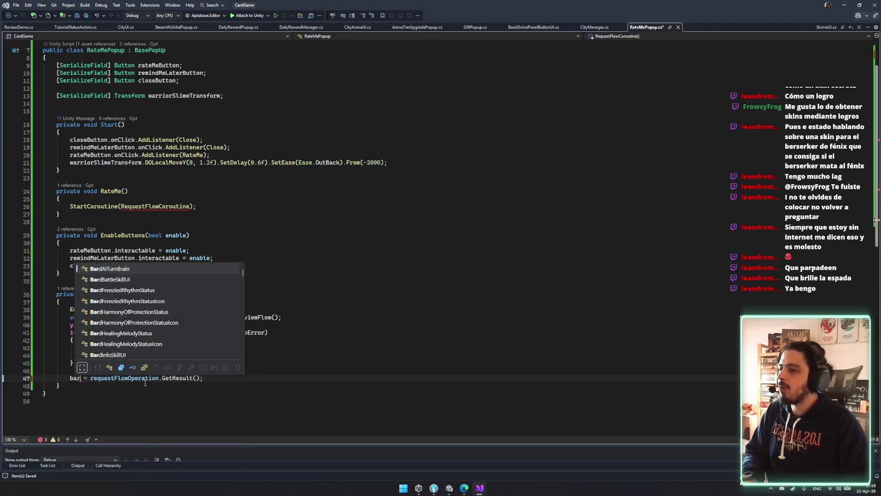
pyautogui.write('esult')
pyautogui.hotkey('ctrl', 's')
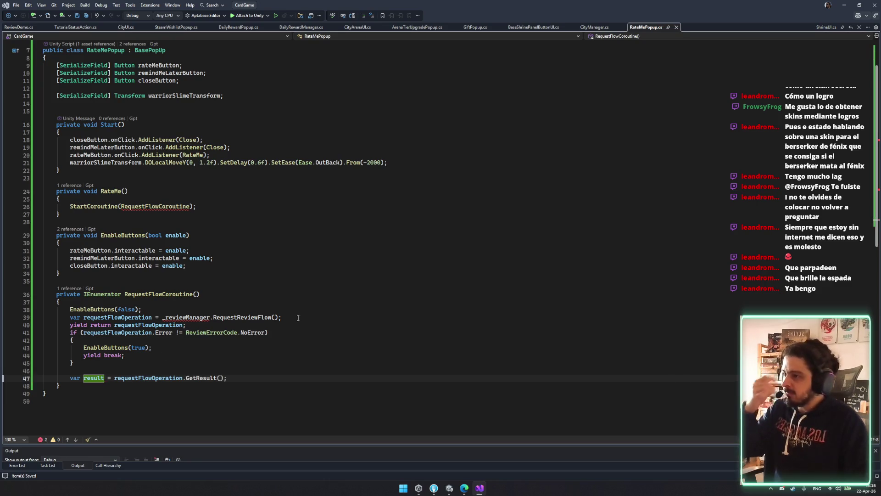
# Step: Switch to the ReviewDemo.cs sample for comparison
pyautogui.doubleClick(241, 318)
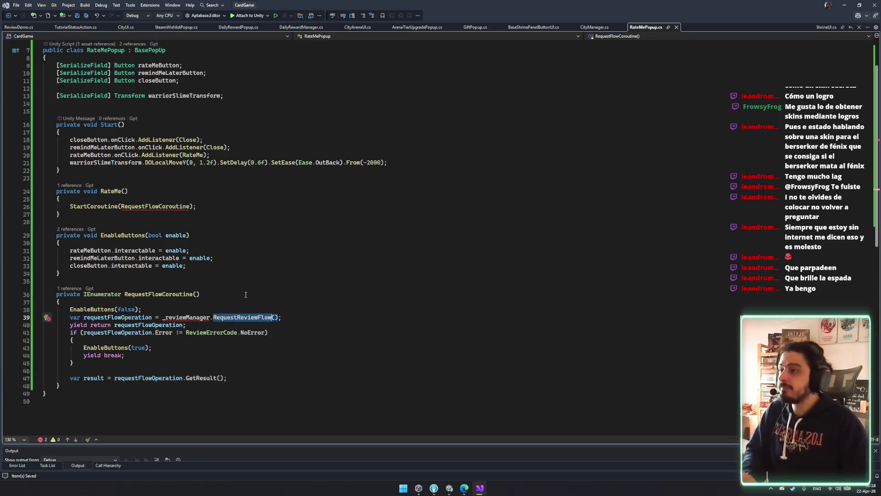
pyautogui.hotkey('ctrl', 'Tab')
pyautogui.click(266, 279)
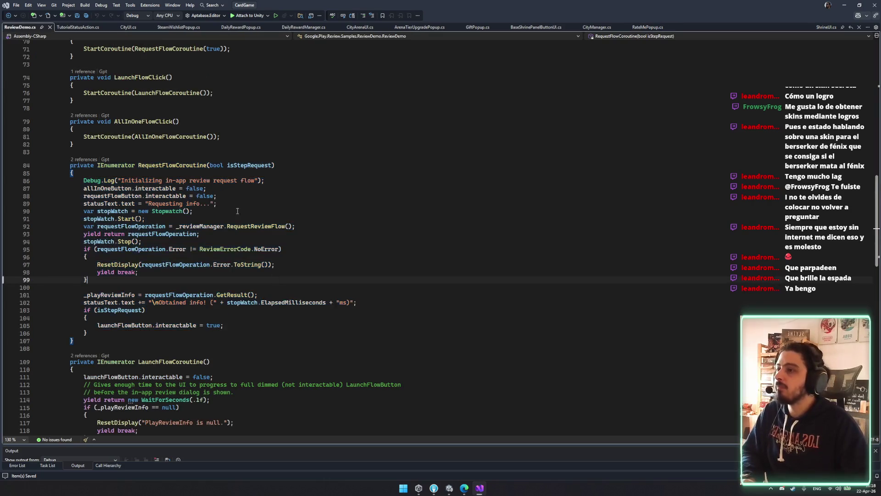
# Step: Paste the _reviewManager ReviewManager field from ReviewDemo.cs above Start() and save
pyautogui.click(207, 225)
pyautogui.press('F12')
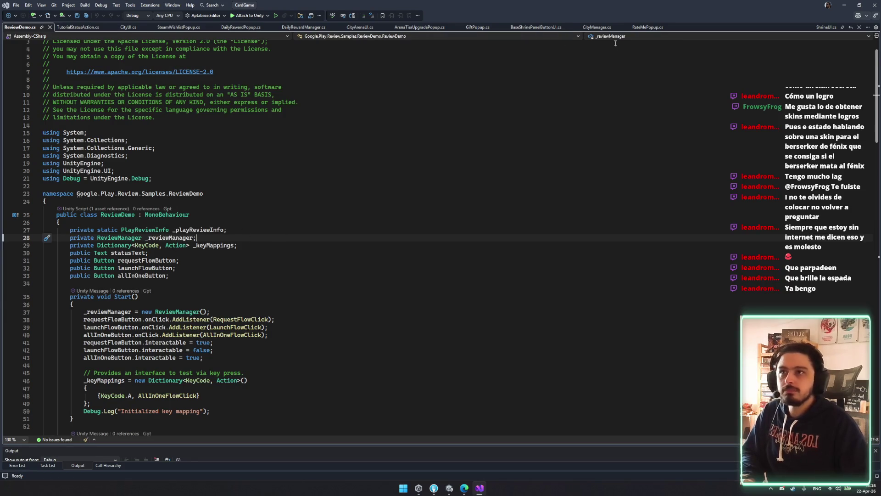
pyautogui.click(646, 27)
pyautogui.click(238, 133)
pyautogui.press('Return')
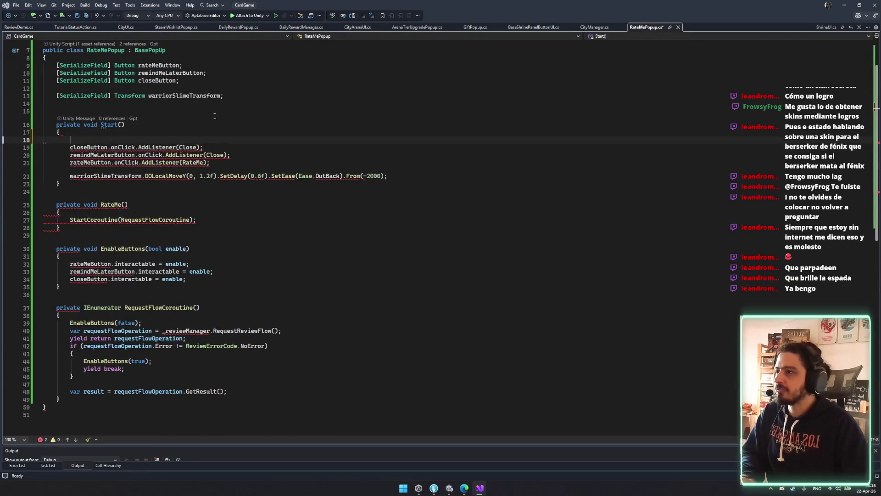
pyautogui.click(187, 111)
pyautogui.write('private ReviewManager _reviewManager;')
pyautogui.hotkey('ctrl', 's')
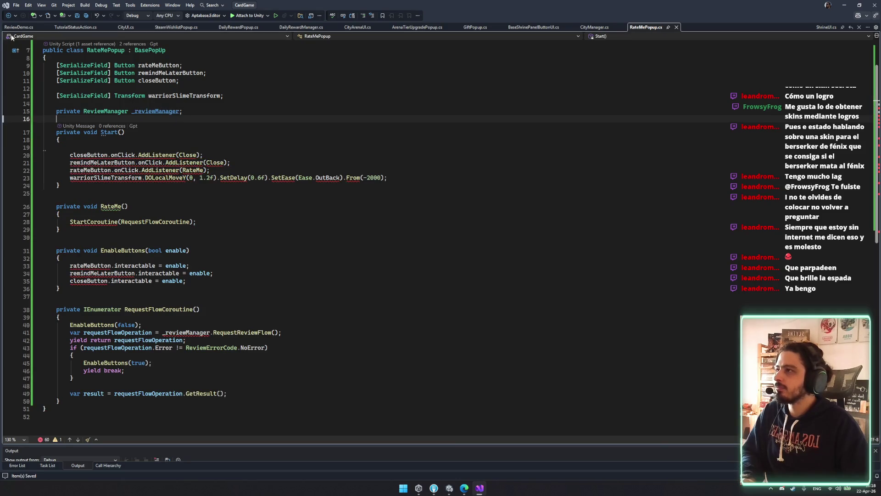
# Step: Copy the '_reviewManager = new ReviewManager()' statement from ReviewDemo.cs into Start()
pyautogui.click(15, 29)
pyautogui.doubleClick(169, 237)
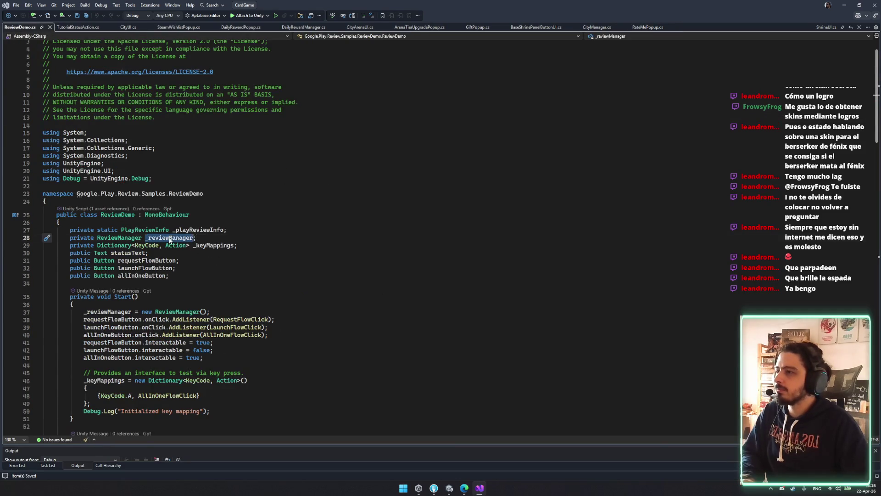
pyautogui.scroll(-4, 190, 248)
pyautogui.click(313, 219)
pyautogui.doubleClick(95, 220)
pyautogui.moveTo(70, 221); pyautogui.dragTo(234, 222)
pyautogui.hotkey('ctrl', 'c')
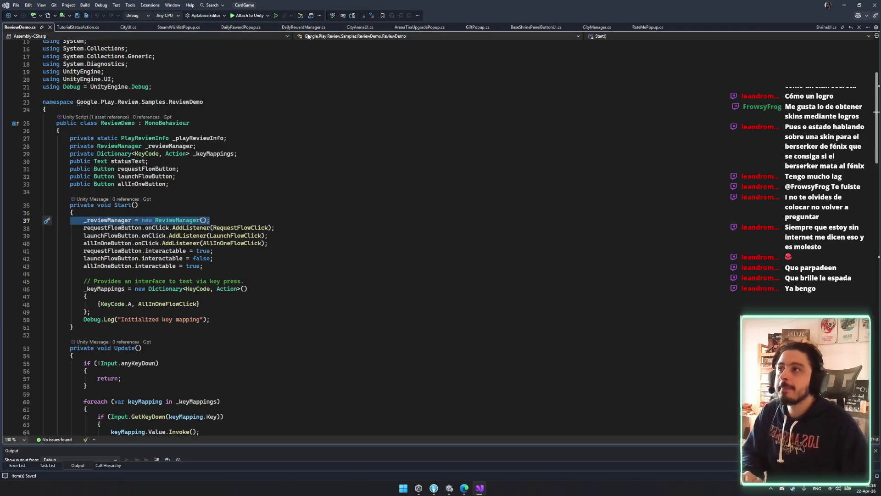
pyautogui.click(646, 27)
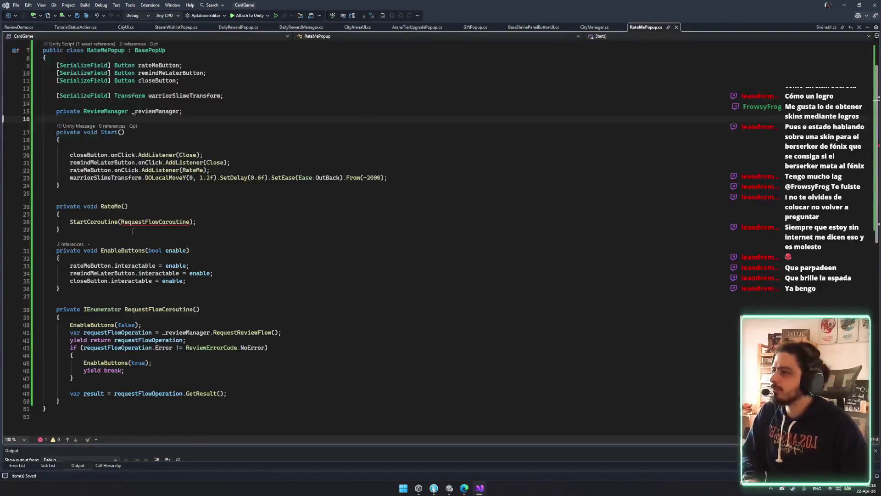
pyautogui.click(180, 147)
pyautogui.hotkey('ctrl', 'v')
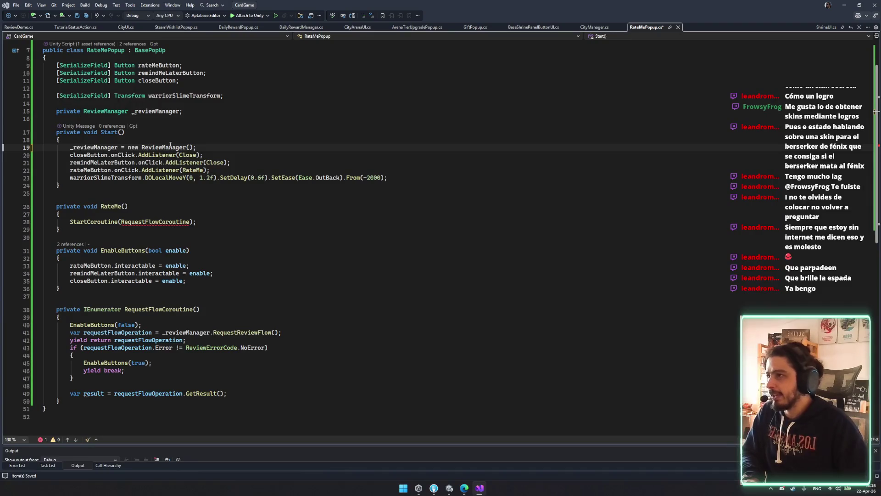
pyautogui.doubleClick(94, 147)
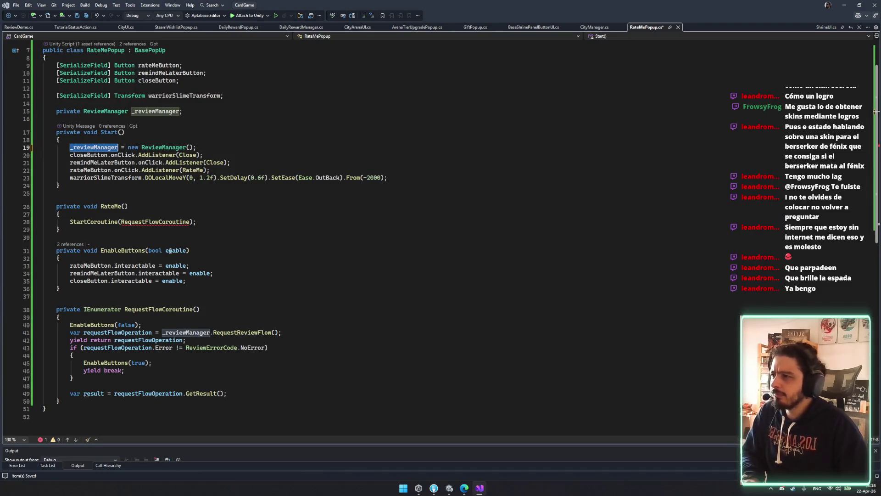
# Step: Add () after RequestFlowCoroutine in the RateMe StartCoroutine call
pyautogui.click(298, 341)
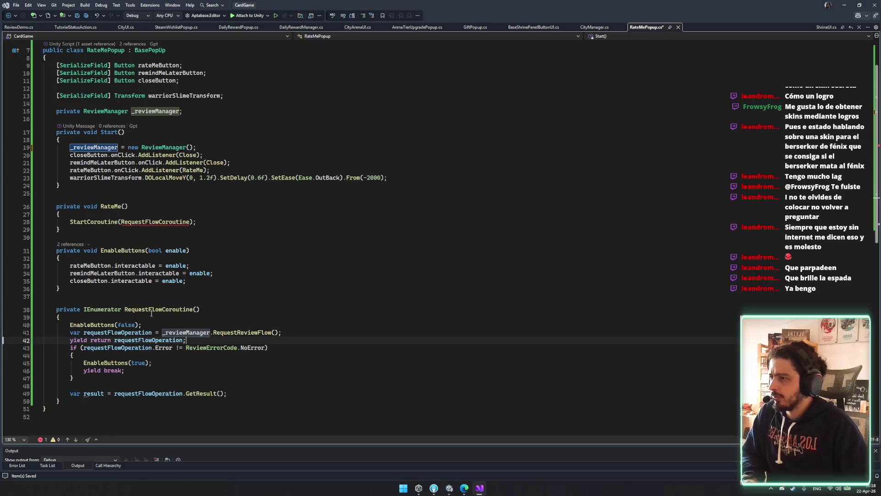
pyautogui.click(164, 224)
pyautogui.write('()')
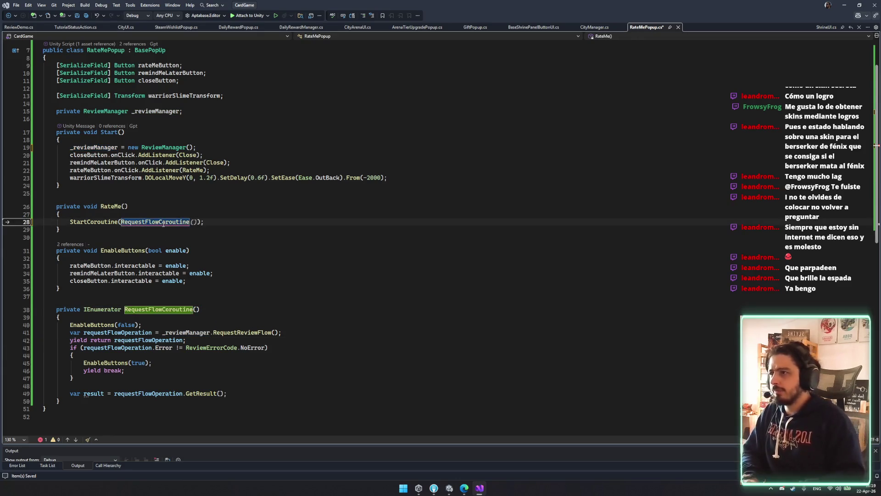
pyautogui.click(278, 342)
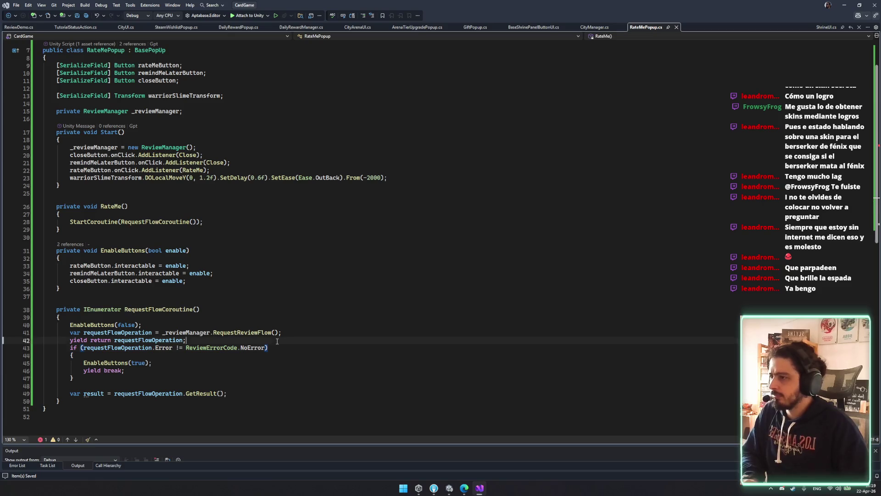
# Step: Start a trial 'if(result ==' check on a new line below the result assignment
pyautogui.moveTo(70, 347); pyautogui.dragTo(158, 374)
pyautogui.click(152, 386)
pyautogui.click(232, 396)
pyautogui.press('Return')
pyautogui.write('if(remindMeLaterButton')
pyautogui.hotkey('ctrl', 'BackSpace')
pyautogui.write('result.)')
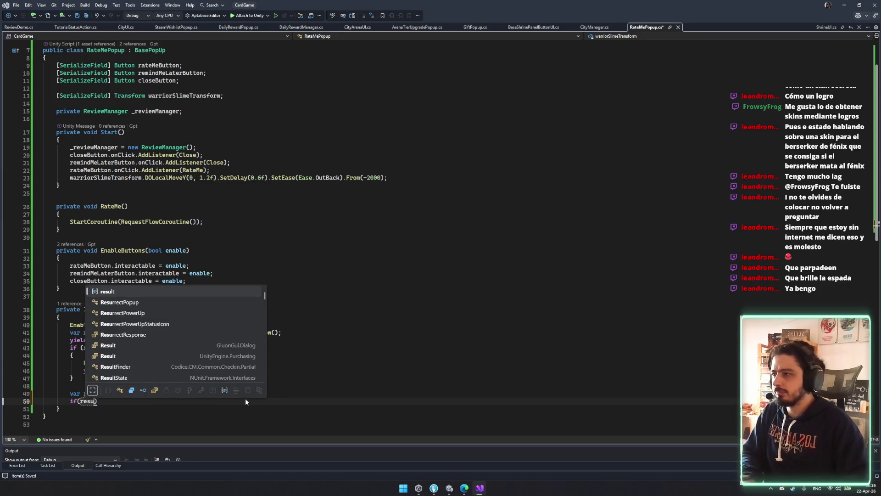
pyautogui.press('Tab')
pyautogui.write('.')
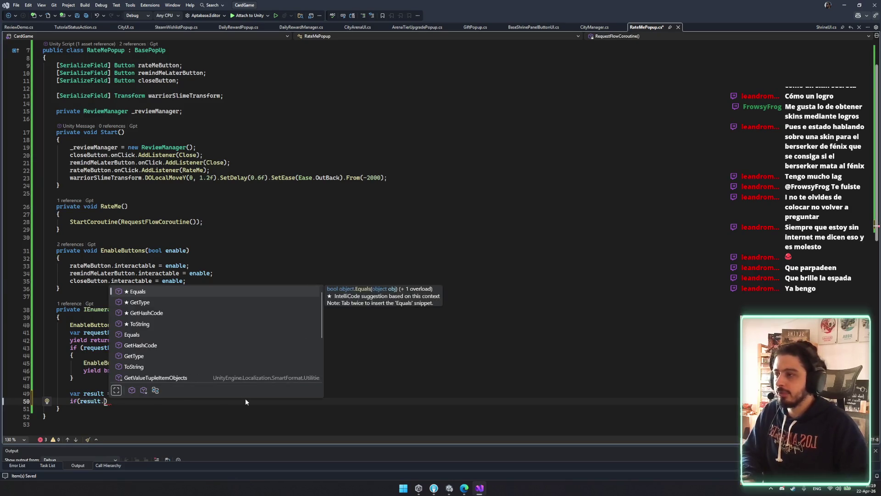
pyautogui.press('BackSpace')
pyautogui.write('==')
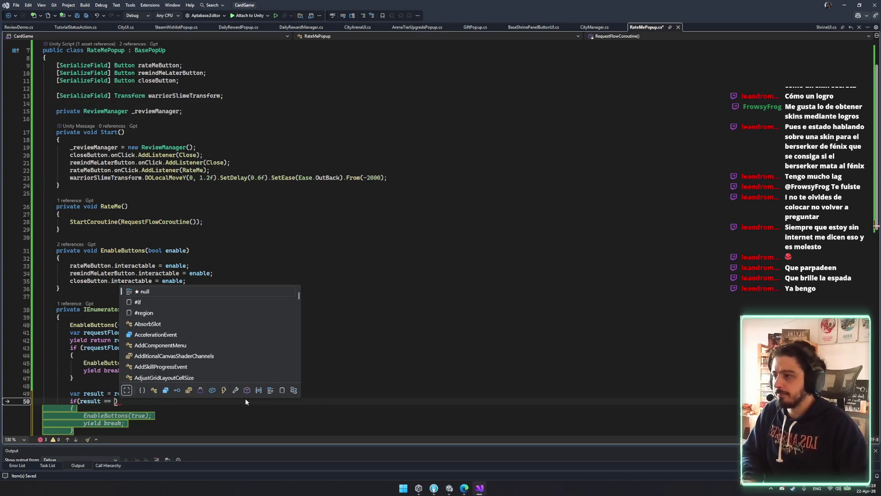
pyautogui.press('Escape')
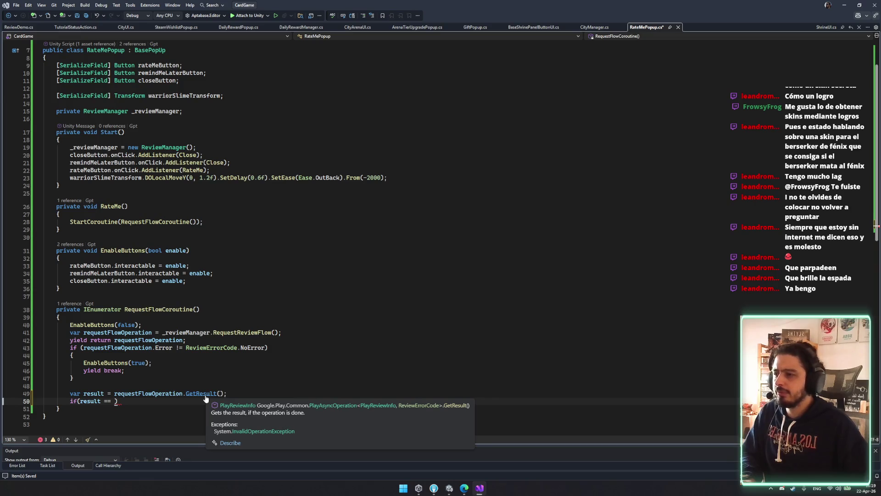
# Step: Declare the result variable as PlayReviewInfo instead of var
pyautogui.doubleClick(75, 393)
pyautogui.write('P')
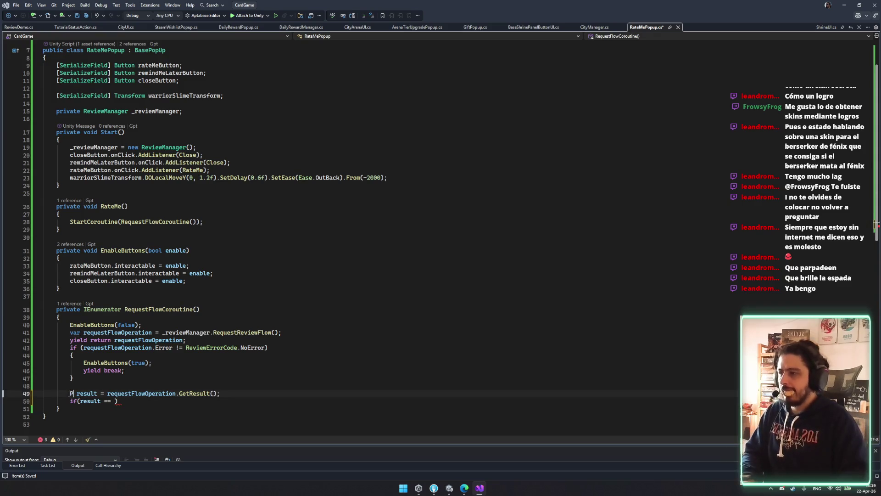
pyautogui.write('layRevie')
pyautogui.press('Tab')
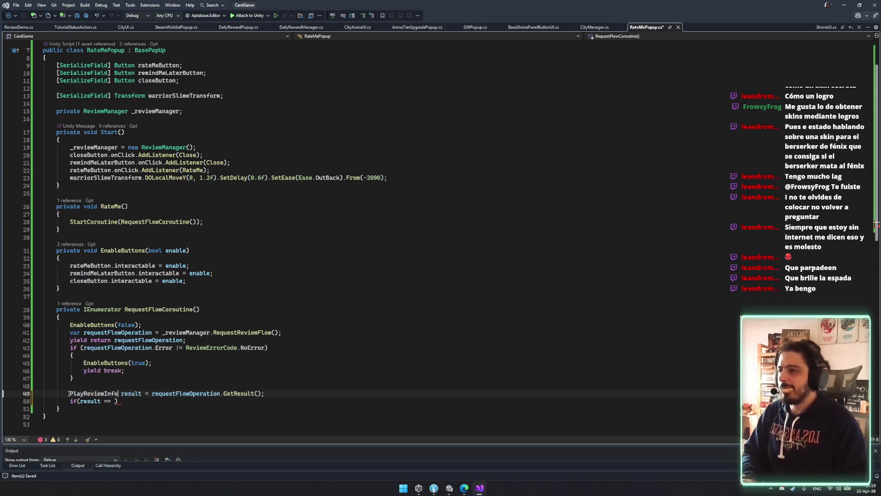
# Step: Try result.ToString in the if condition, then delete the unfinished if line
pyautogui.click(110, 401)
pyautogui.press('Delete')
pyautogui.press('BackSpace')
pyautogui.press('BackSpace')
pyautogui.press('BackSpace')
pyautogui.write('.')
pyautogui.press('Down')
pyautogui.press('Down')
pyautogui.press('Down')
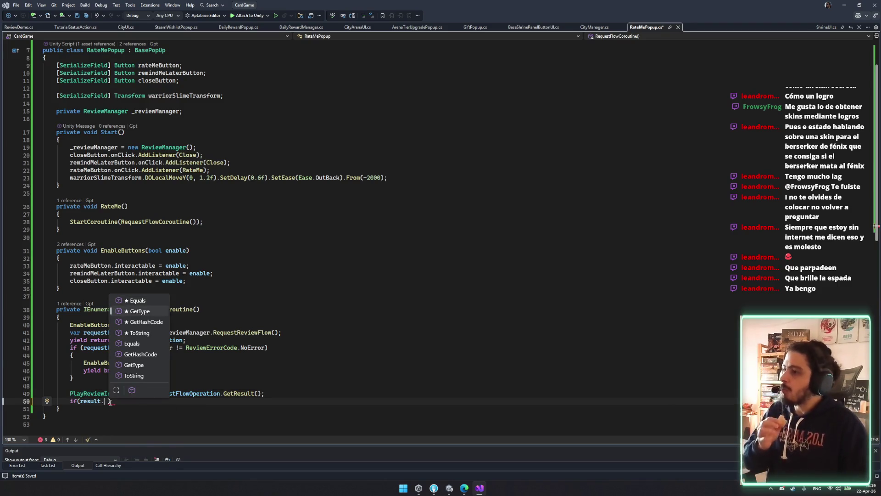
pyautogui.press('Tab')
pyautogui.press('BackSpace')
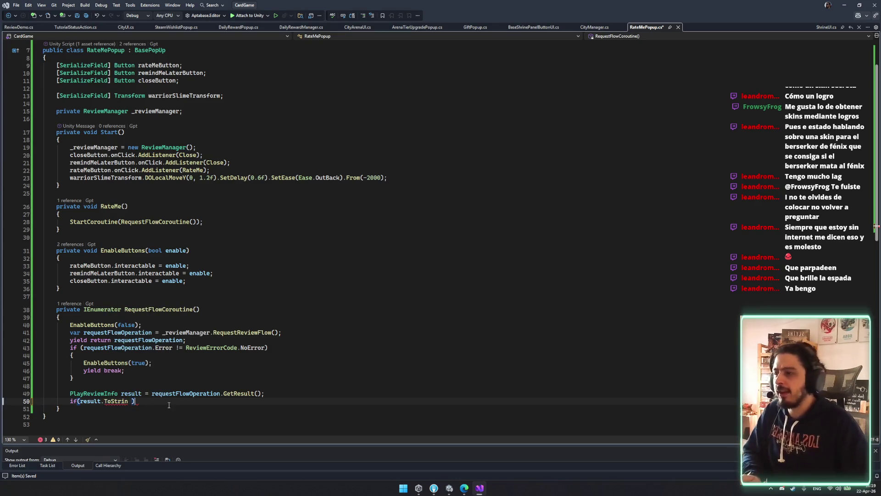
pyautogui.hotkey('ctrl', 'x')
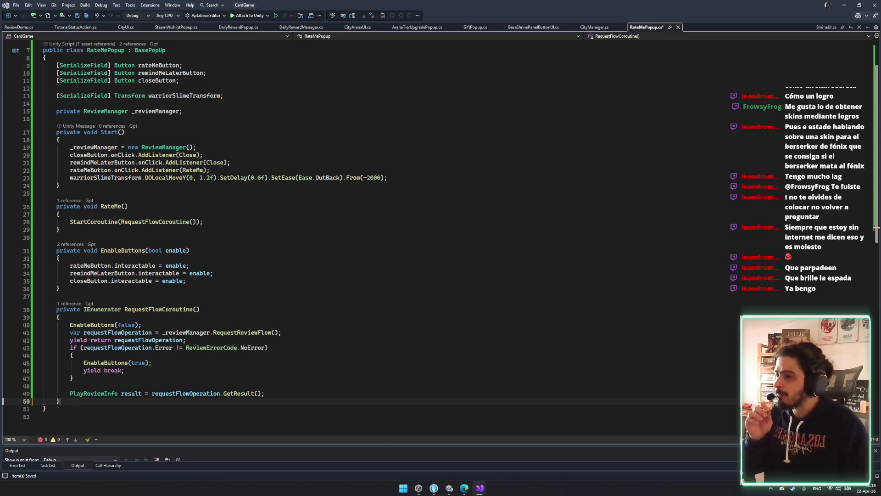
# Step: Read the PlayReviewInfo API reference summary in the Android documentation
pyautogui.moveTo(463, 489)
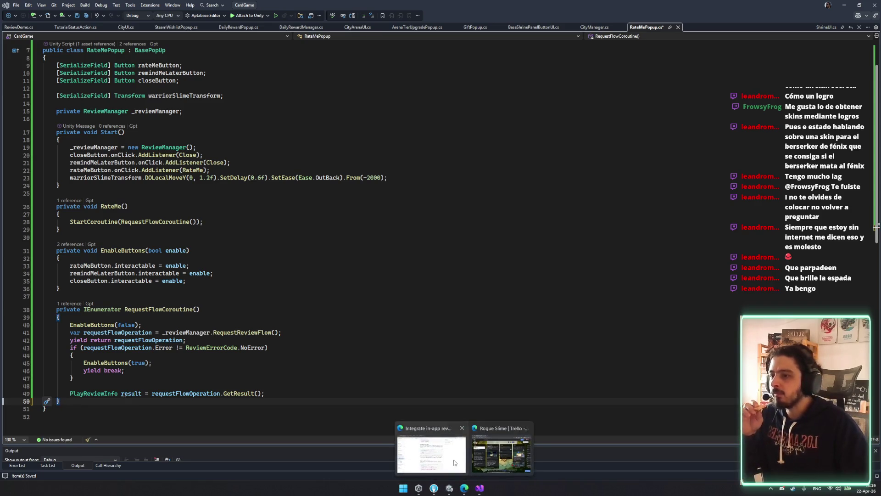
pyautogui.click(454, 462)
pyautogui.scroll(-3, 387, 197)
pyautogui.click(386, 197)
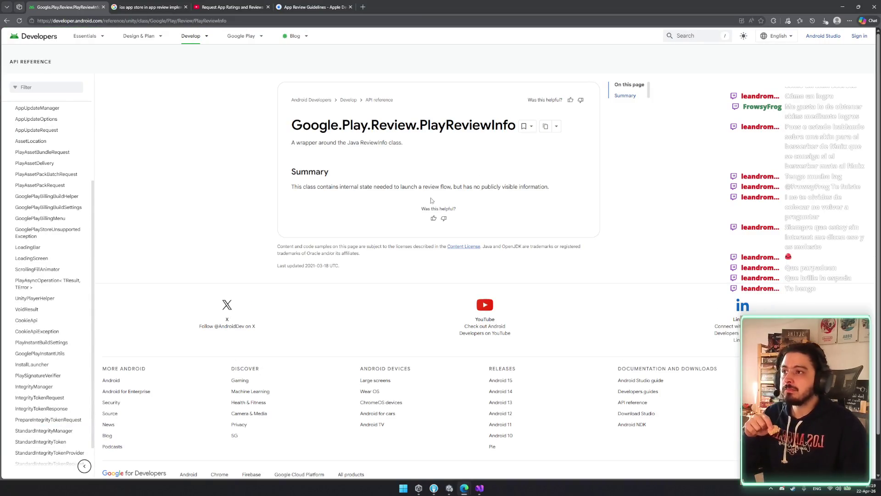
pyautogui.moveTo(366, 187); pyautogui.dragTo(549, 187)
pyautogui.click(490, 197)
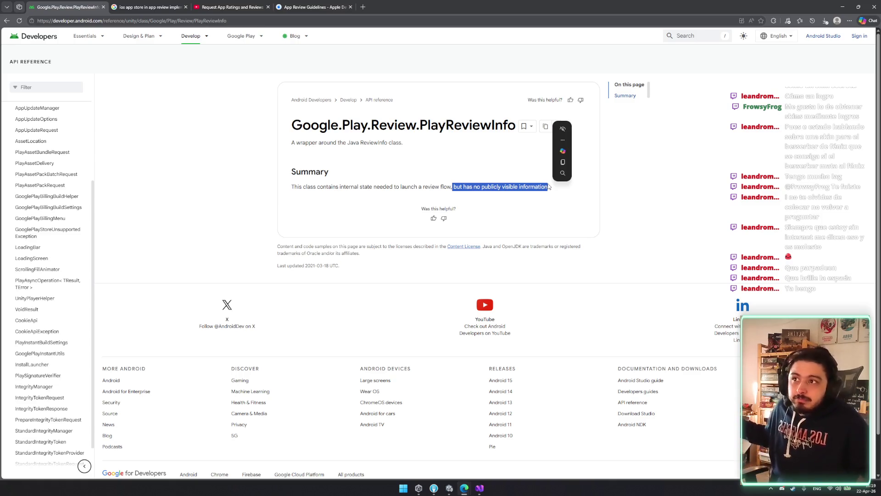
pyautogui.click(505, 187)
pyautogui.moveTo(519, 187); pyautogui.dragTo(535, 194)
pyautogui.click(541, 202)
# Step: Return to the Integrate in-app reviews (Unity) guide, then back to RateMePopup.cs
pyautogui.hotkey('alt', 'Left')
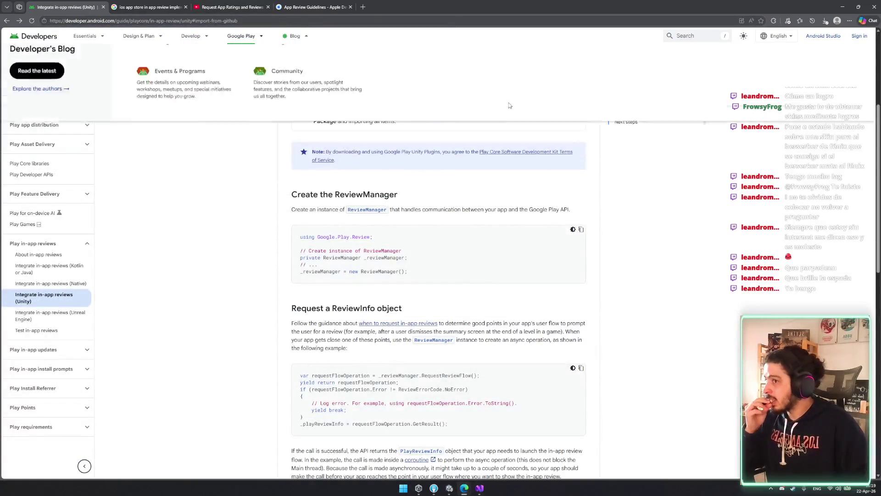
pyautogui.scroll(-3, 499, 243)
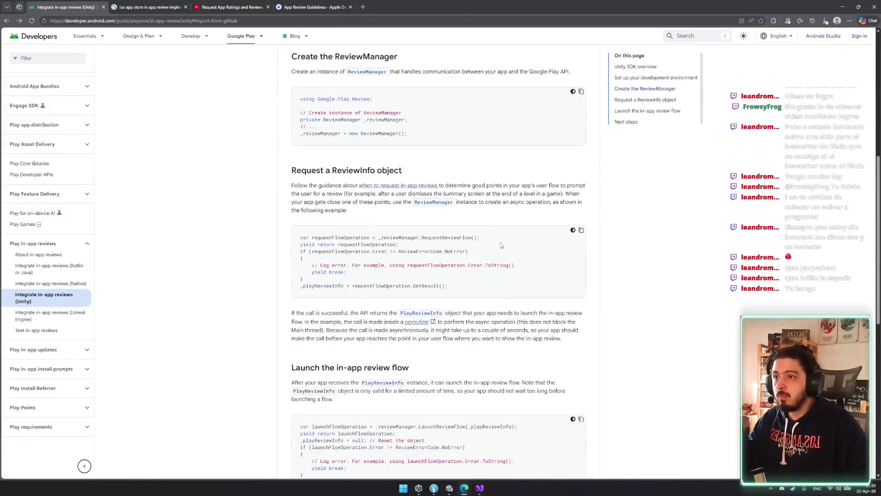
pyautogui.click(147, 7)
pyautogui.click(66, 3)
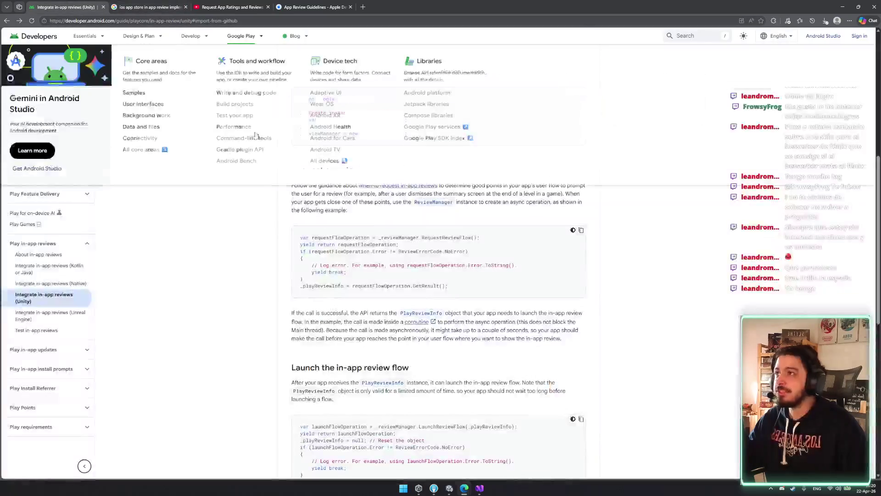
pyautogui.click(434, 488)
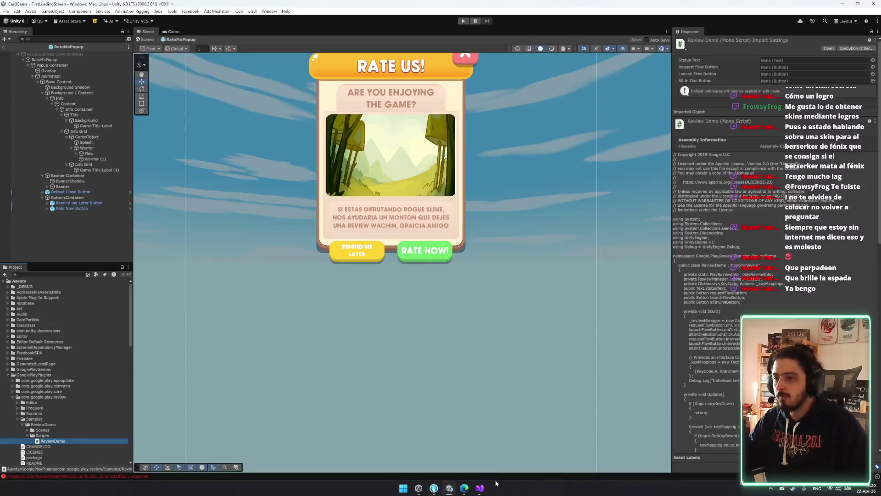
pyautogui.click(480, 488)
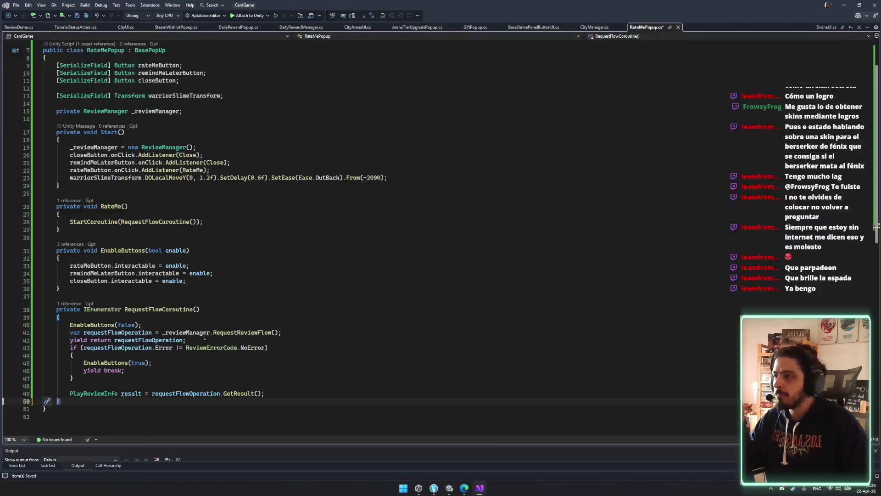
# Step: Comment out the PlayReviewInfo result line and add Close(); after the error check
pyautogui.click(68, 393)
pyautogui.write('//')
pyautogui.press('Up')
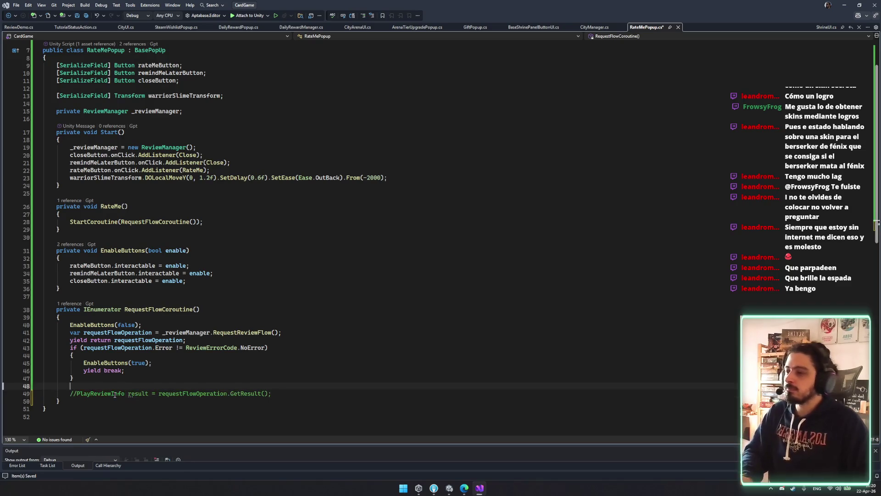
pyautogui.write('EnableButtons(')
pyautogui.press('BackSpace')
pyautogui.press('BackSpace')
pyautogui.press('BackSpace')
pyautogui.write('Close();')
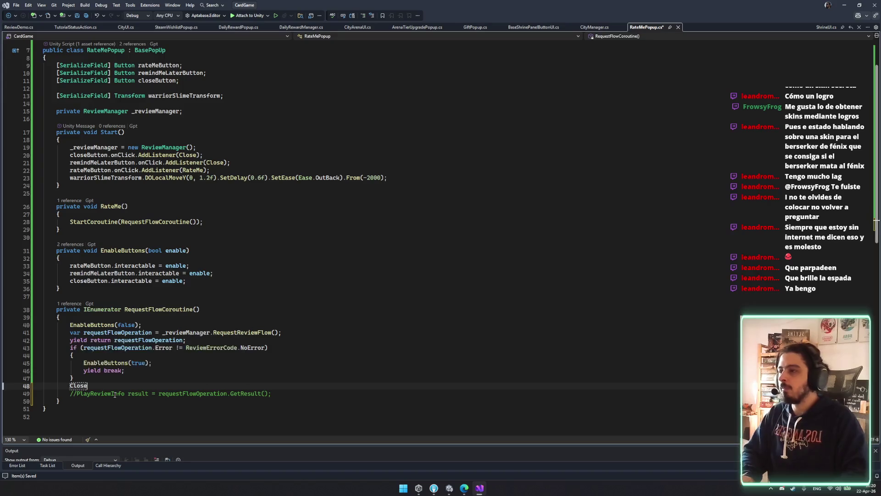
# Step: Insert a blank line after the error-check block and save RateMePopup.cs
pyautogui.click(98, 379)
pyautogui.press('Up')
pyautogui.press('Down')
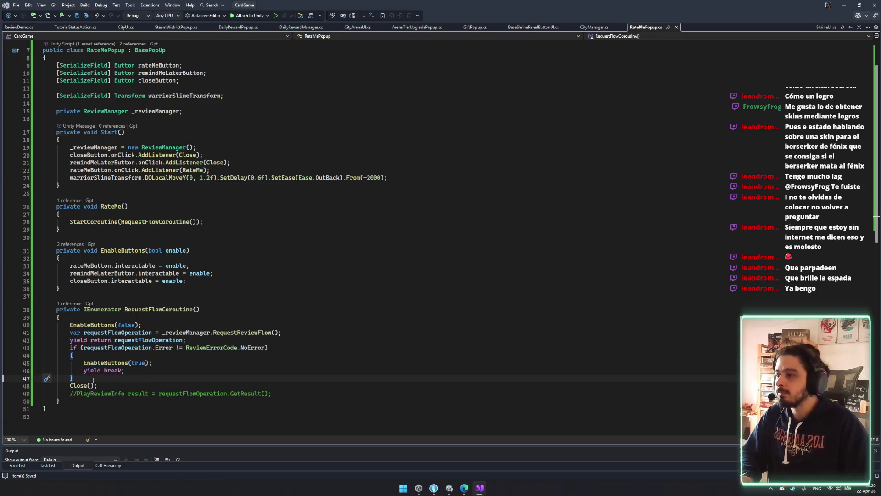
pyautogui.press('Return')
pyautogui.click(104, 391)
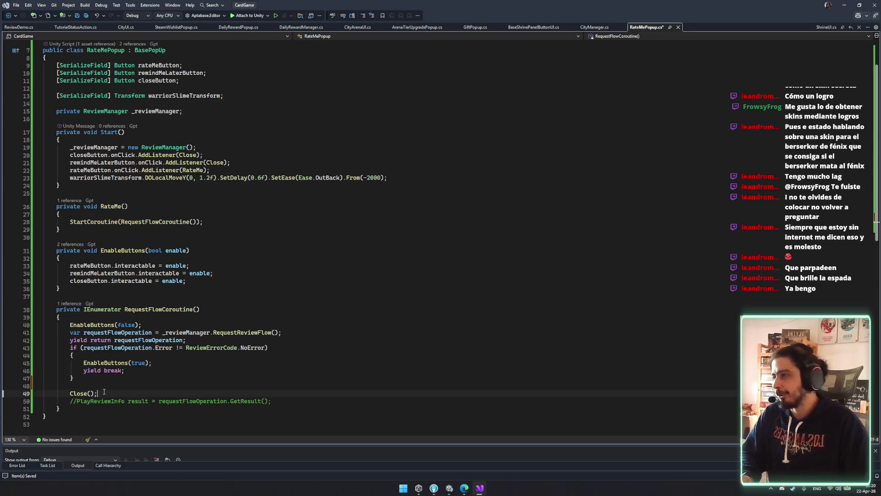
pyautogui.click(120, 370)
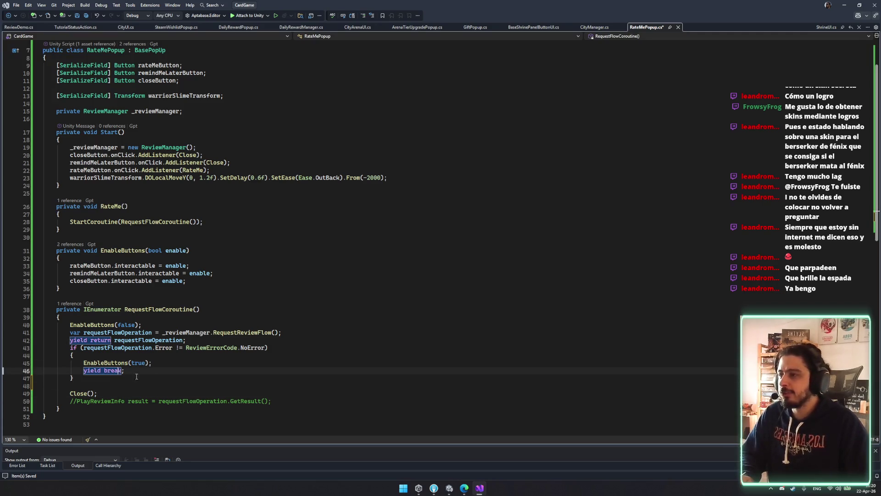
pyautogui.press('Up')
pyautogui.press('Up')
pyautogui.press('Up')
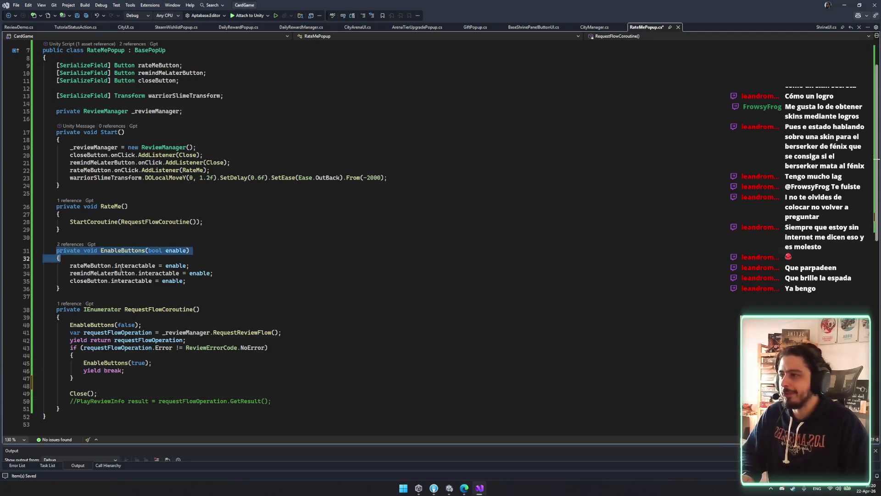
pyautogui.hotkey('ctrl', 's')
pyautogui.click(403, 350)
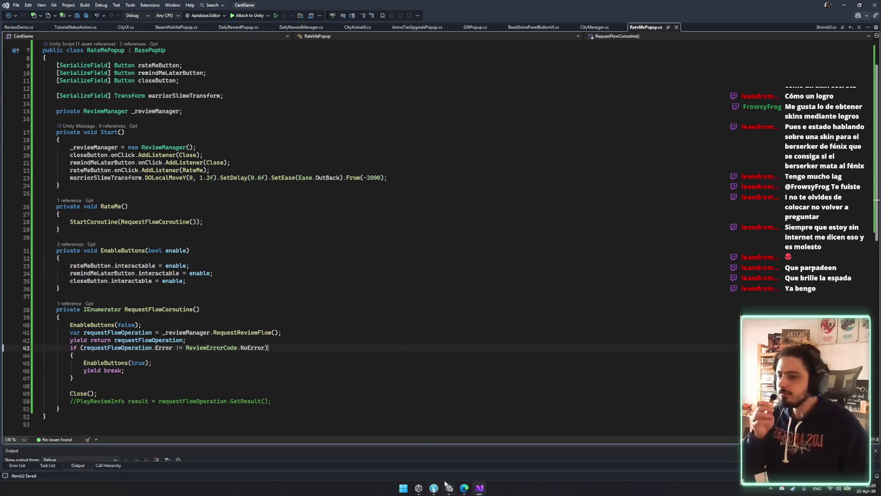
pyautogui.click(449, 487)
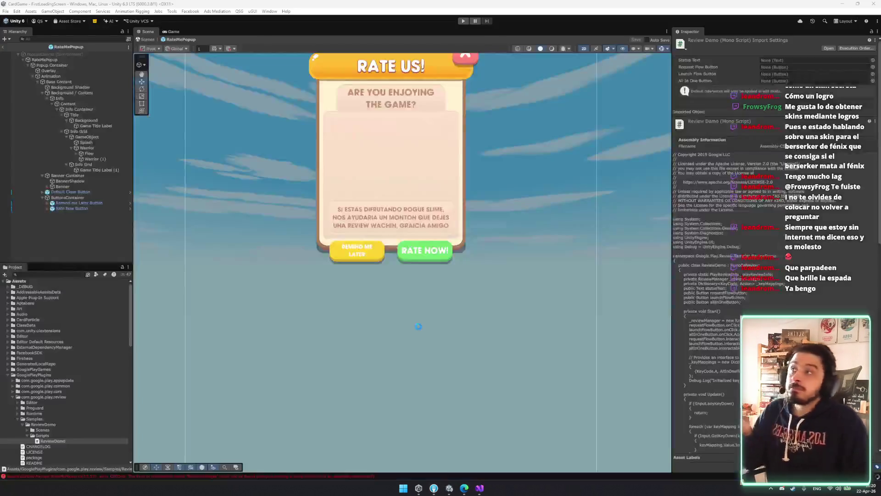
# Step: Leave prefab mode, try Play, and inspect the two RateMePopup.cs compile errors in the Console
pyautogui.click(49, 61)
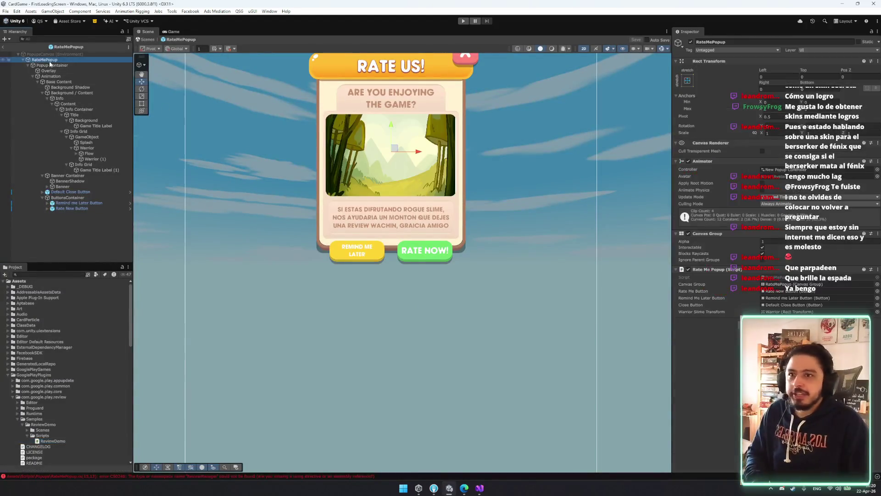
pyautogui.click(4, 47)
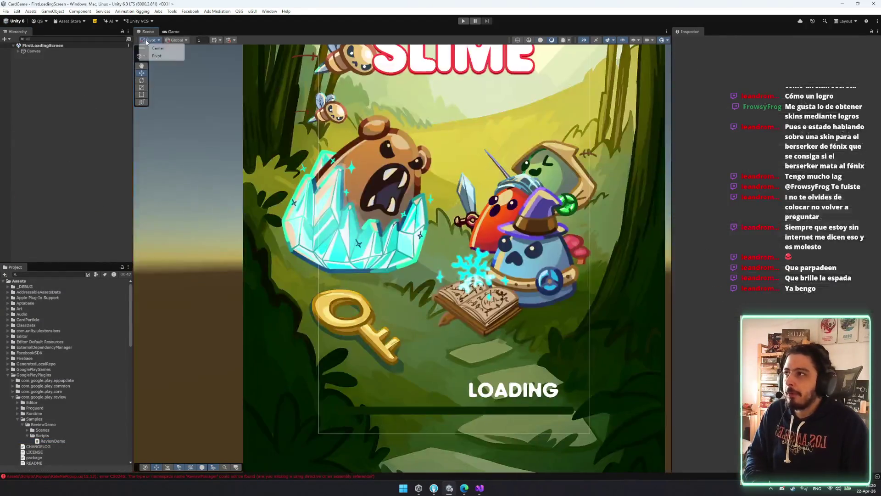
pyautogui.click(457, 21)
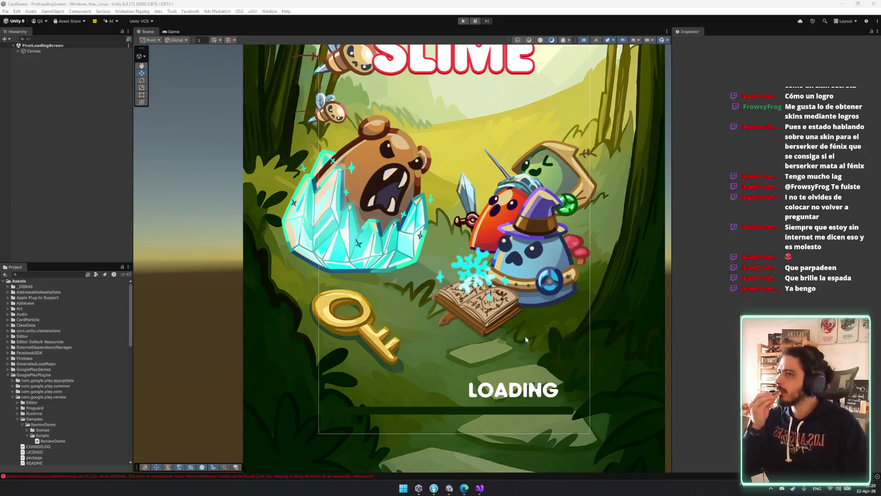
pyautogui.click(463, 19)
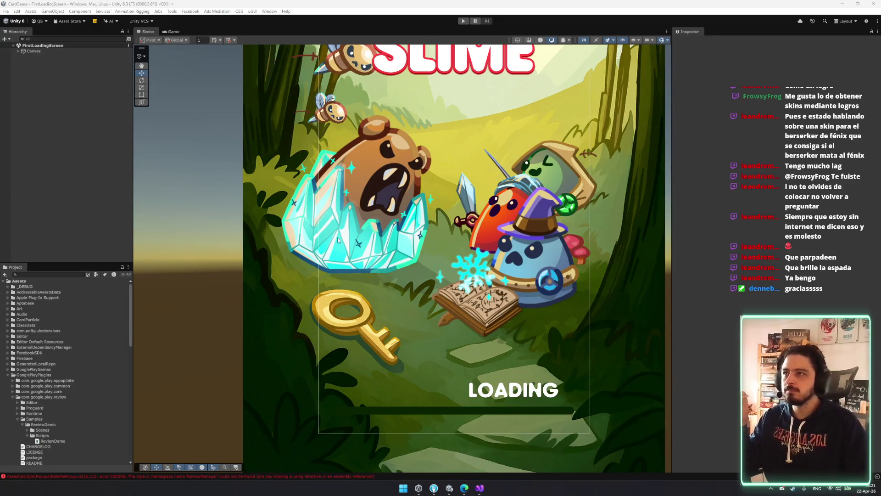
pyautogui.click(462, 21)
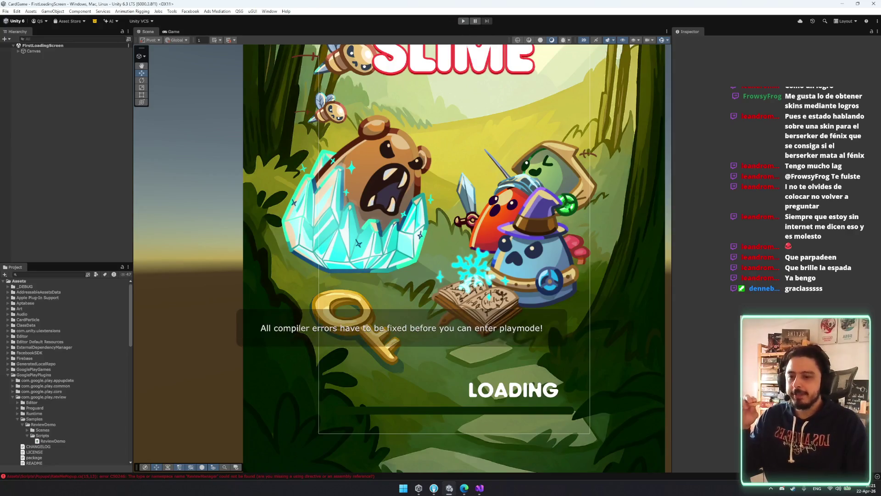
pyautogui.click(250, 475)
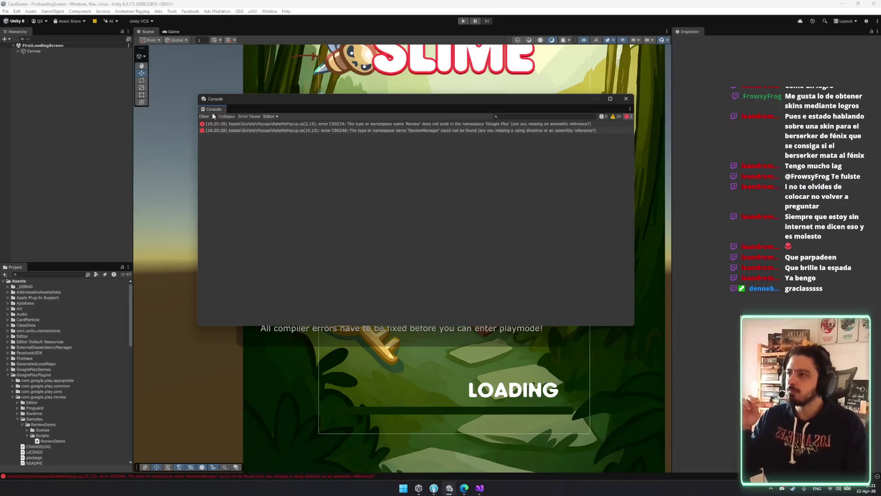
pyautogui.click(249, 124)
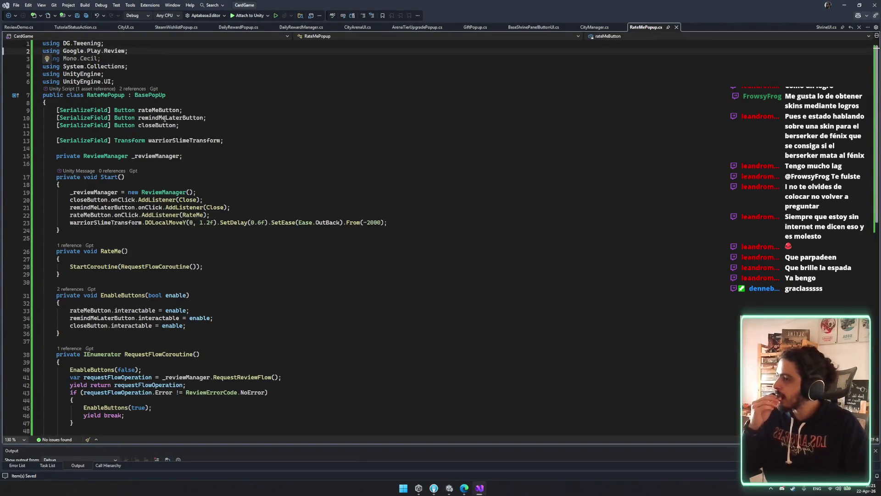
# Step: Open RateMePopup.cs at the failing line from the ReviewManager not-found error
pyautogui.click(478, 489)
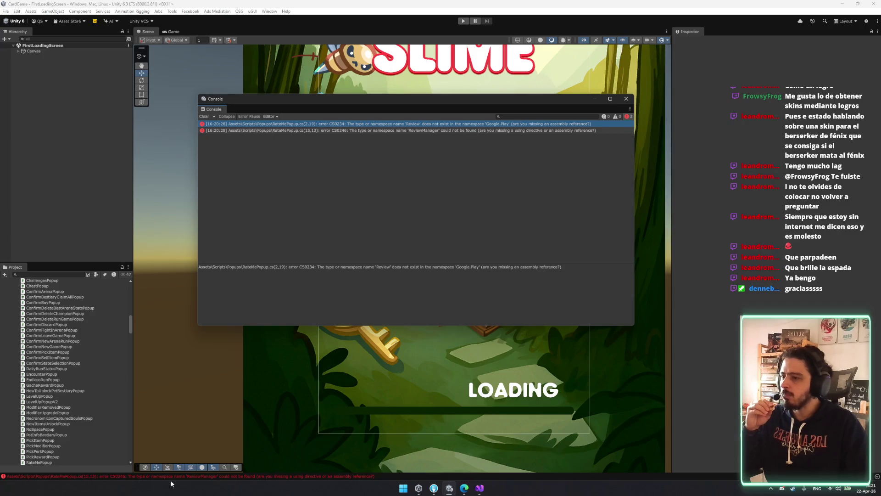
pyautogui.click(404, 128)
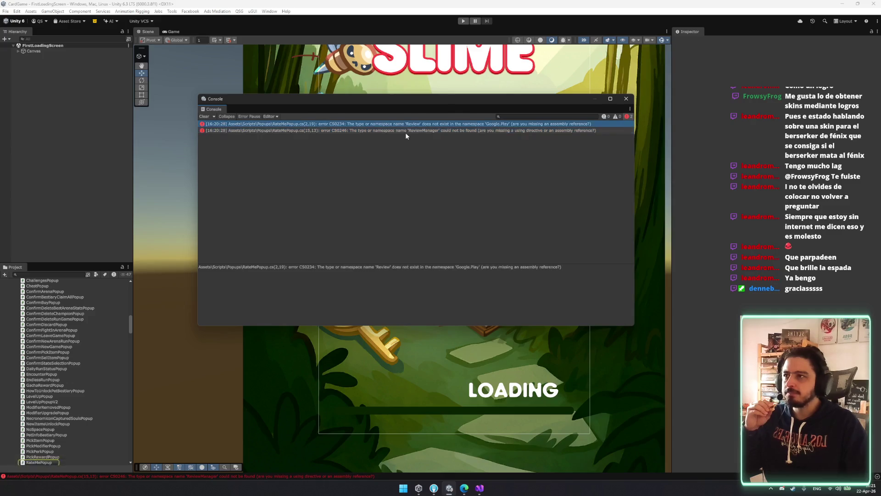
pyautogui.click(405, 131)
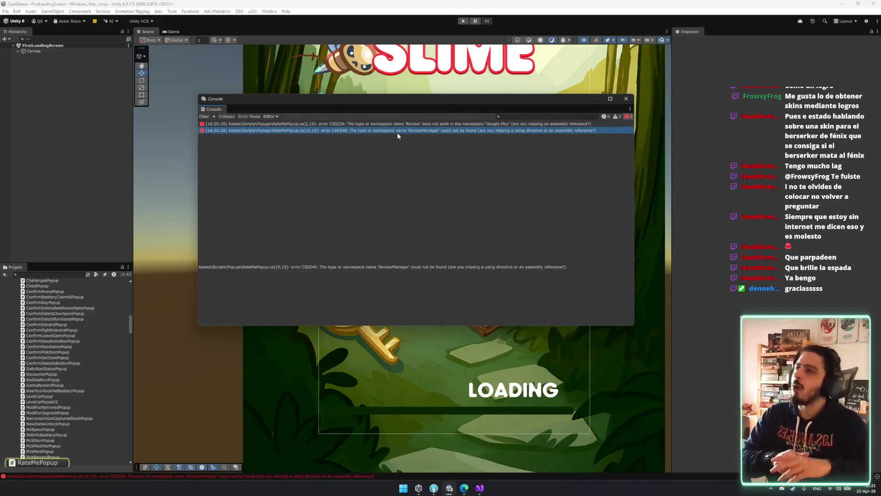
pyautogui.doubleClick(398, 132)
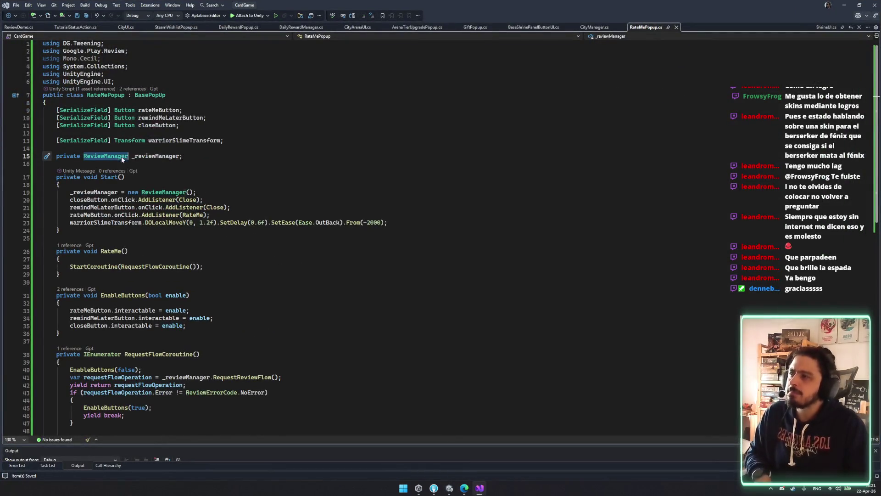
# Step: Remove the Mono.Cecil using, move 'using google.Play.Review' below the others, and save
pyautogui.click(101, 59)
pyautogui.hotkey('ctrl', 'x')
pyautogui.hotkey('ctrl', 's')
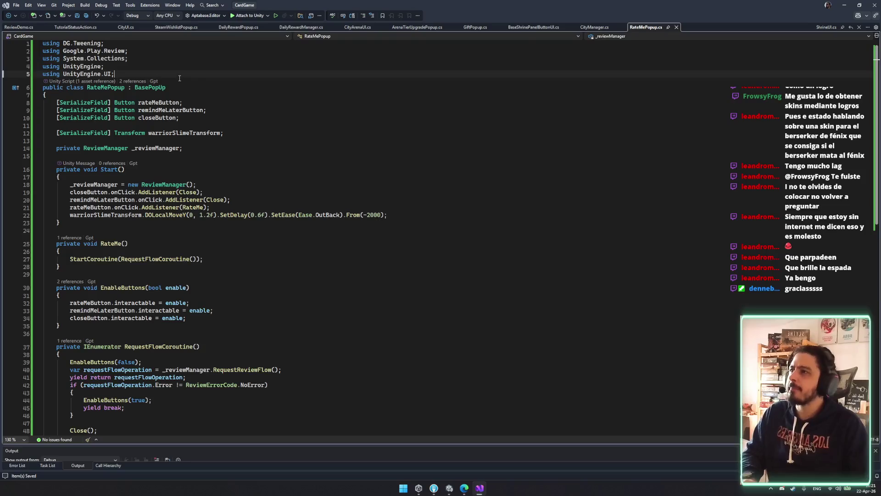
pyautogui.click(157, 73)
pyautogui.press('Return')
pyautogui.write('u')
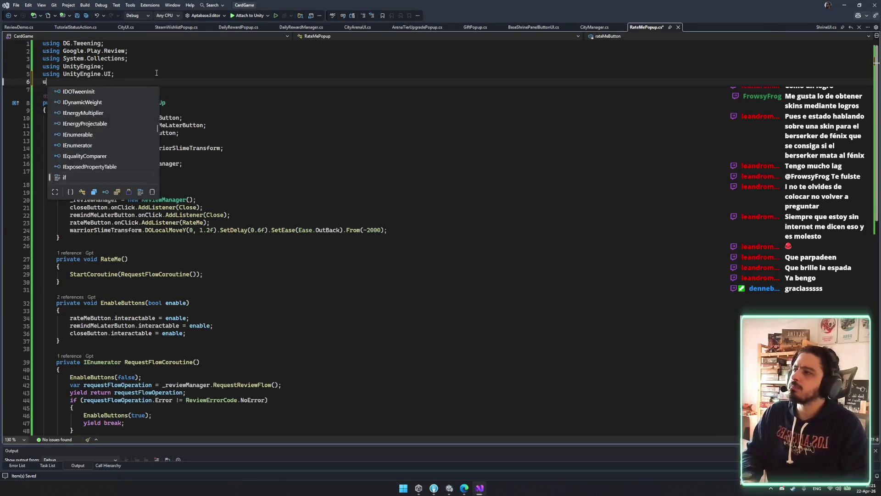
pyautogui.write('sing google')
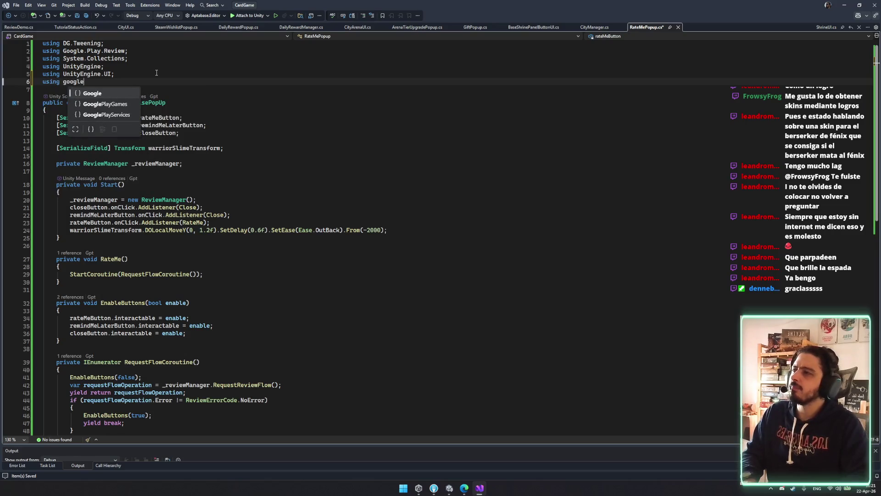
pyautogui.write('.Play')
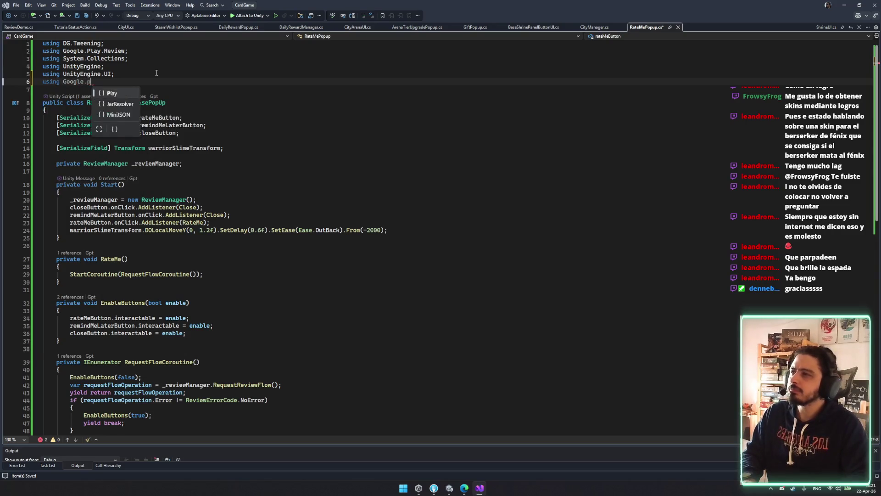
pyautogui.write('.Review;')
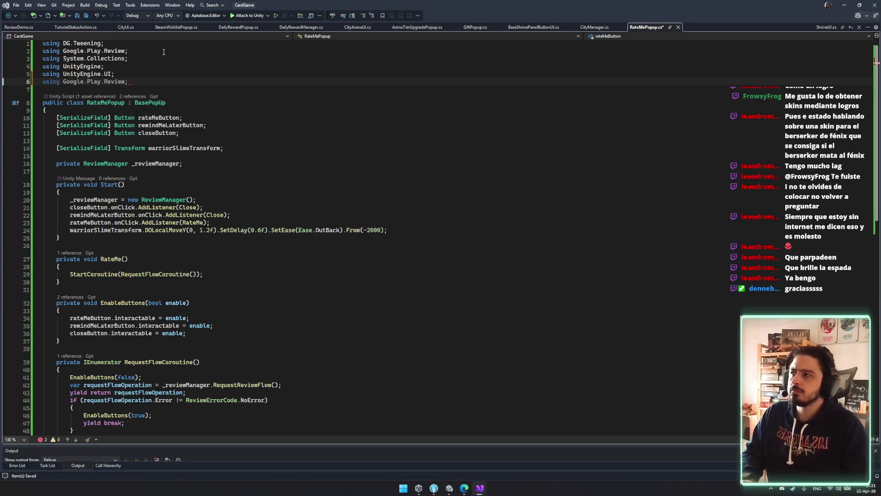
pyautogui.click(156, 51)
pyautogui.hotkey('ctrl', 'x')
pyautogui.click(155, 75)
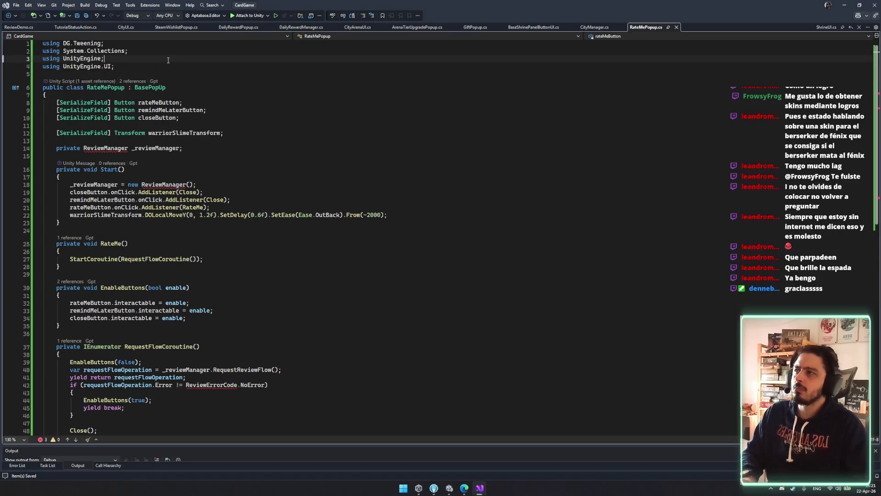
pyautogui.write('using Google.Play.Review;')
pyautogui.hotkey('ctrl', 's')
# Step: Check the Review namespace declaration in ReviewErrorCode.cs, then close that side view and save
pyautogui.doubleClick(112, 74)
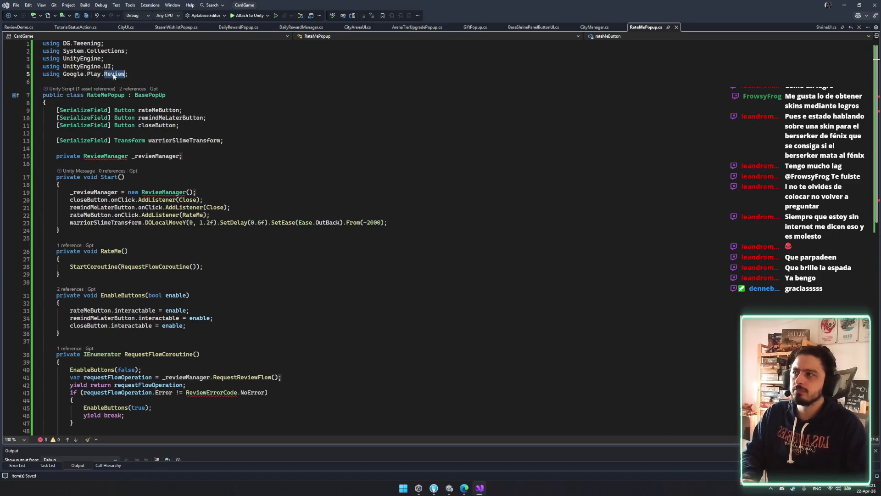
pyautogui.press('F12')
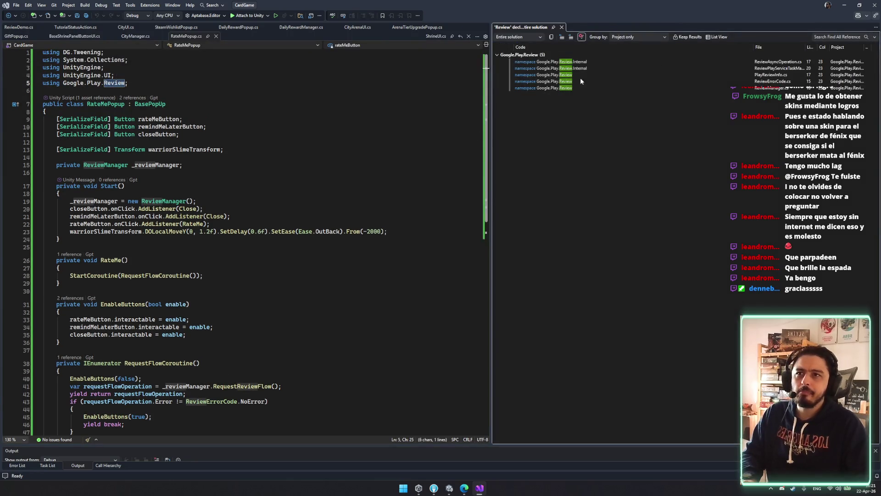
pyautogui.doubleClick(676, 83)
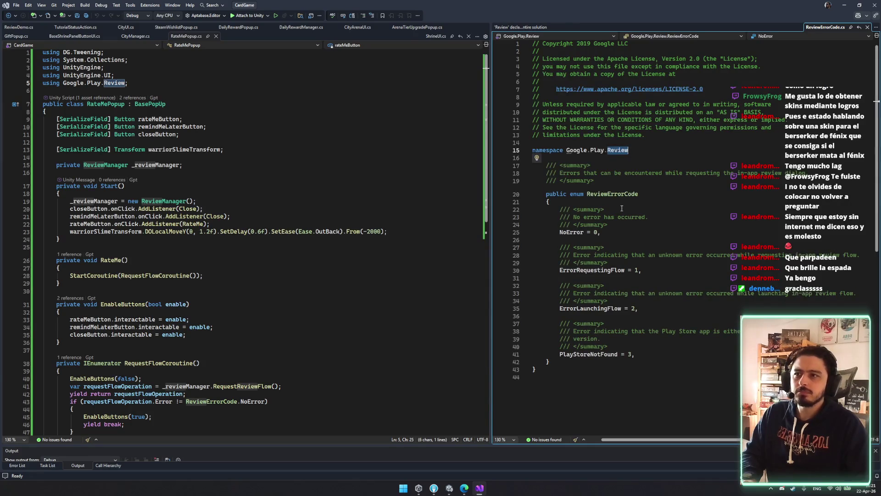
pyautogui.doubleClick(614, 195)
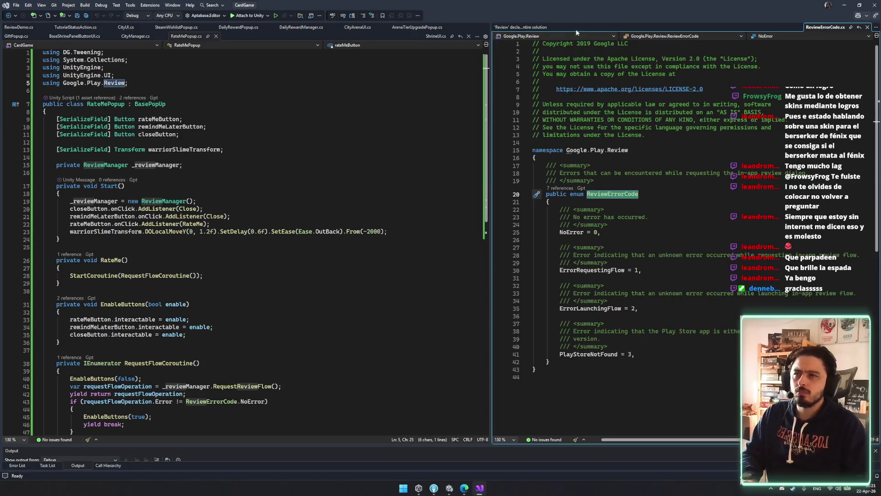
pyautogui.hotkey('ctrl', 'F4')
pyautogui.hotkey('ctrl', 'F4')
pyautogui.hotkey('ctrl', 's')
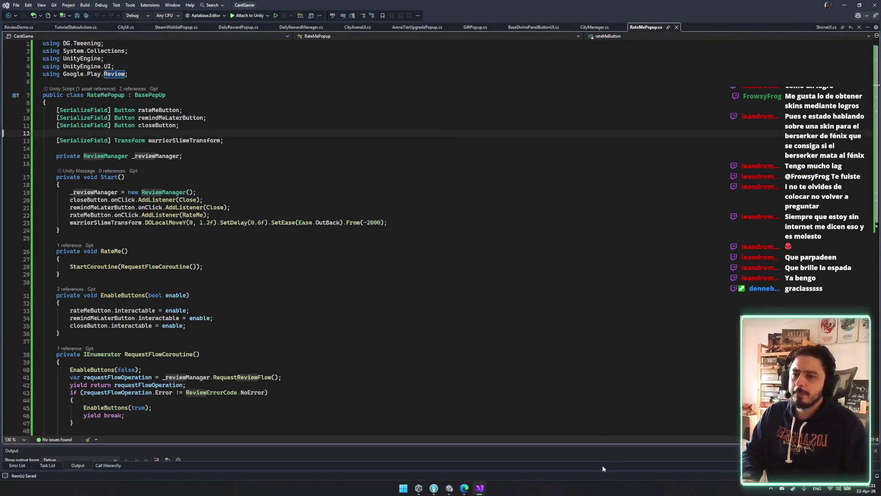
pyautogui.click(433, 488)
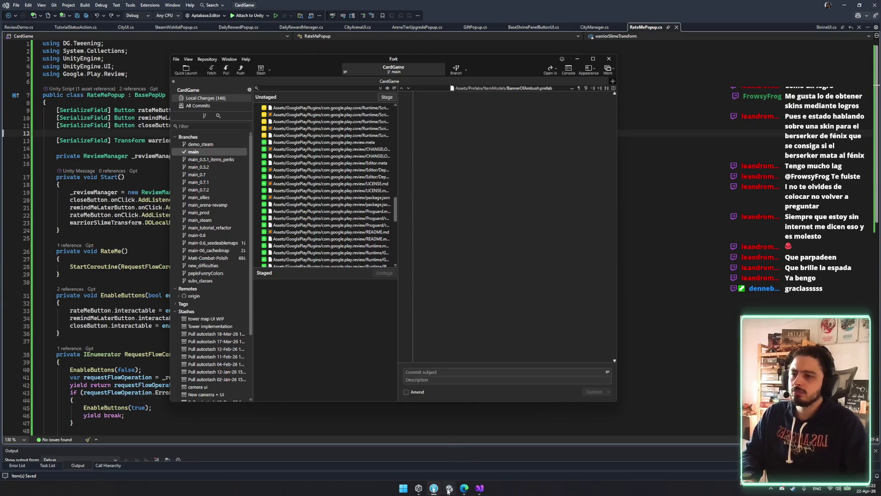
# Step: Dismiss the compile error list, browse the Project folders, and filter assets by 'card'
pyautogui.click(448, 489)
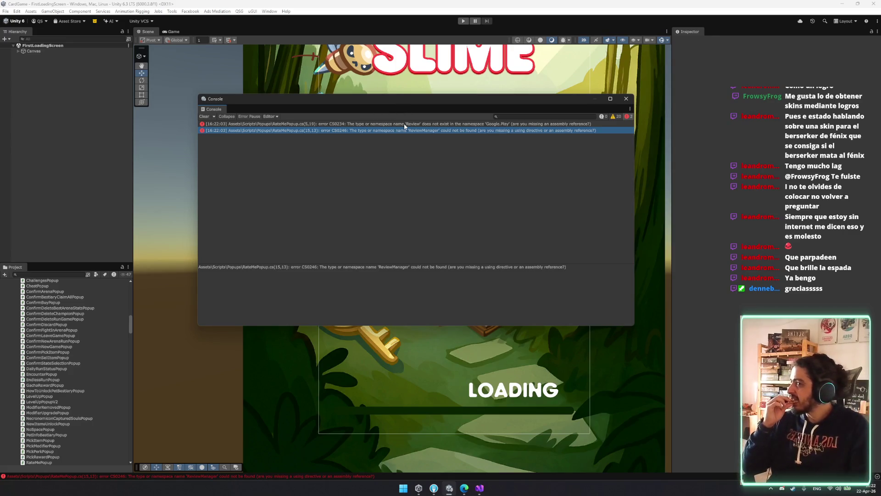
pyautogui.click(63, 274)
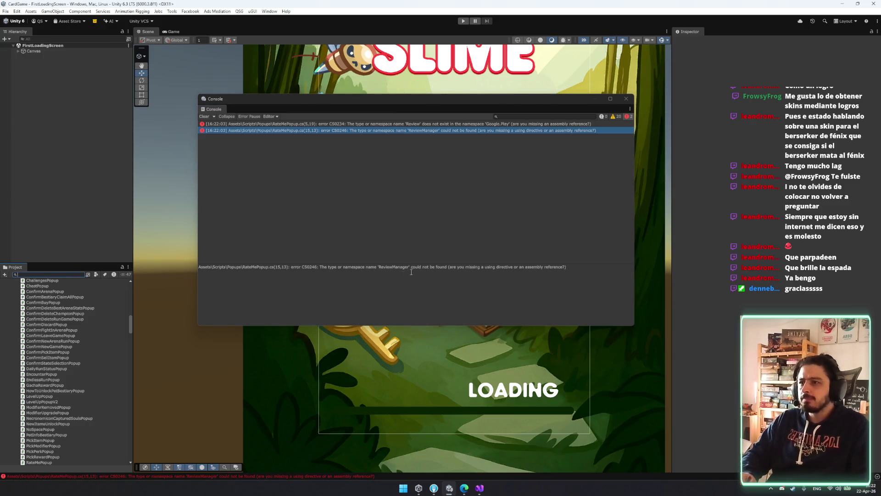
pyautogui.click(626, 98)
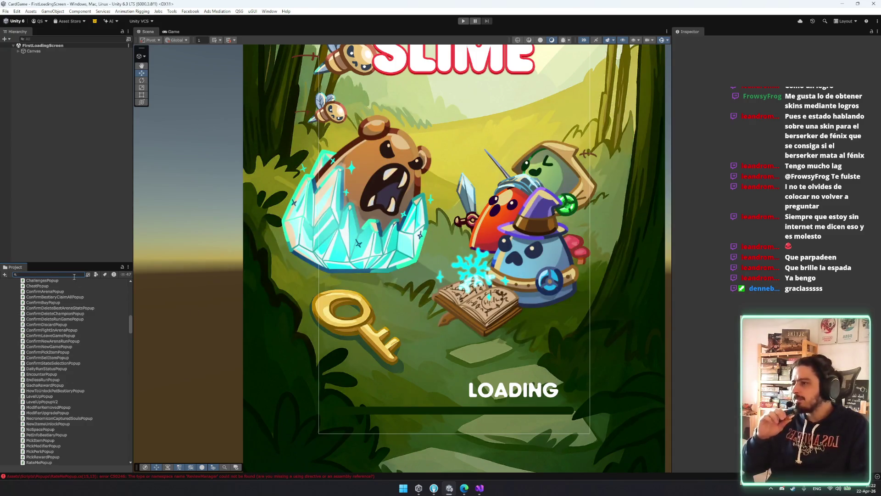
pyautogui.moveTo(131, 326); pyautogui.dragTo(127, 283)
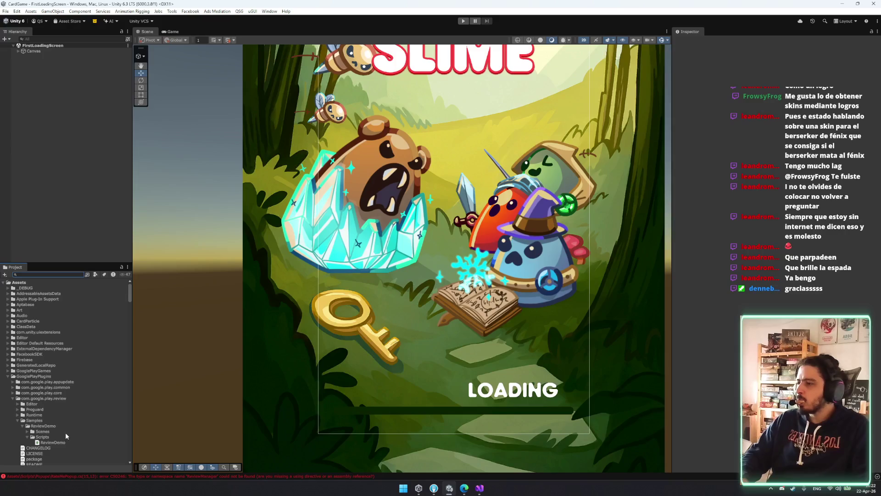
pyautogui.scroll(-3, 66, 432)
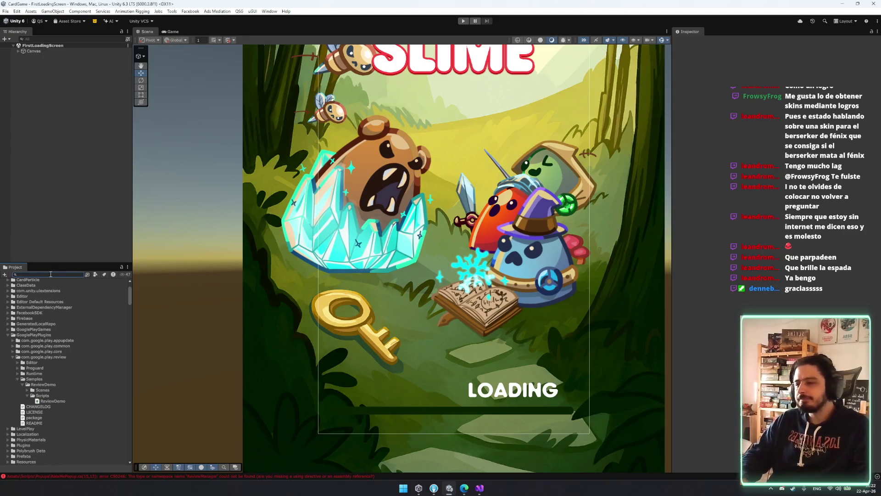
pyautogui.scroll(3, 46, 277)
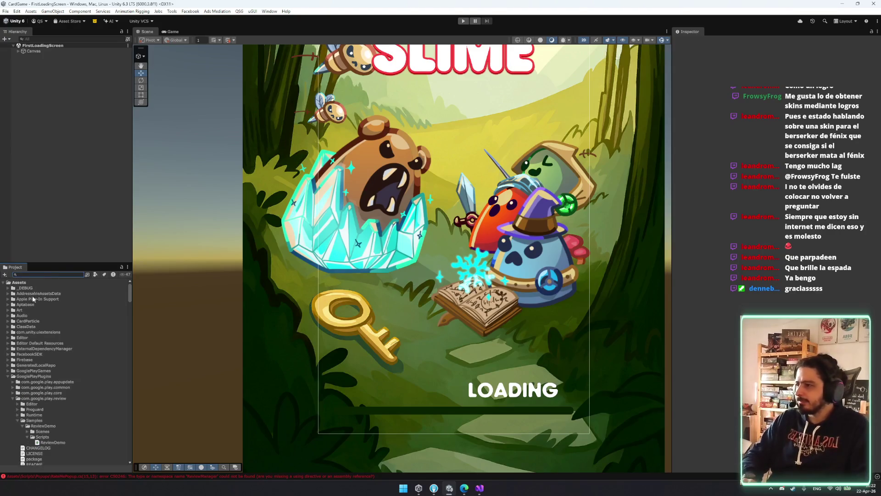
pyautogui.scroll(-10, 32, 296)
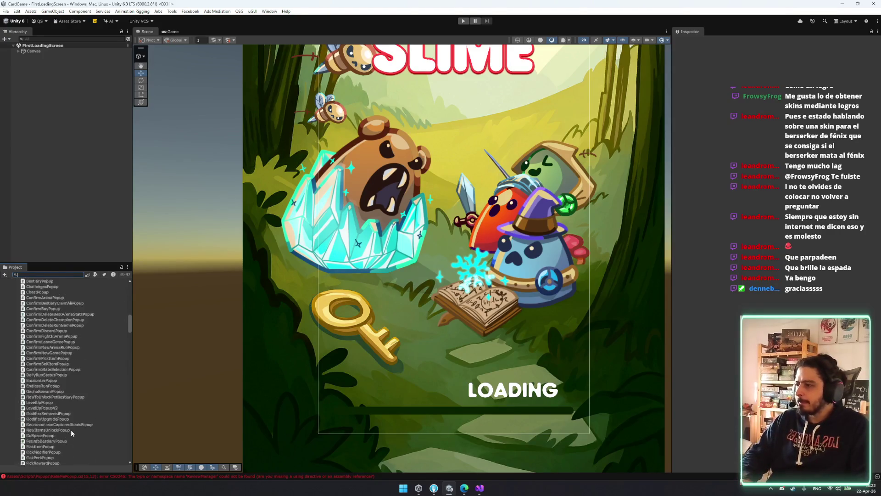
pyautogui.scroll(-10, 10, 351)
pyautogui.scroll(-10, 7, 390)
pyautogui.scroll(10, 30, 412)
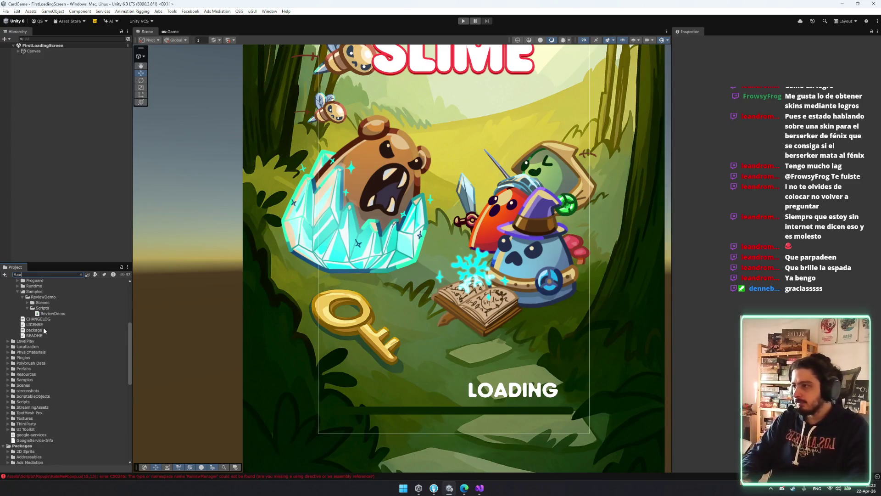
pyautogui.write('rdga')
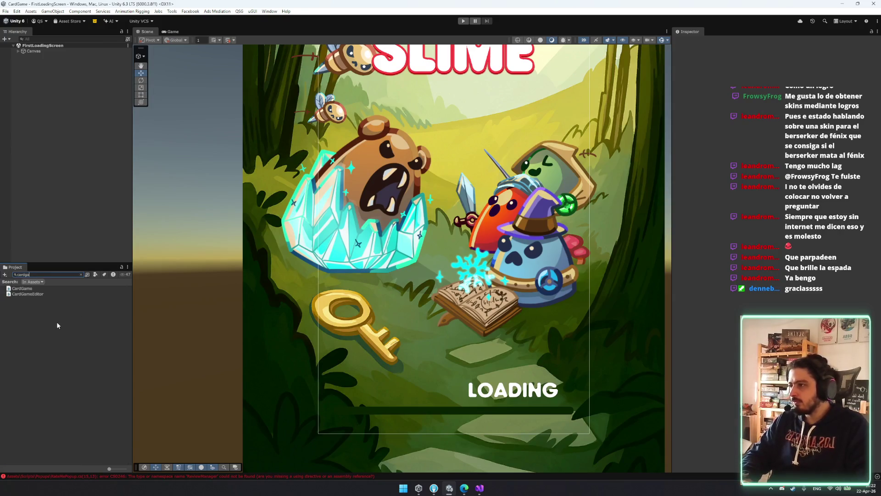
# Step: Add Google.Play.Review to CardGame.asmdef's Assembly Definition References and save the change
pyautogui.click(31, 289)
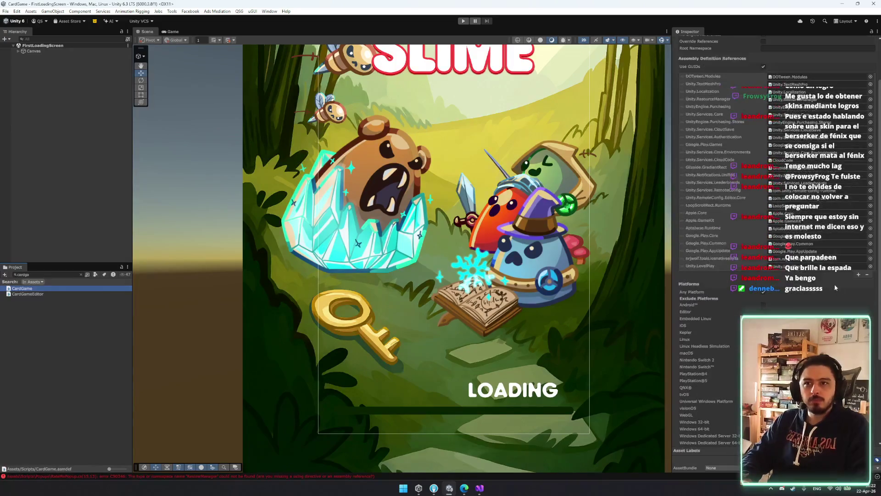
pyautogui.click(858, 275)
pyautogui.click(870, 274)
pyautogui.write('play')
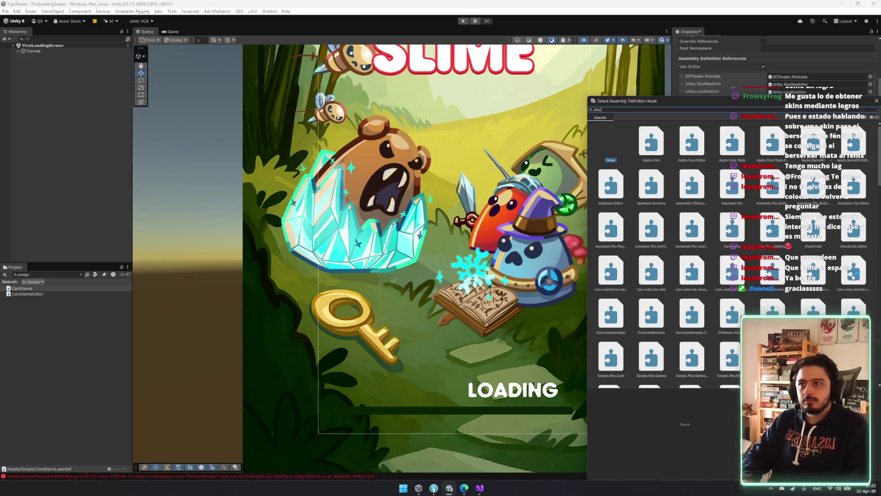
pyautogui.write('review')
pyautogui.doubleClick(647, 140)
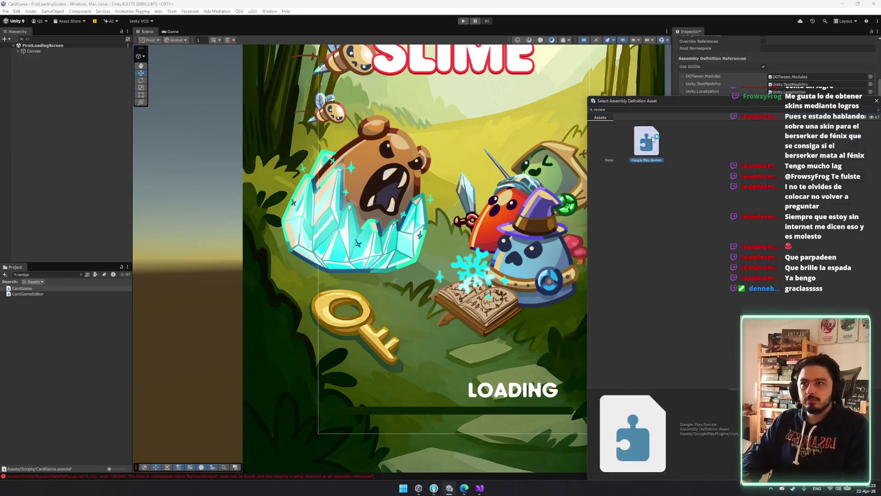
pyautogui.scroll(2, 794, 201)
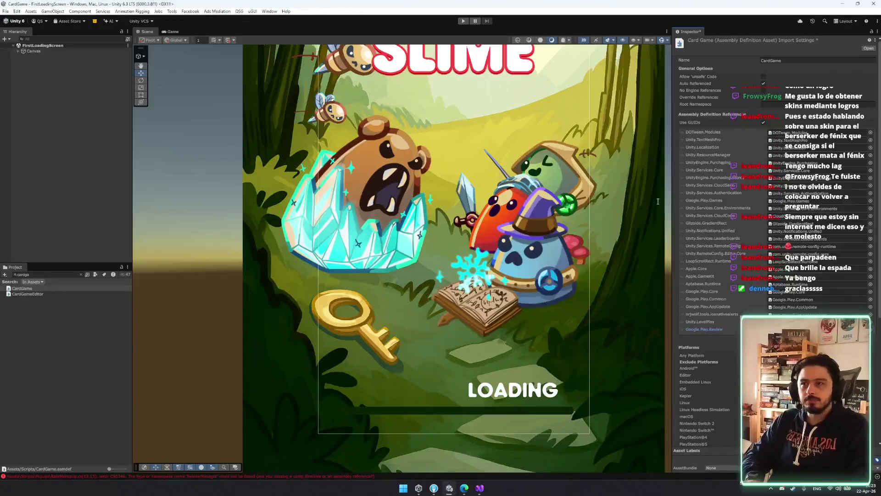
pyautogui.click(81, 275)
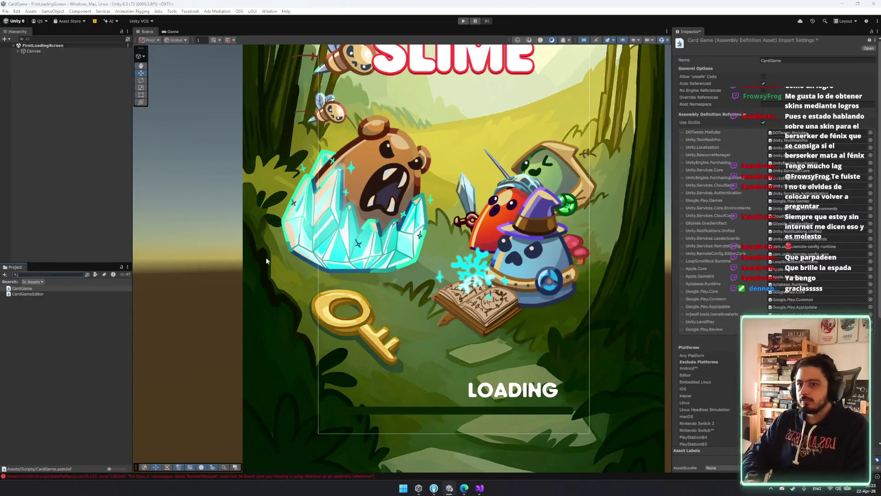
pyautogui.click(413, 254)
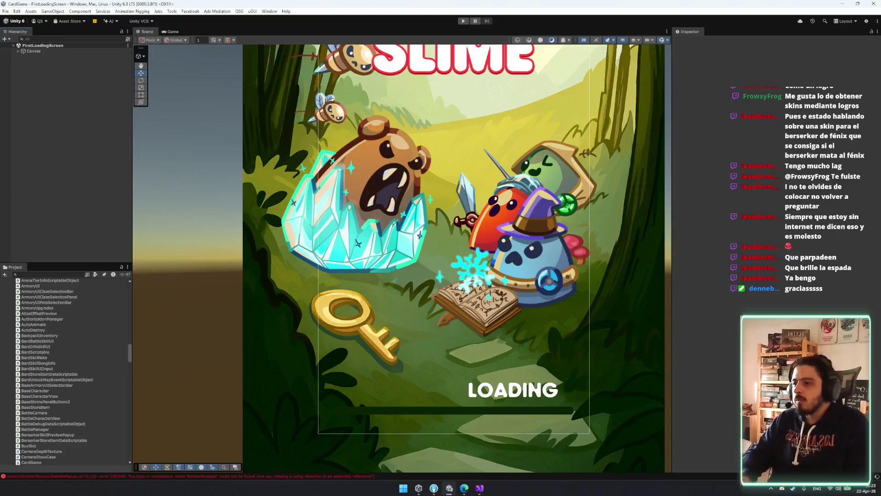
# Step: Confirm the Console shows no compile errors, then run the game in Play mode
pyautogui.click(327, 476)
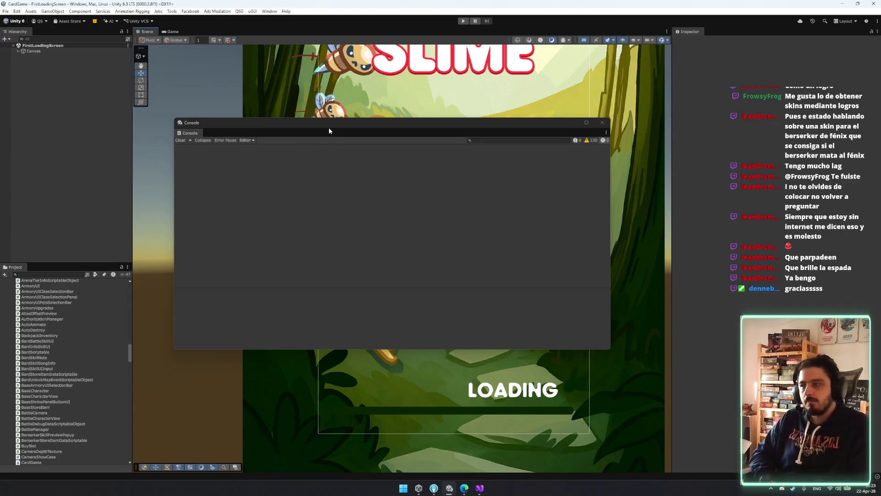
pyautogui.click(603, 122)
pyautogui.click(463, 20)
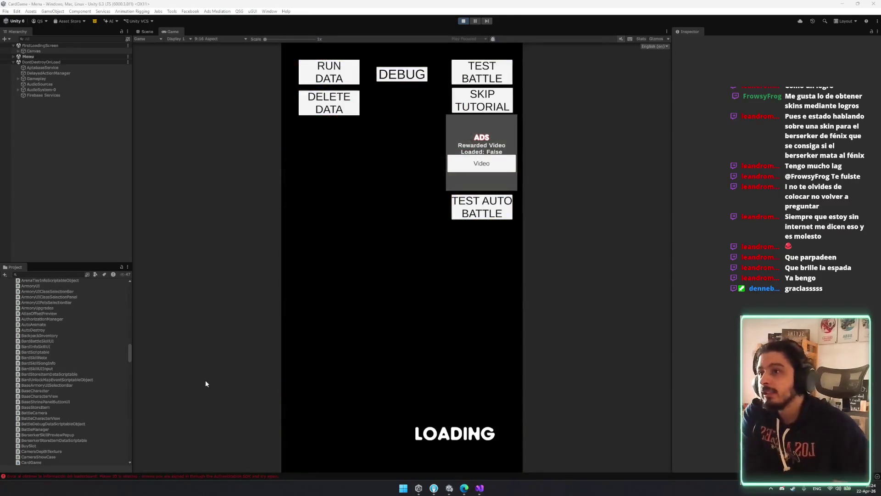
# Step: Start the game from the debug menu, dismiss the Wishlist Now popup, check the Console, and stop Play mode
pyautogui.click(438, 313)
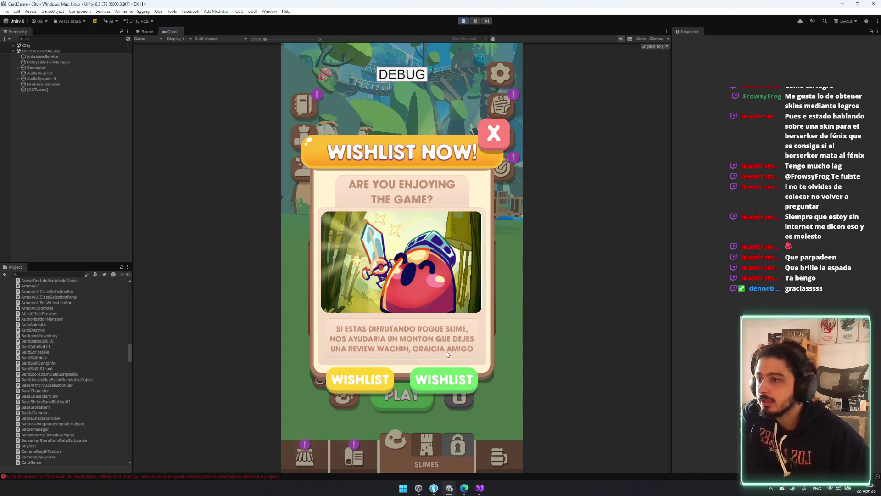
pyautogui.click(457, 381)
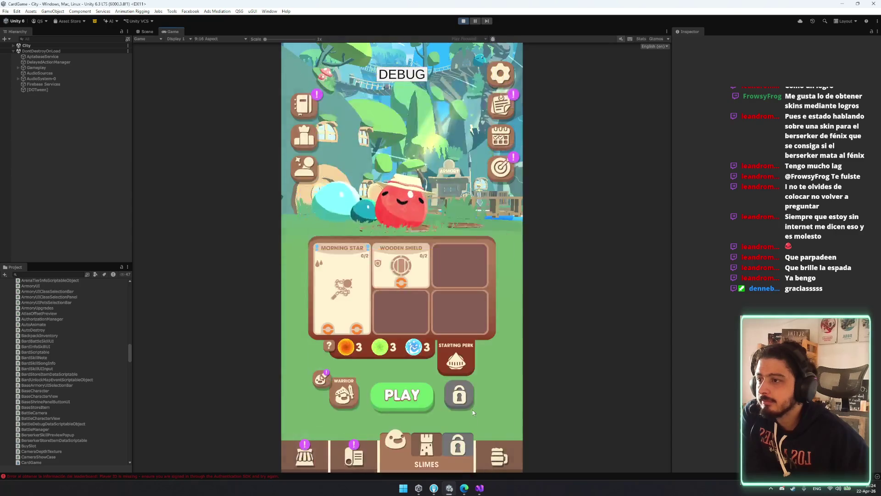
pyautogui.click(298, 477)
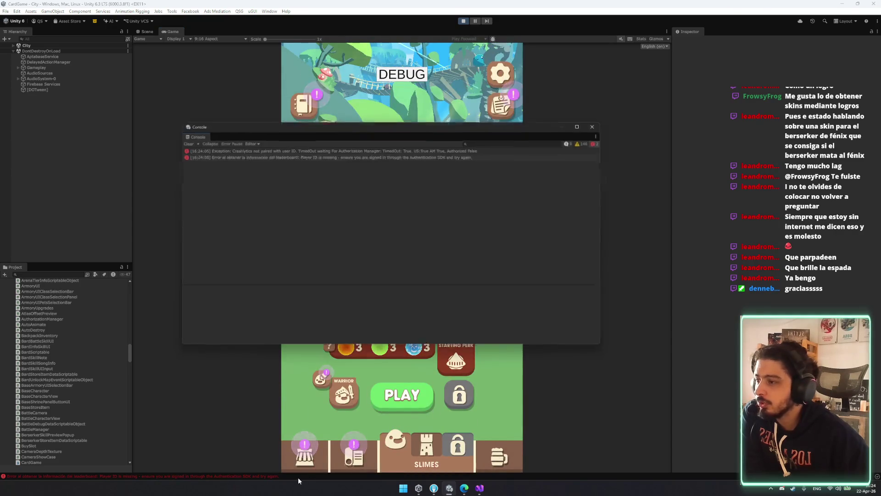
pyautogui.click(186, 136)
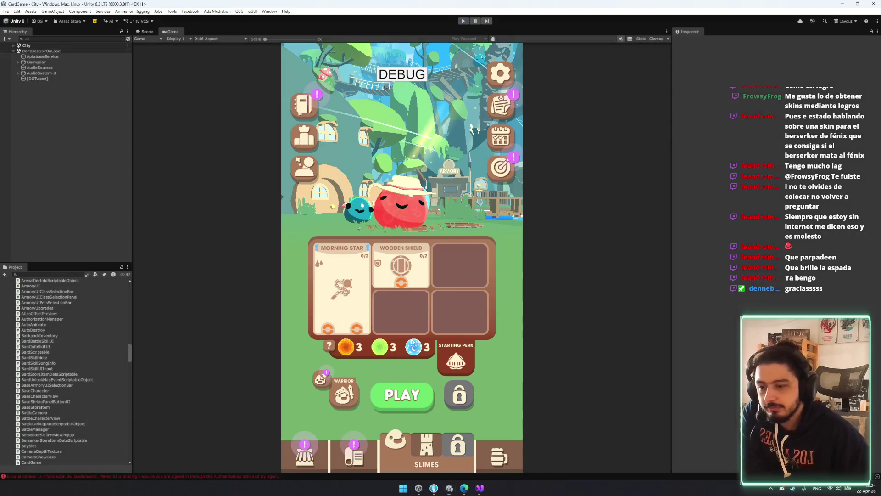
pyautogui.hotkey('ctrl', 'p')
# Step: Back in Visual Studio, put the caret on the review flow request in RateMePopup.cs
pyautogui.click(477, 490)
pyautogui.scroll(-7, 141, 300)
pyautogui.scroll(1, 141, 300)
pyautogui.click(141, 301)
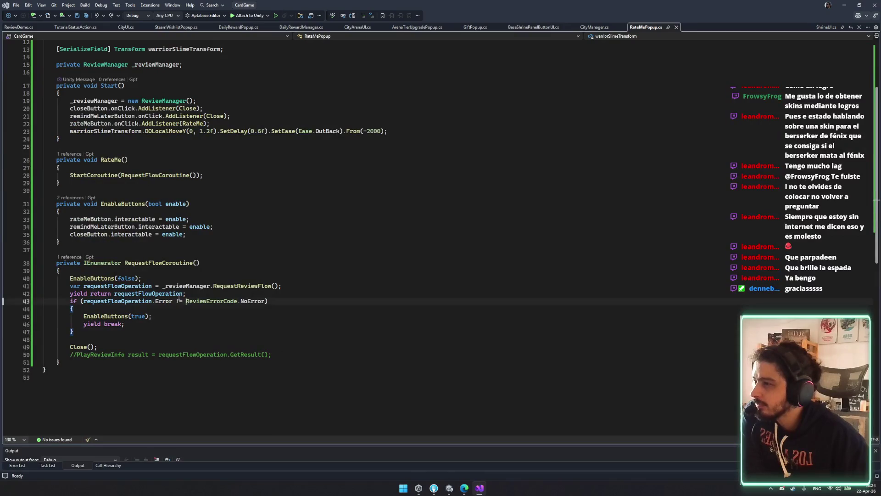
pyautogui.click(230, 285)
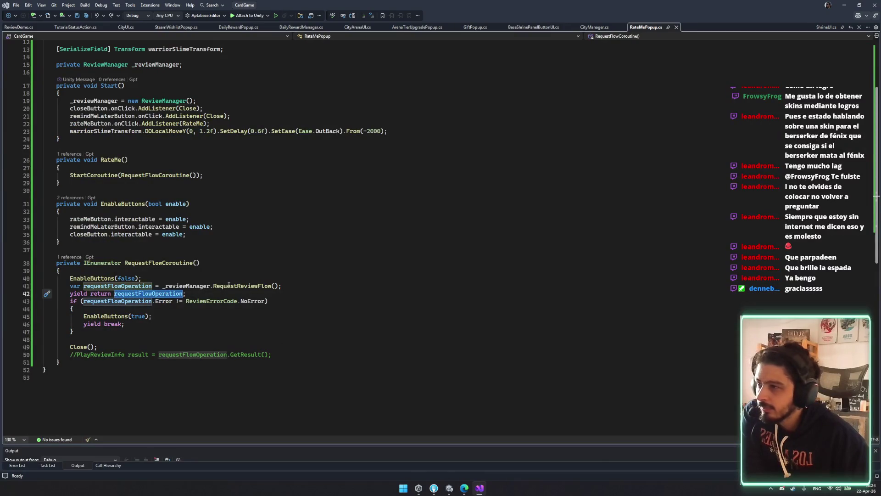
pyautogui.keyDown('ctrl'); pyautogui.click(253, 289); pyautogui.keyUp('ctrl')
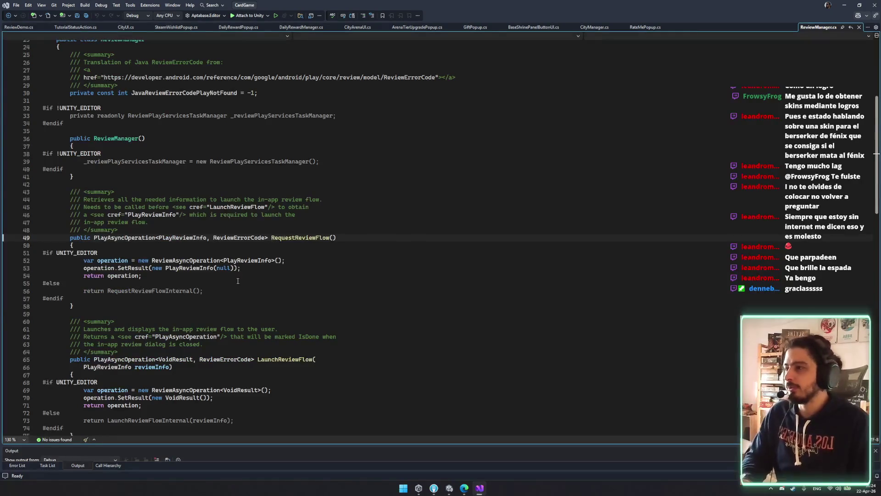
pyautogui.moveTo(97, 260)
pyautogui.mouseDown()
pyautogui.moveTo(137, 279)
pyautogui.moveTo(133, 287)
pyautogui.moveTo(130, 279)
pyautogui.mouseUp()
pyautogui.click(199, 278)
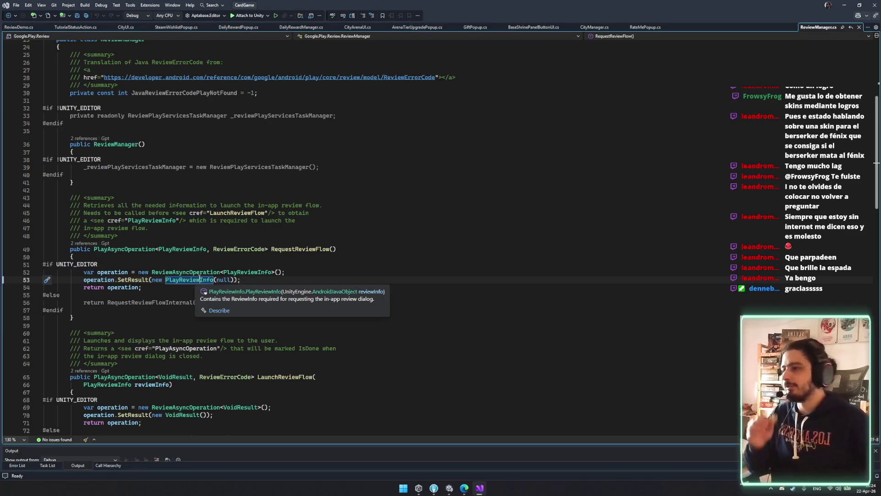
pyautogui.hotkey('ctrl', '-')
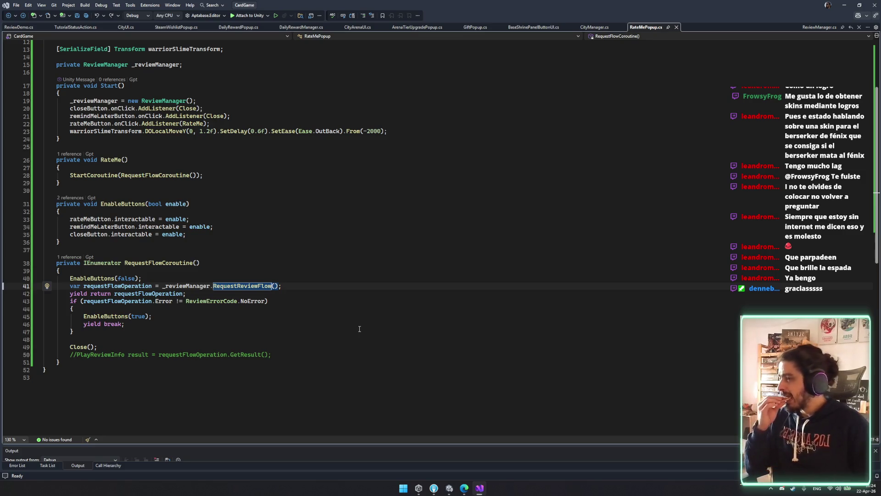
pyautogui.click(423, 369)
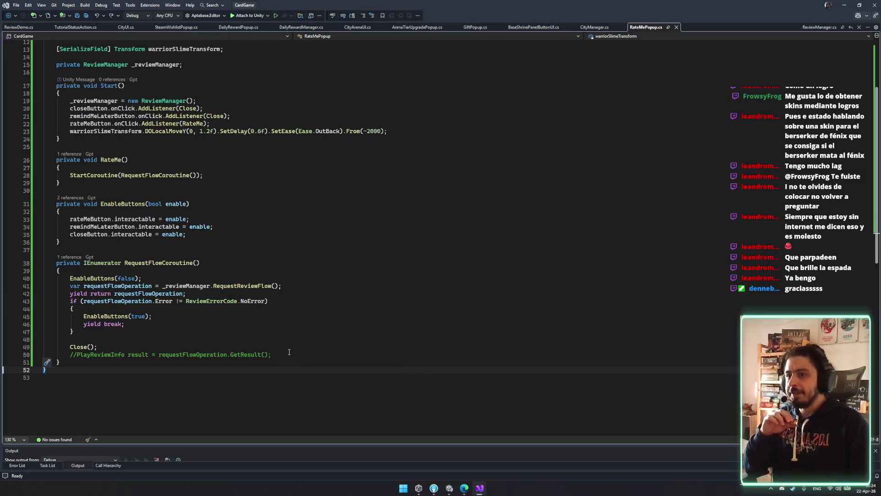
pyautogui.click(450, 488)
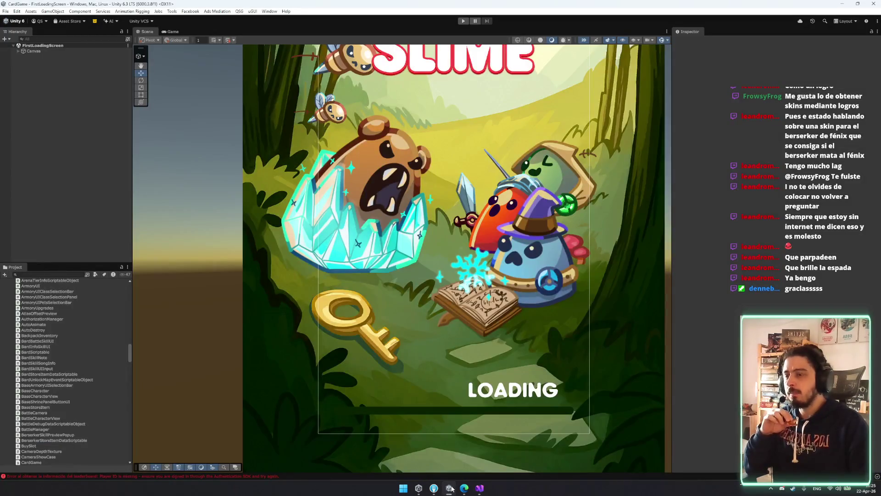
pyautogui.click(450, 488)
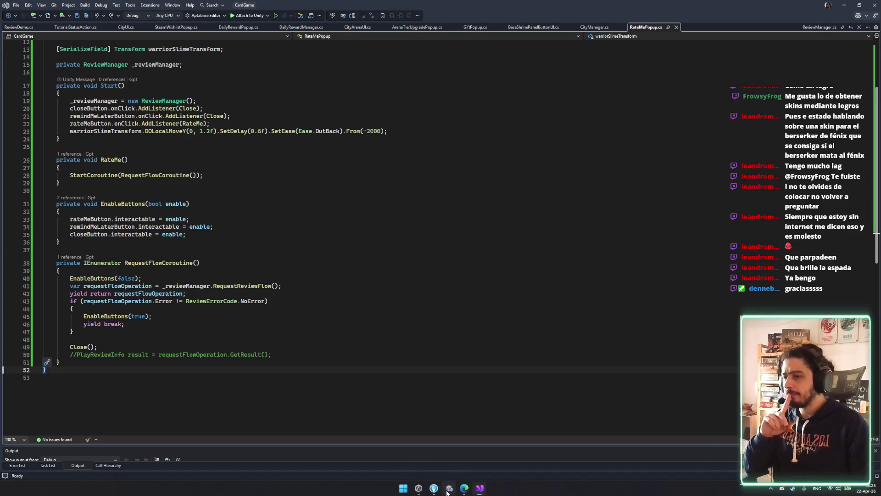
pyautogui.click(449, 489)
pyautogui.click(448, 490)
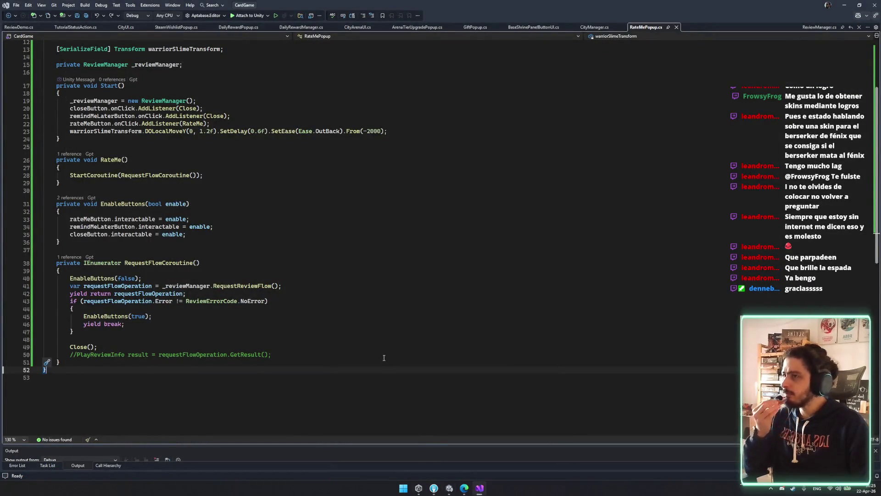
# Step: Change the slime tween's starting offset from From(-2000) to From(-500) and save
pyautogui.click(372, 129)
pyautogui.press('BackSpace')
pyautogui.write('1')
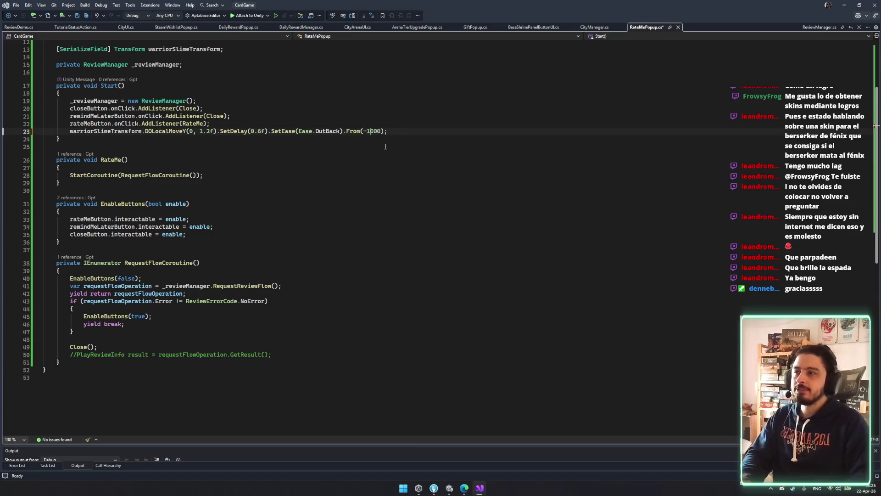
pyautogui.press('BackSpace')
pyautogui.press('BackSpace')
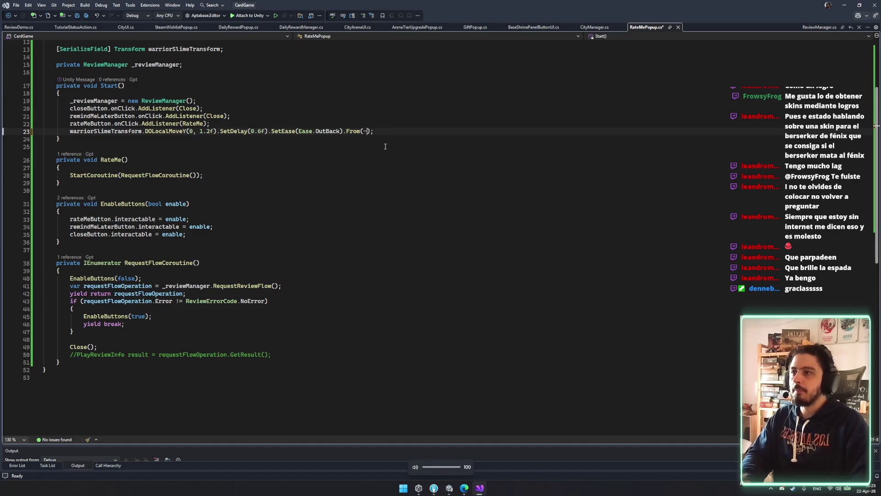
pyautogui.write('50')
pyautogui.hotkey('ctrl', 's')
pyautogui.click(446, 146)
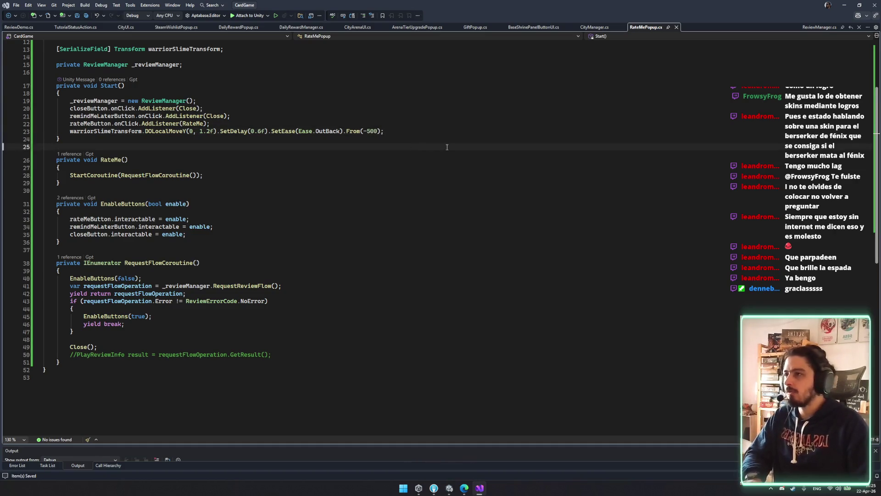
# Step: Shorten the tween duration from 1.2f to 0.6f and set SetDelay to 0.7f
pyautogui.click(207, 131)
pyautogui.press('Left')
pyautogui.press('BackSpace')
pyautogui.press('BackSpace')
pyautogui.press('BackSpace')
pyautogui.write('0.6')
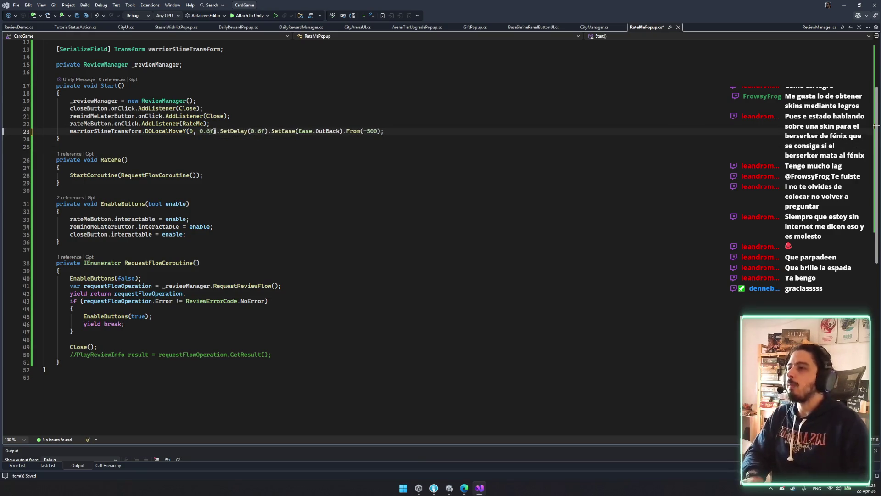
pyautogui.click(256, 131)
pyautogui.press('Delete')
pyautogui.write('7')
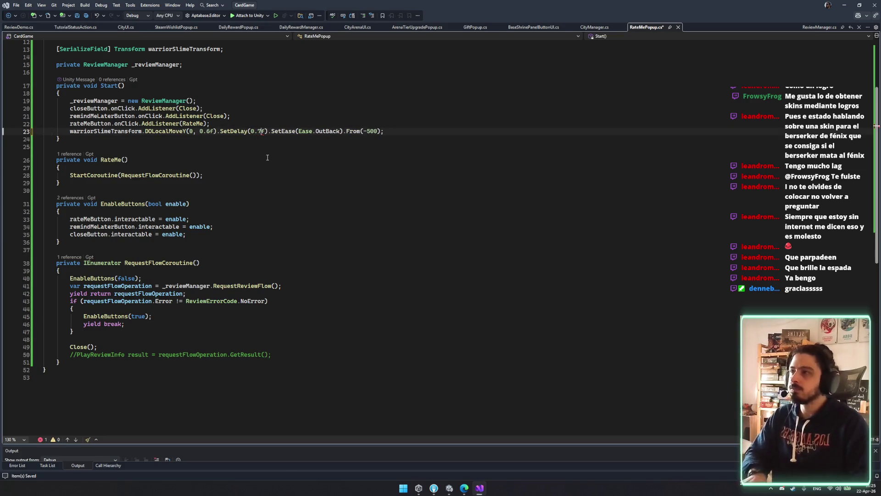
# Step: Review the RequestReviewFlow and EnableButtons code, then enter Play mode in Unity
pyautogui.click(126, 160)
pyautogui.click(206, 211)
pyautogui.moveTo(450, 490)
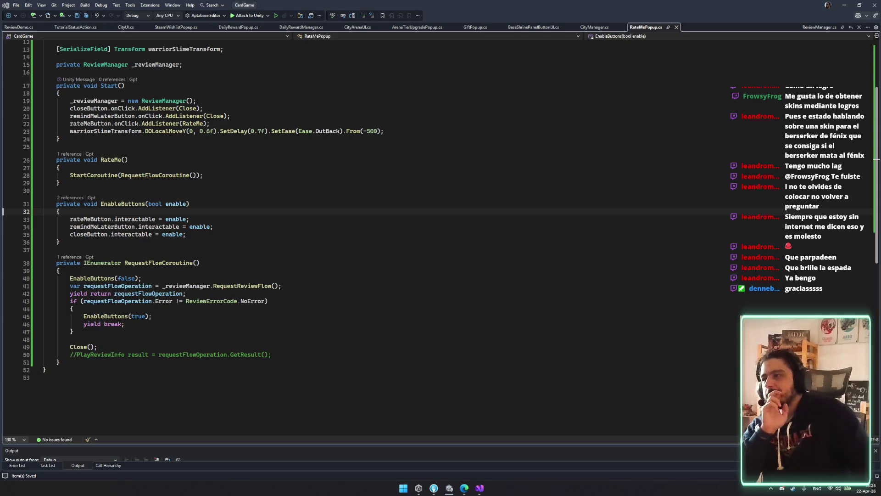
pyautogui.click(462, 289)
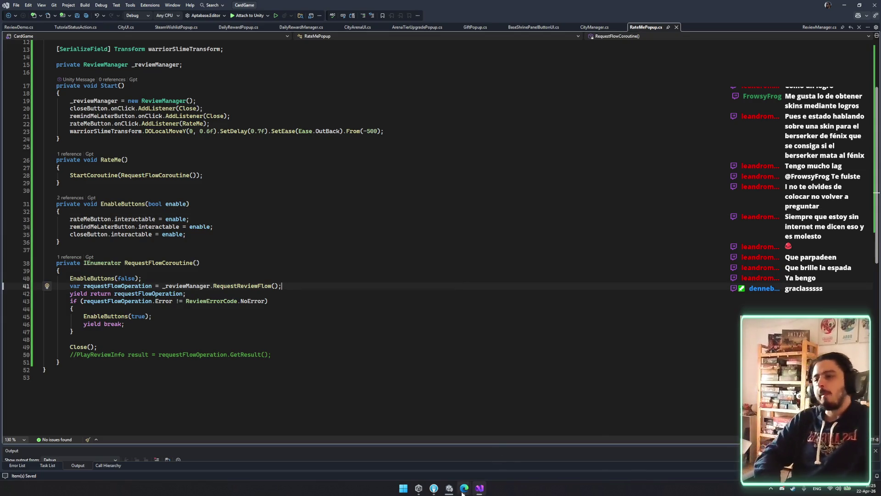
pyautogui.click(237, 340)
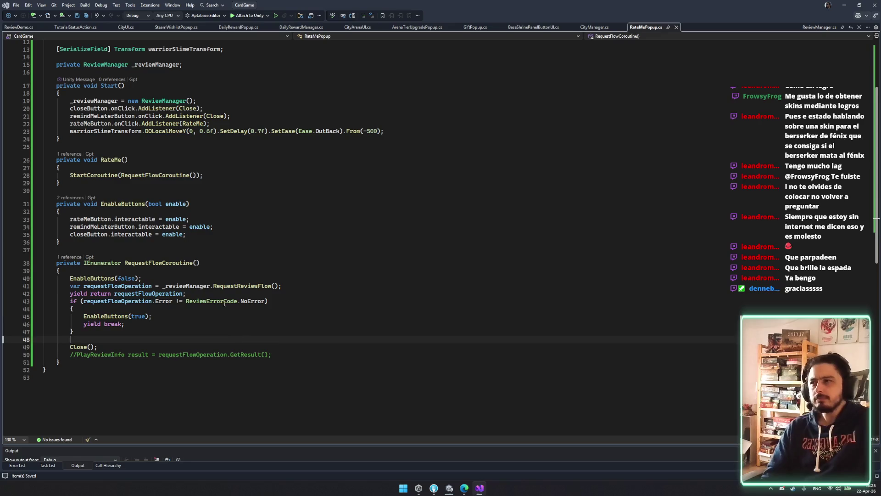
pyautogui.doubleClick(164, 100)
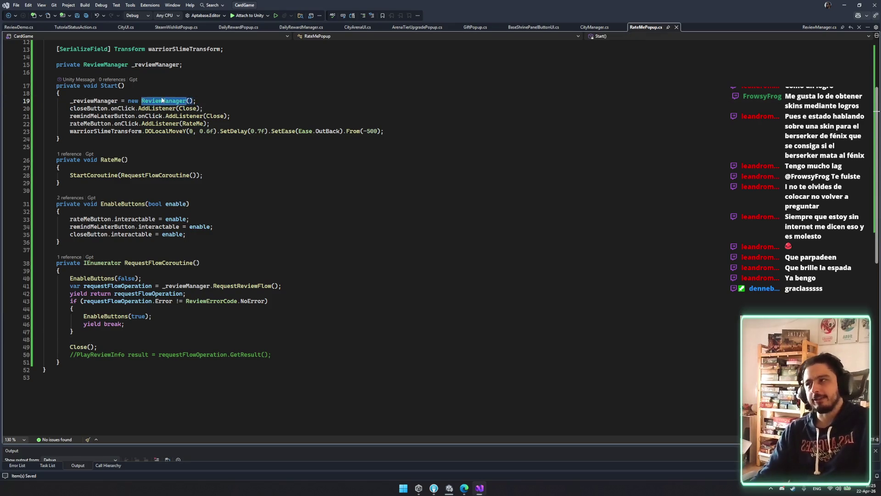
pyautogui.click(431, 339)
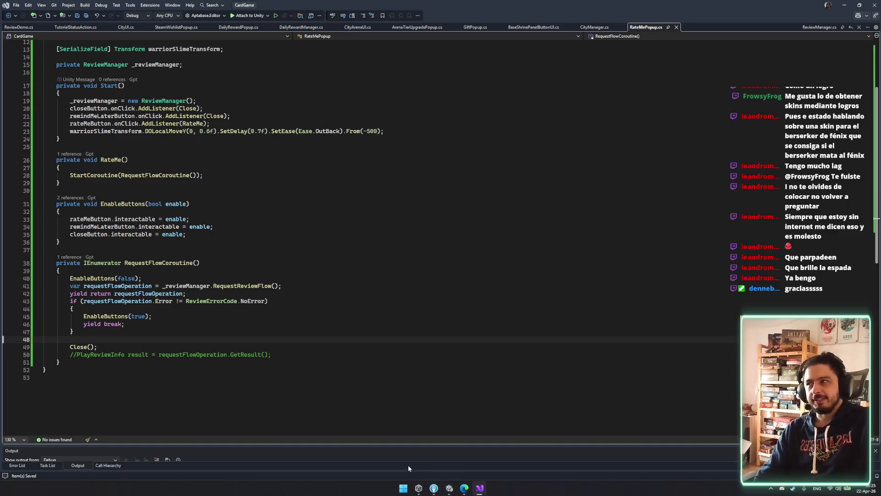
pyautogui.click(358, 316)
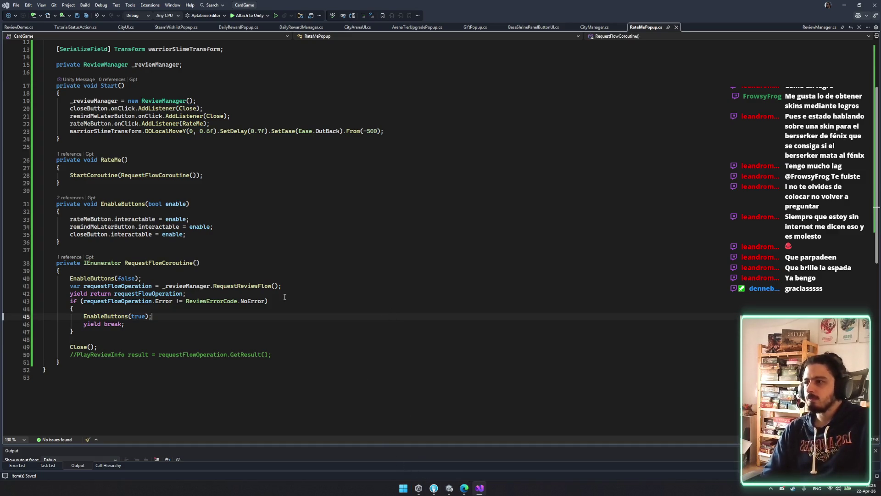
pyautogui.moveTo(57, 270); pyautogui.dragTo(326, 377)
pyautogui.click(342, 366)
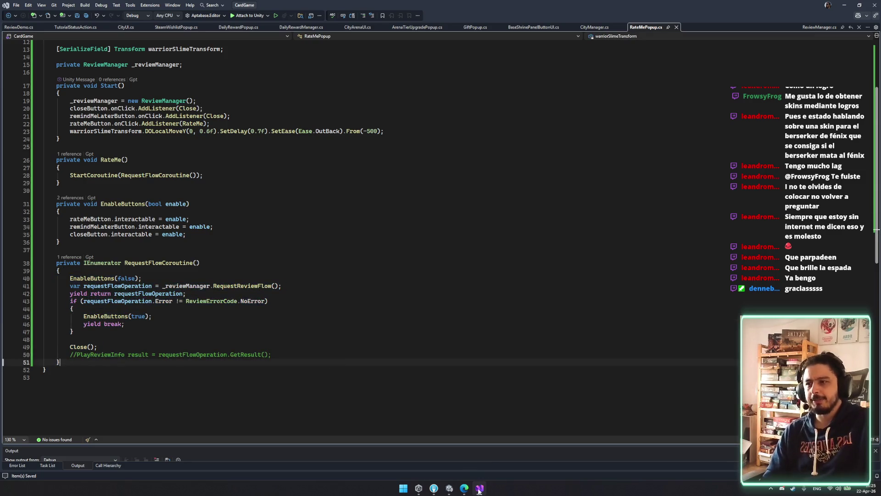
pyautogui.click(449, 488)
pyautogui.click(463, 20)
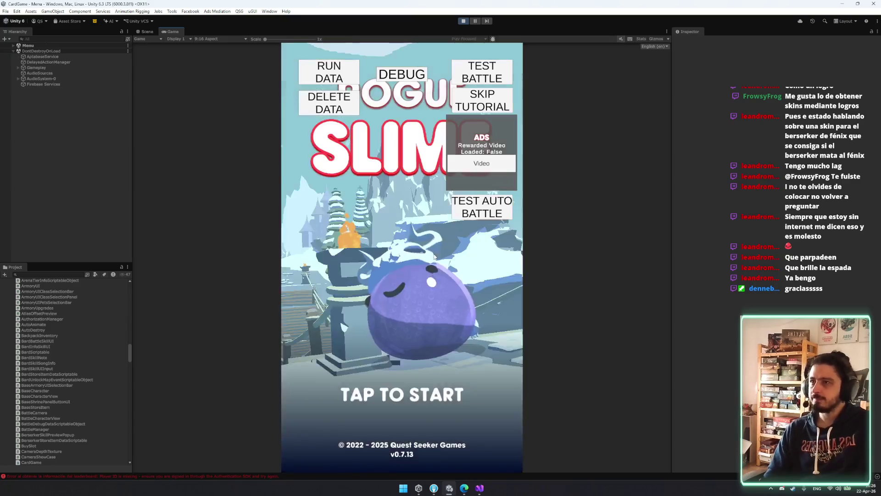
# Step: Tap TAP TO START, close the Wishlist Now popup at the city screen, and stop Play mode
pyautogui.click(459, 320)
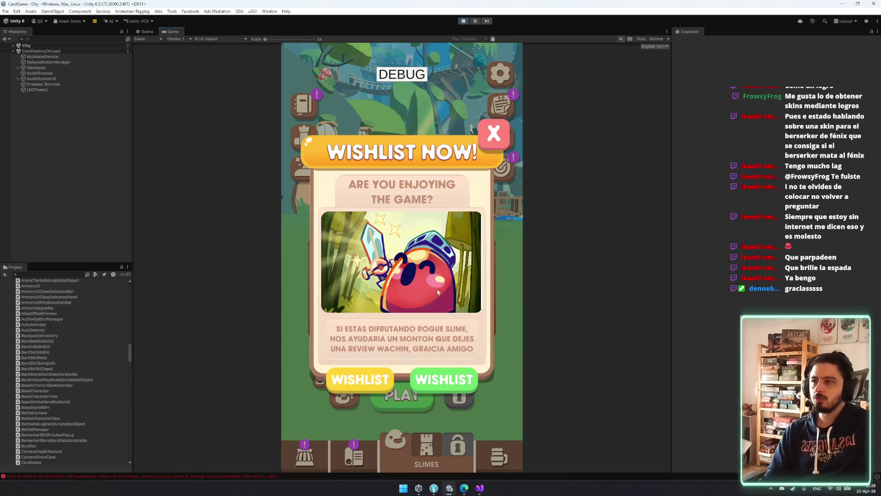
pyautogui.click(434, 378)
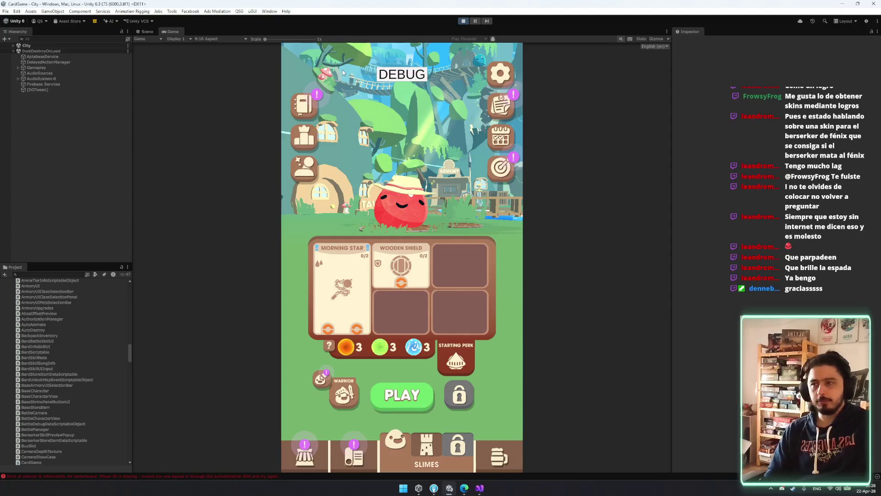
pyautogui.hotkey('ctrl', 'p')
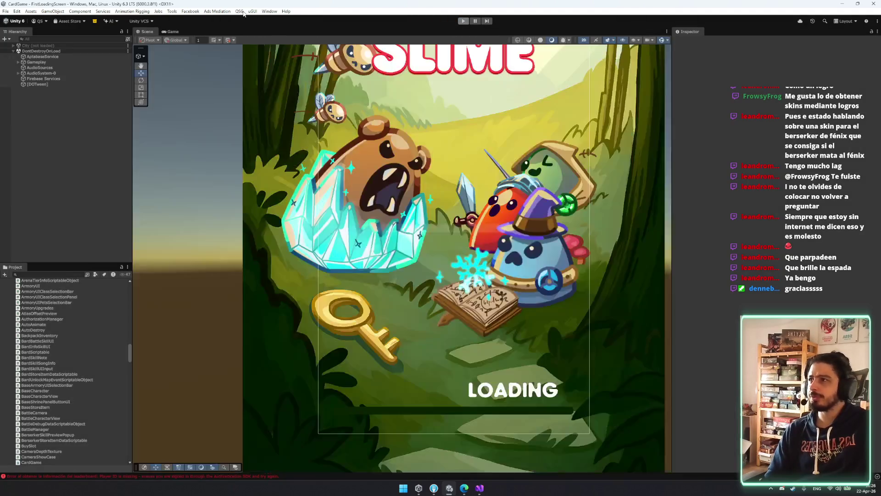
# Step: Open QSG > Build > Build Tools and start the Windows build
pyautogui.click(240, 12)
pyautogui.click(239, 12)
pyautogui.moveTo(261, 19)
pyautogui.click(337, 19)
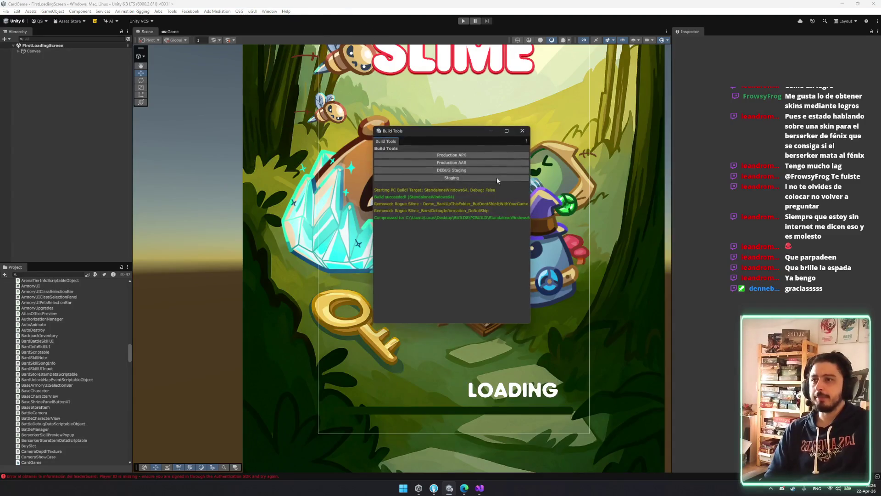
pyautogui.click(480, 157)
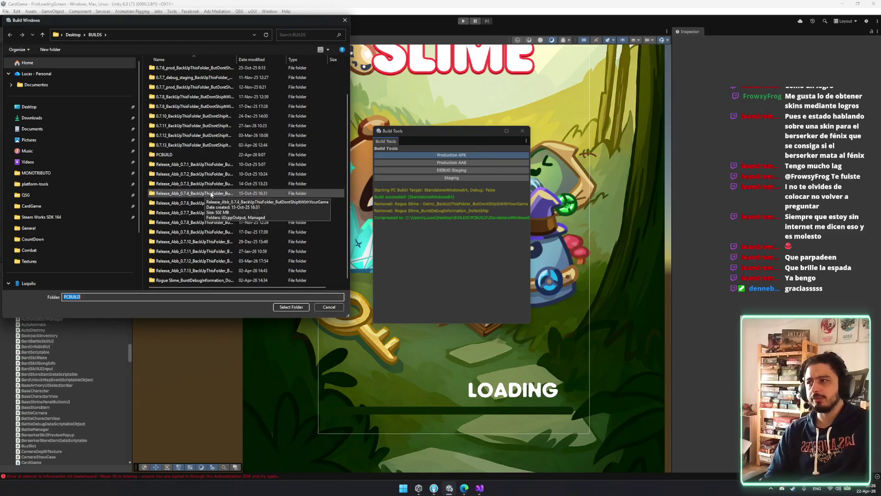
# Step: Choose Desktop\BUILDS as the Windows build destination folder
pyautogui.scroll(2, 197, 152)
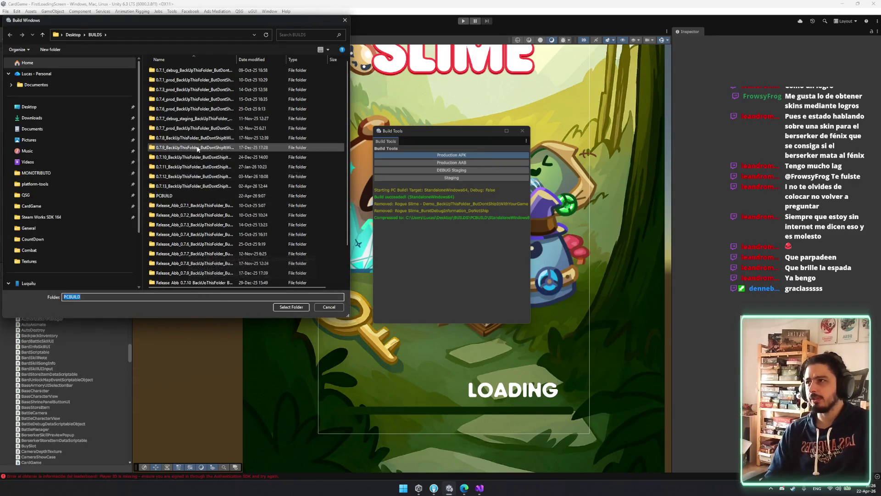
pyautogui.hotkey('alt', 'd')
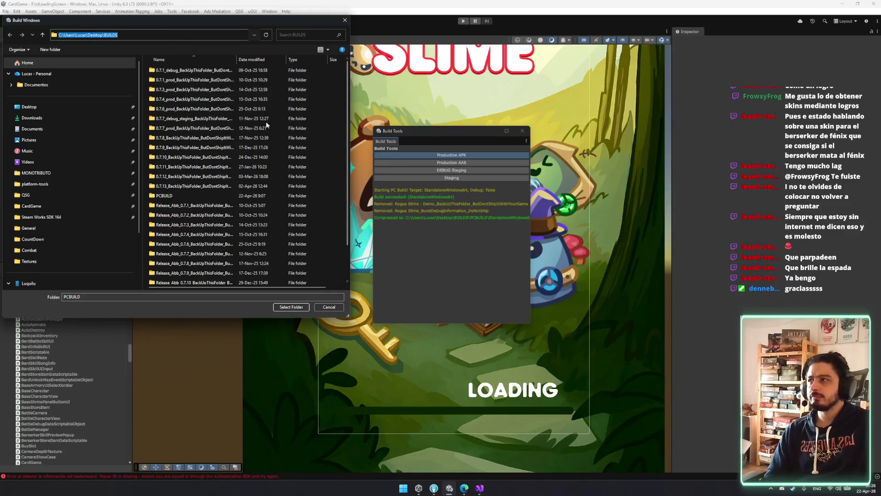
pyautogui.press('End')
pyautogui.press('Escape')
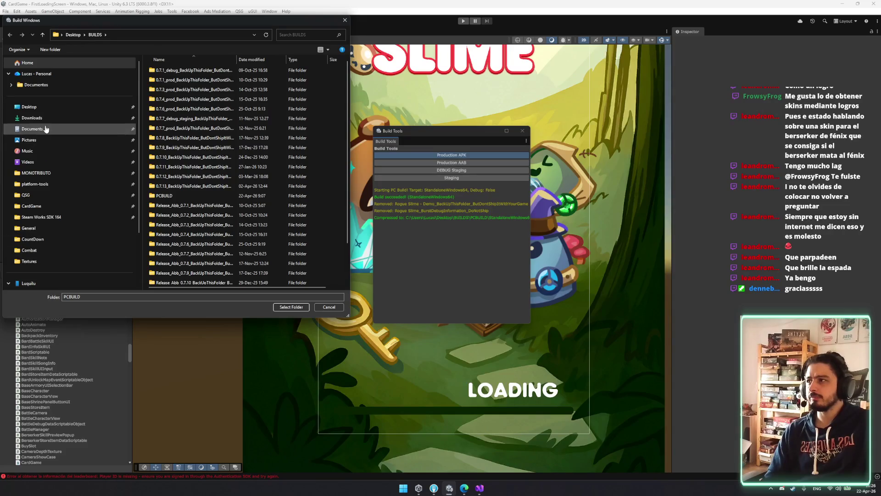
pyautogui.click(44, 107)
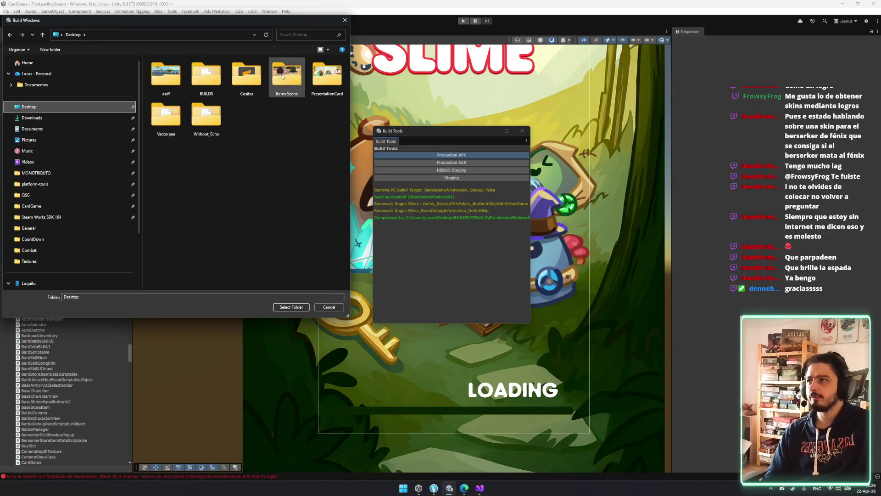
pyautogui.doubleClick(206, 76)
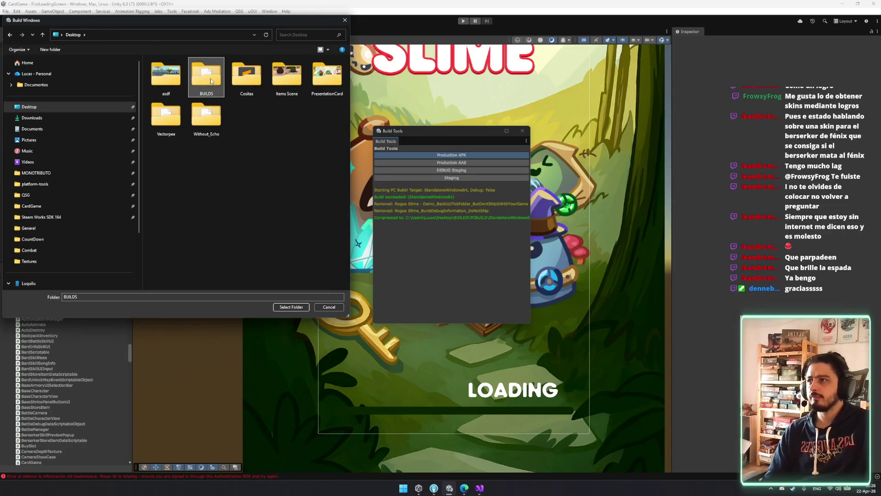
pyautogui.click(286, 307)
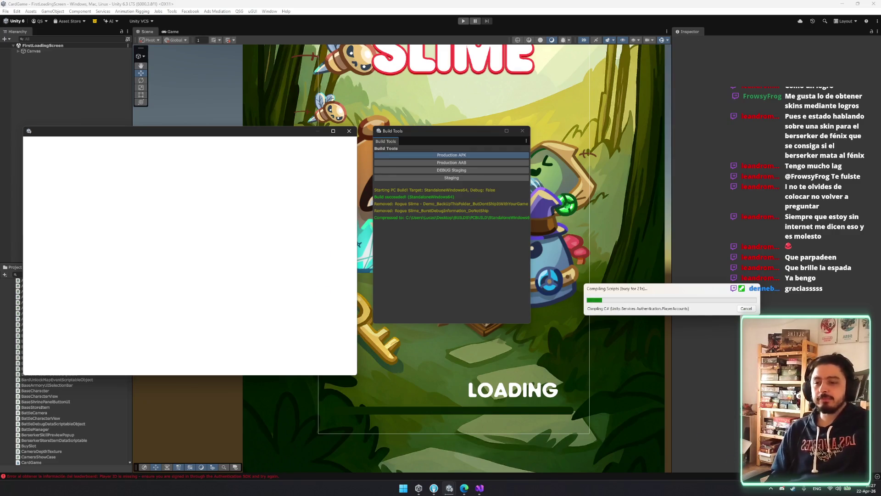
# Step: Wait while the Windows build packs sprite atlases and compiles into BUILDS
pyautogui.moveTo(433, 487)
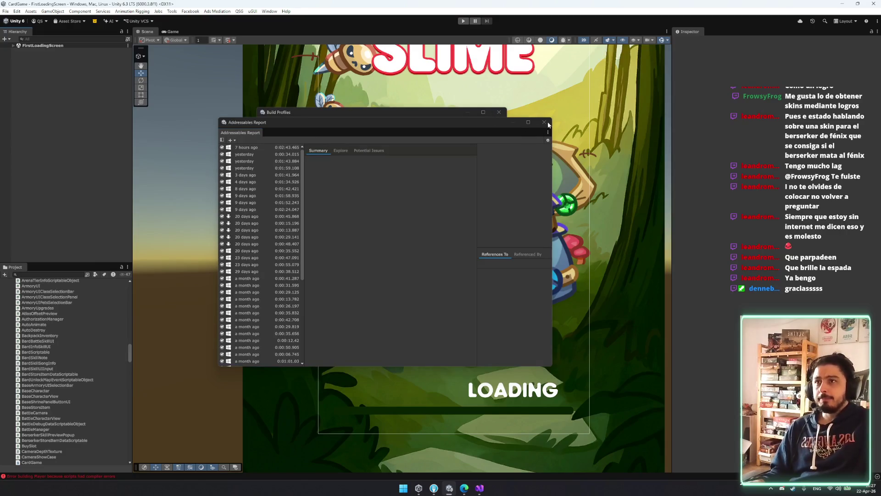
# Step: Close the Addressables Report and switch the project platform to Android in Build Profiles
pyautogui.click(545, 123)
pyautogui.moveTo(429, 112); pyautogui.dragTo(340, 107)
pyautogui.click(191, 155)
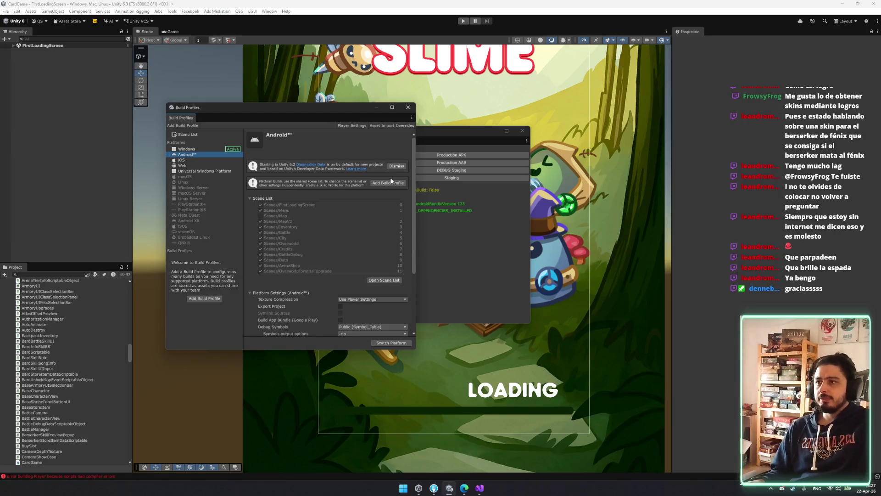
pyautogui.click(383, 344)
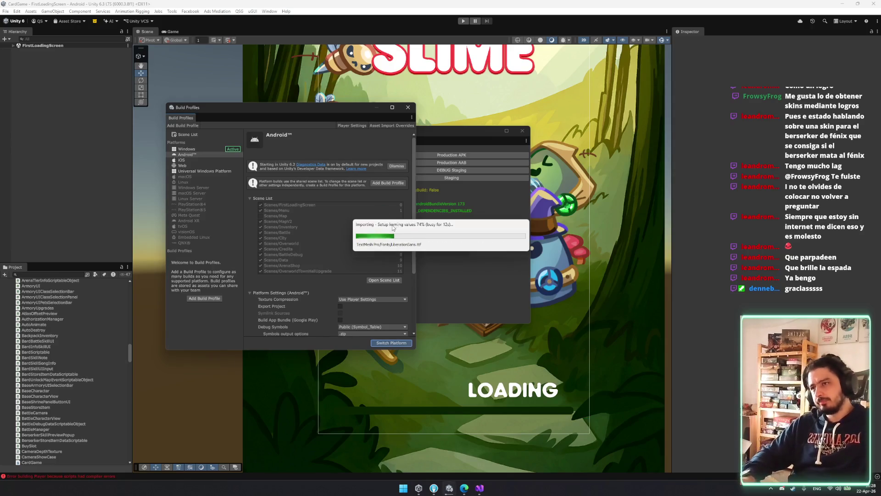
# Step: Launch Chrome and open the Steamworks site with Wishlist Actions in a new tab
pyautogui.press('super')
pyautogui.write('chrome')
pyautogui.press('Return')
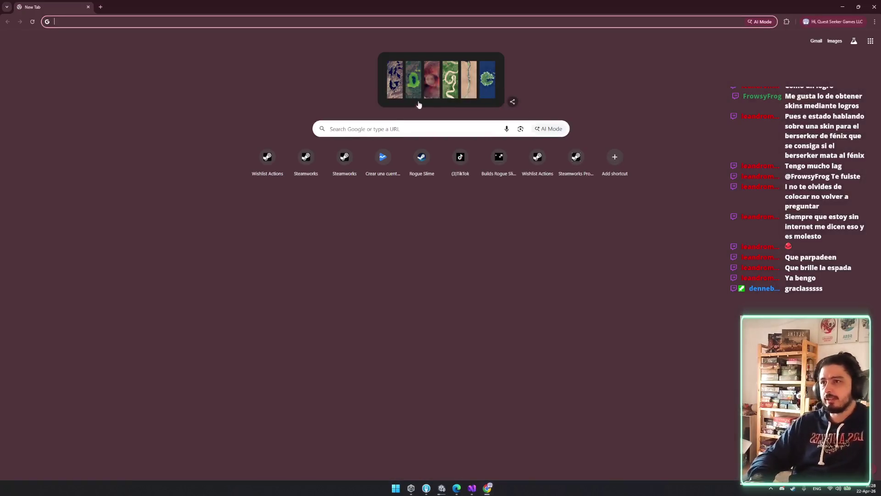
pyautogui.click(304, 166)
pyautogui.middleClick(267, 161)
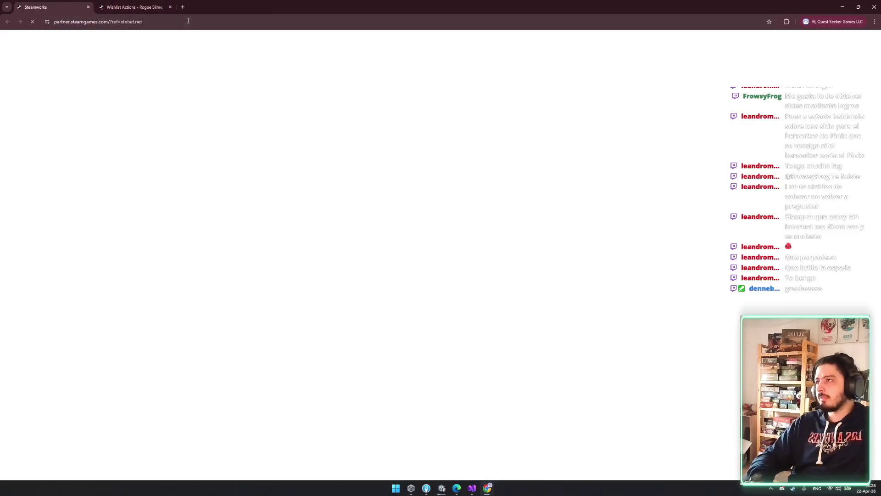
# Step: View the Rogue Slime wishlist report, then load the SteamDB home page in a new tab
pyautogui.click(129, 6)
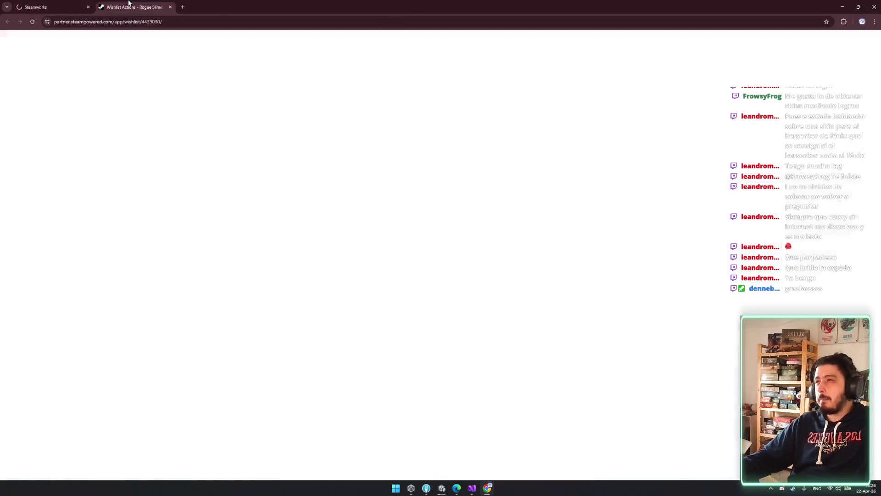
pyautogui.scroll(-3, 368, 205)
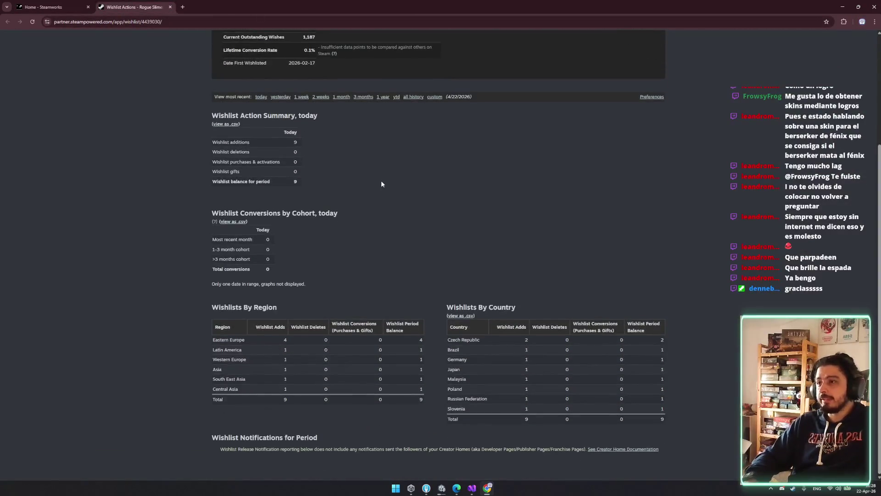
pyautogui.hotkey('ctrl', 't')
pyautogui.write('stea')
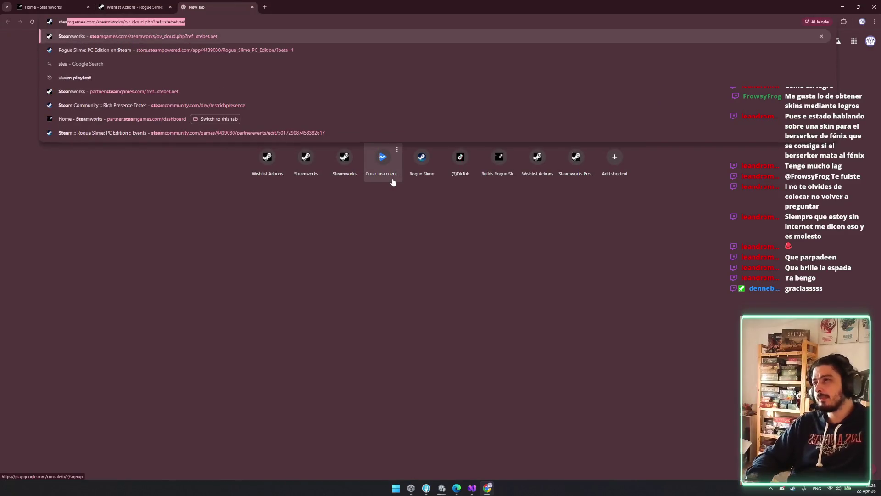
pyautogui.press('Down')
pyautogui.press('Down')
pyautogui.press('Down')
pyautogui.press('BackSpace')
pyautogui.press('BackSpace')
pyautogui.press('BackSpace')
pyautogui.hotkey('ctrl', 'a')
pyautogui.press('BackSpace')
pyautogui.write('steam')
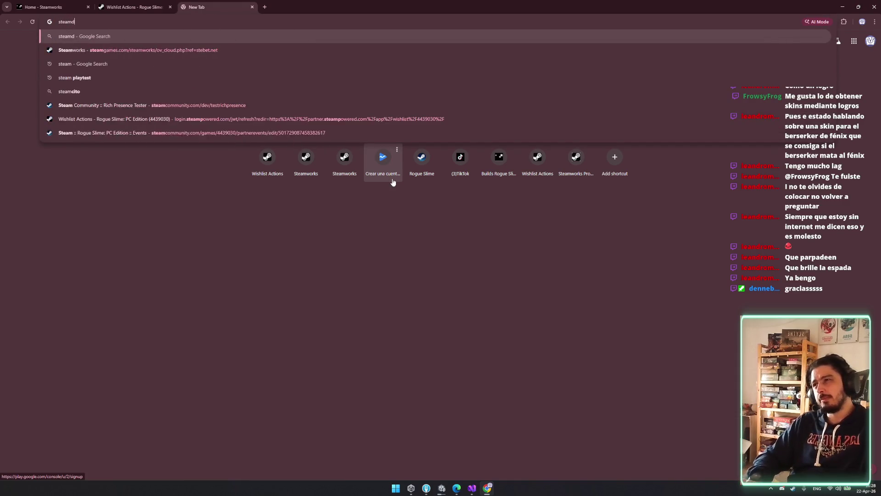
pyautogui.write('d')
pyautogui.press('Down')
pyautogui.press('Down')
pyautogui.press('Down')
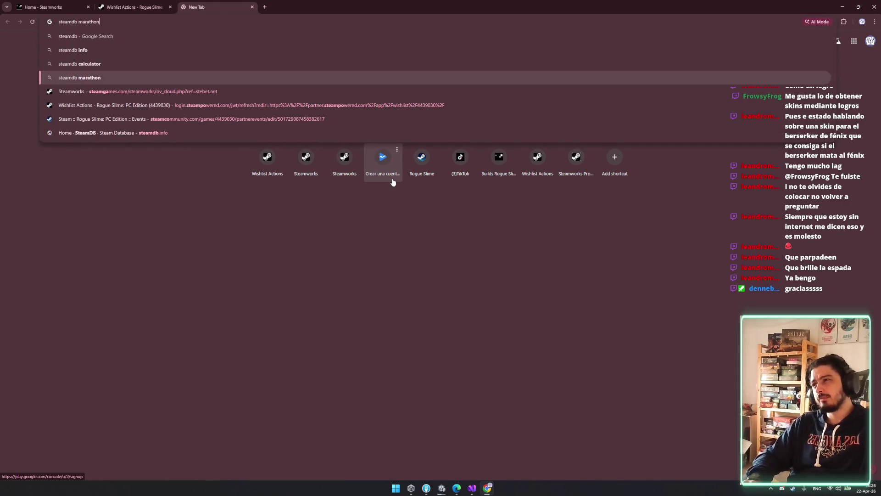
pyautogui.press('Return')
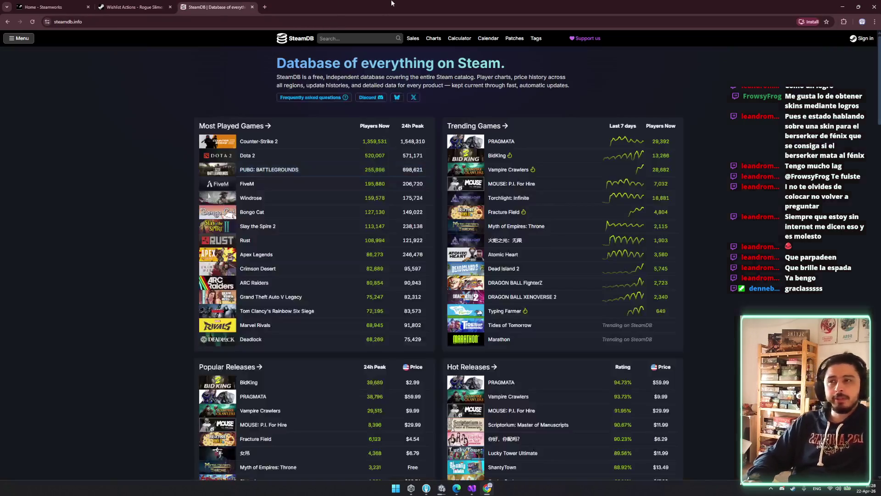
# Step: Search SteamDB for 'slime', view the Rogue Slime: PC Edition Demo charts, then close the tab
pyautogui.click(366, 40)
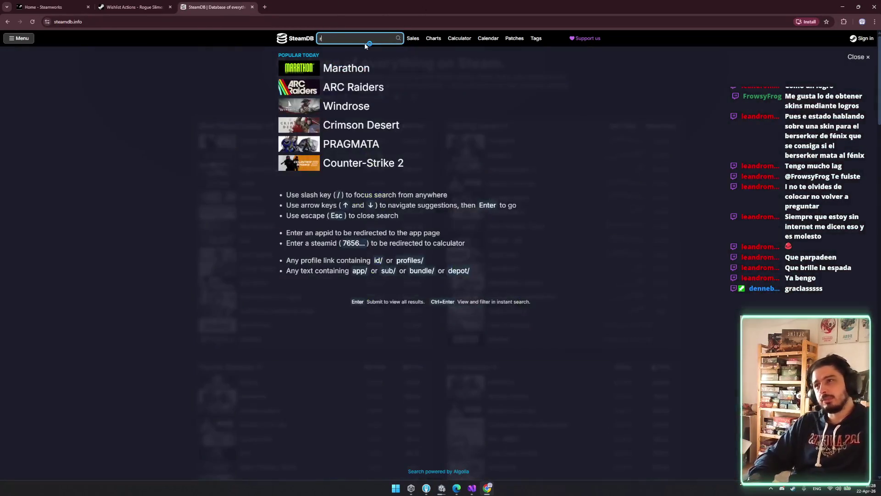
pyautogui.write('rogue slime')
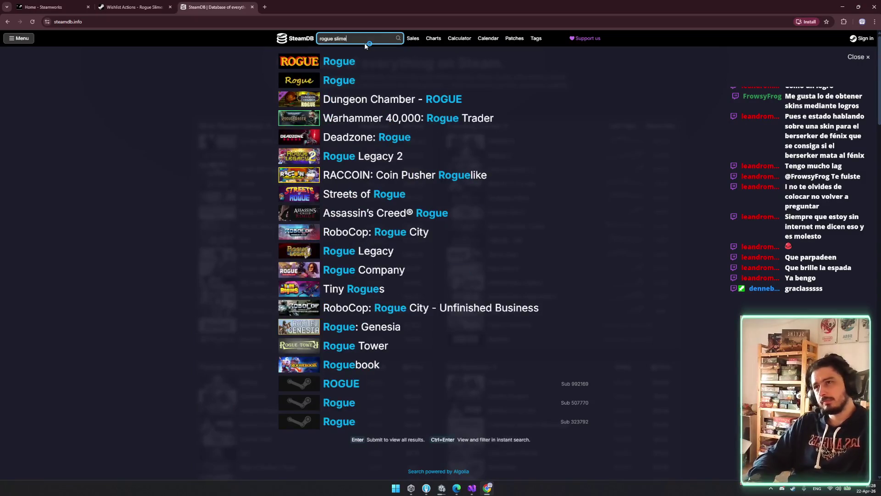
pyautogui.click(419, 97)
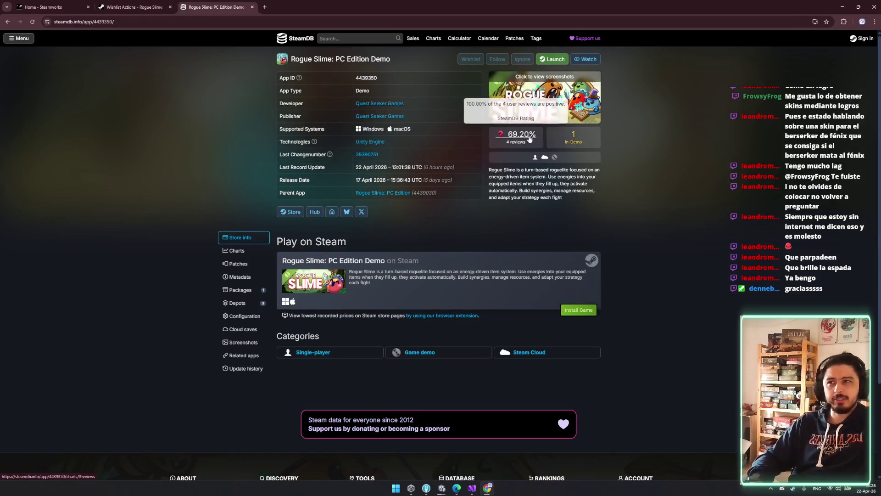
pyautogui.scroll(-3, 572, 203)
pyautogui.scroll(3, 571, 202)
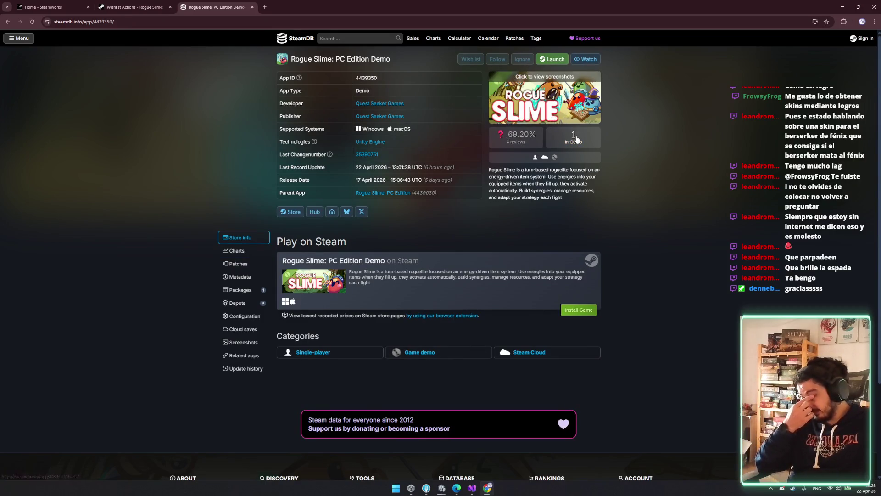
pyautogui.click(237, 250)
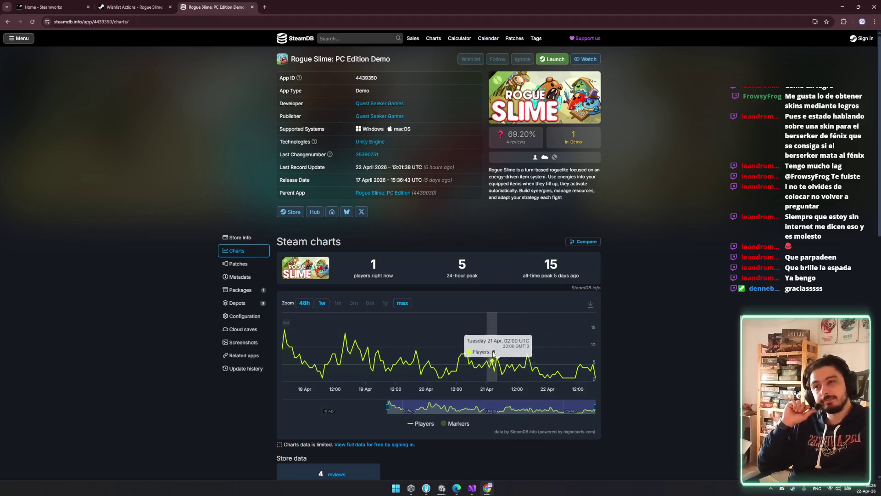
pyautogui.scroll(-10, 655, 247)
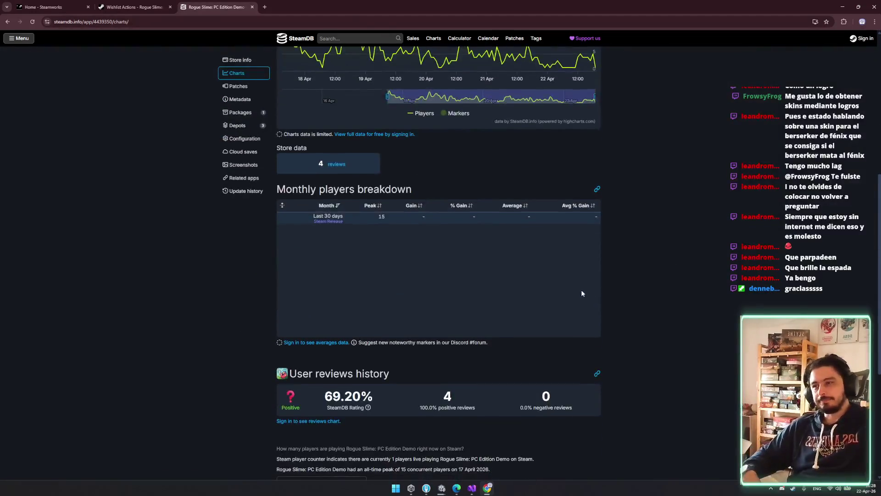
pyautogui.scroll(15, 662, 117)
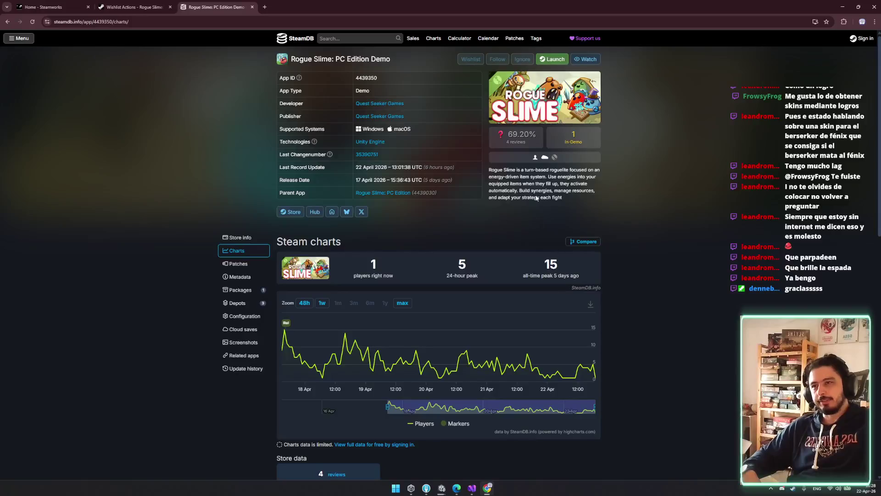
pyautogui.hotkey('ctrl', 'w')
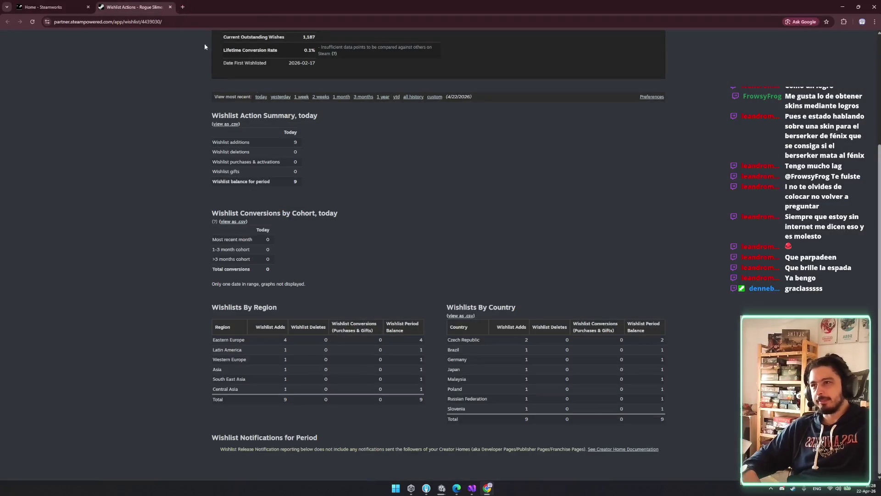
# Step: Open the Rogue Slime: PC Edition Demo app page and bring up the Android in-app review docs
pyautogui.click(55, 4)
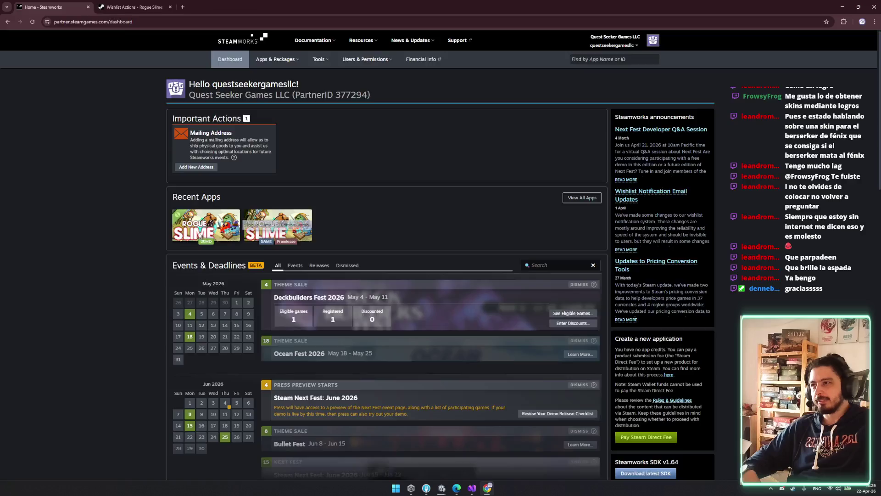
pyautogui.click(278, 225)
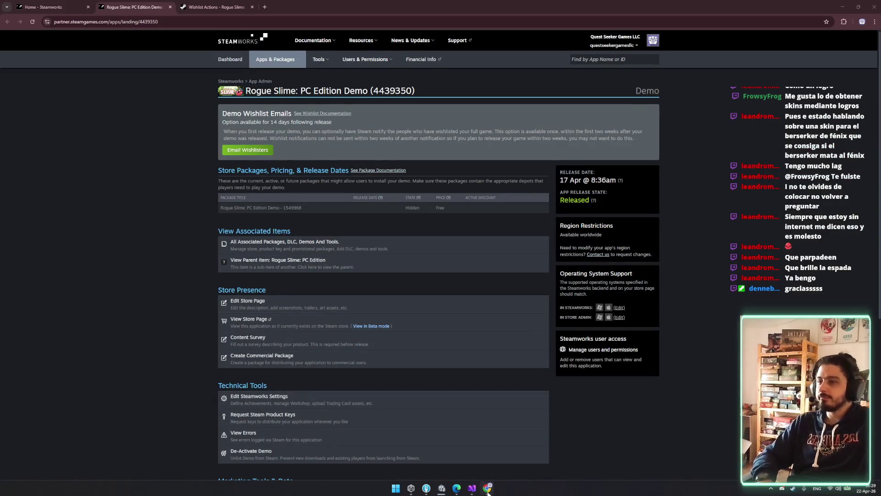
pyautogui.moveTo(457, 488)
pyautogui.click(435, 453)
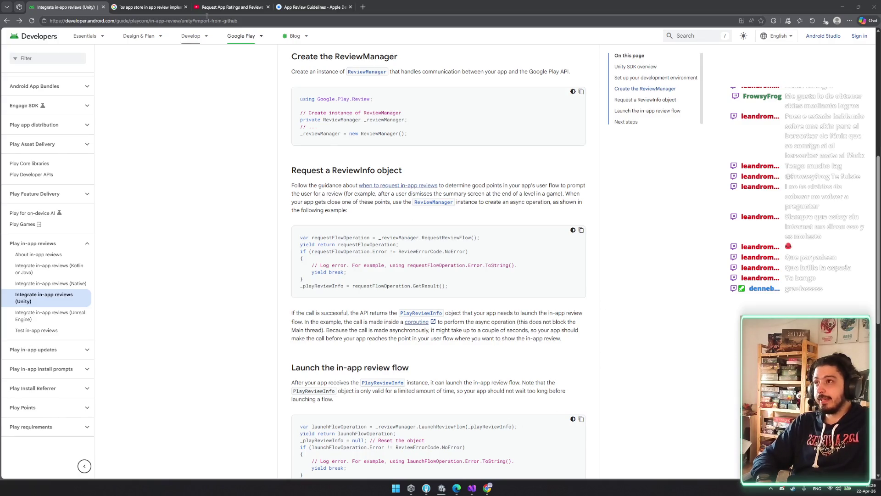
# Step: Move the Apple App Review Guidelines window aside and review the Demo Wishlist Emails description
pyautogui.click(312, 7)
pyautogui.moveTo(520, 9)
pyautogui.mouseDown()
pyautogui.moveTo(521, 224)
pyautogui.moveTo(507, 211)
pyautogui.mouseUp()
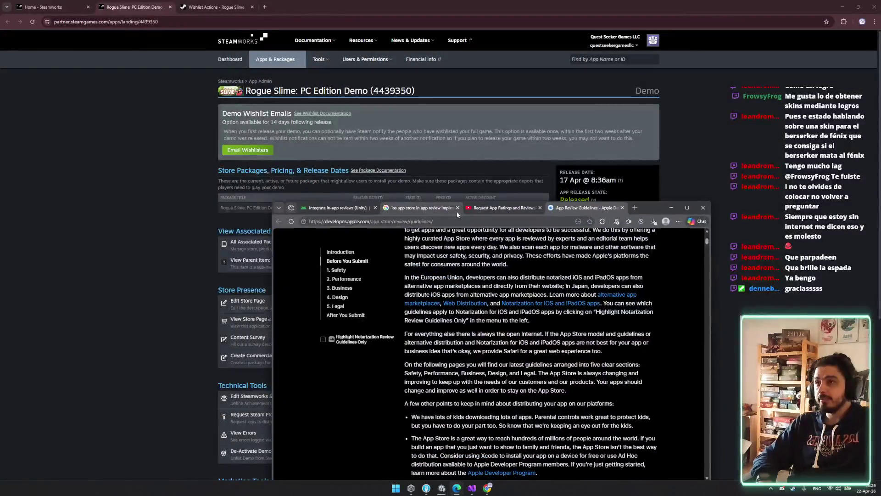
pyautogui.click(179, 189)
pyautogui.moveTo(229, 113); pyautogui.dragTo(641, 141)
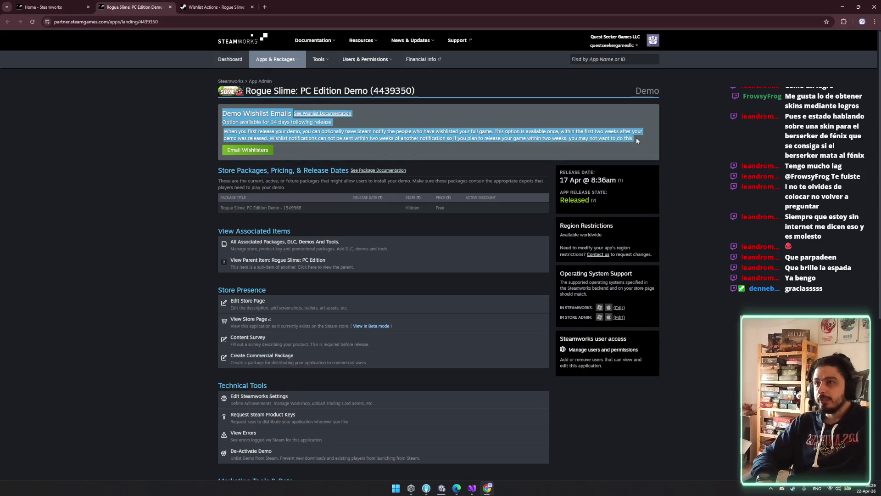
pyautogui.click(636, 137)
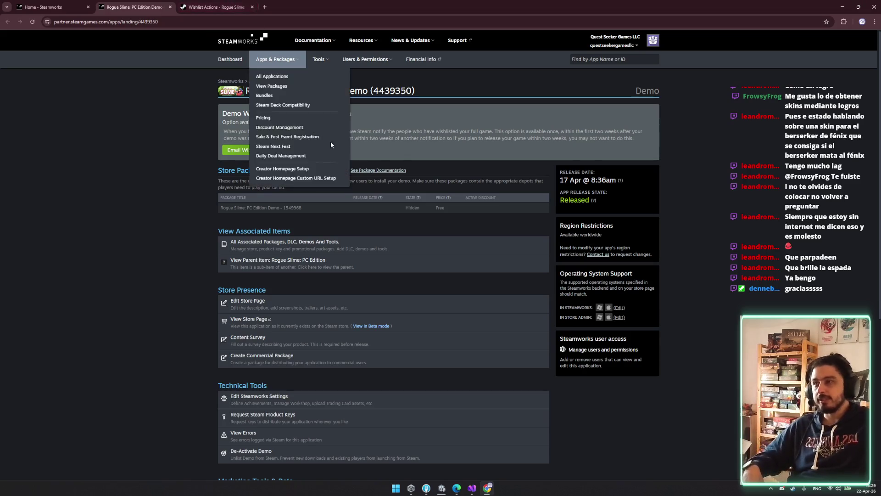
# Step: Return to the Rogue Slime demo app page and its wishlist report showing 1,187 outstanding wishes
pyautogui.click(67, 3)
pyautogui.click(130, 7)
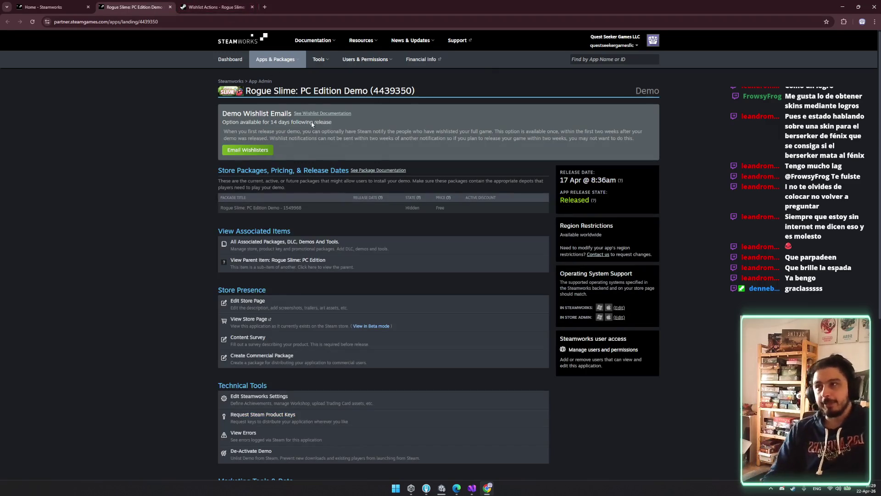
pyautogui.click(219, 4)
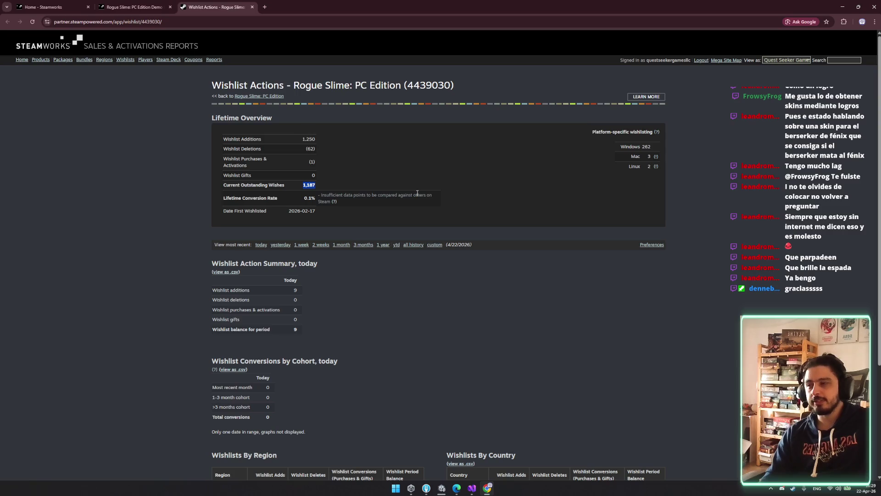
# Step: Switch the wishlist report to 1 year (1,241 additions), inspect the daily chart peaks, then hide the browser
pyautogui.scroll(-3, 477, 290)
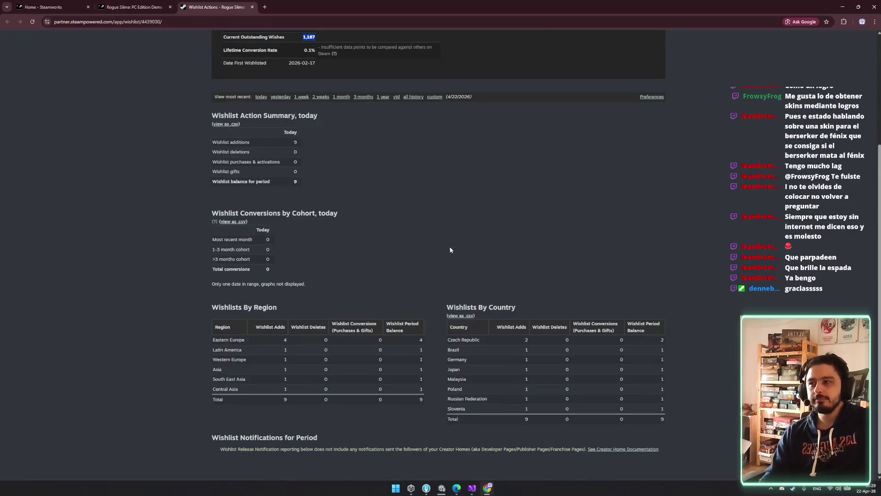
pyautogui.scroll(2, 450, 246)
pyautogui.click(382, 201)
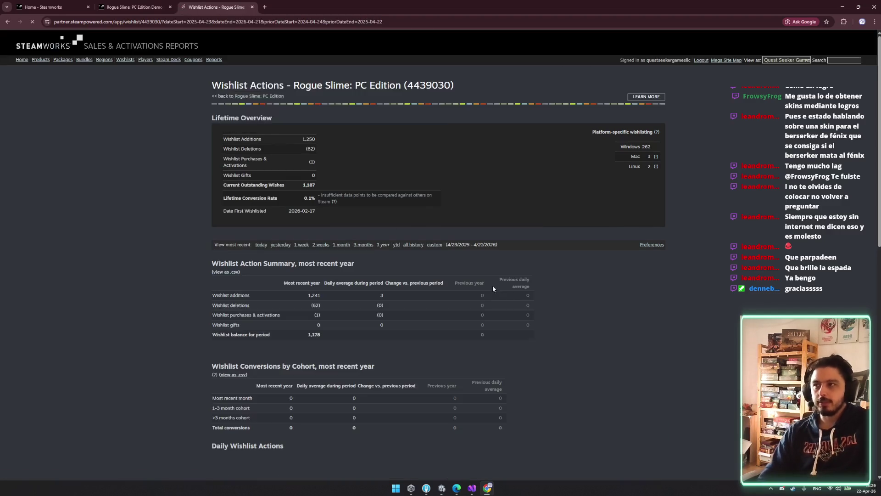
pyautogui.scroll(-3, 391, 318)
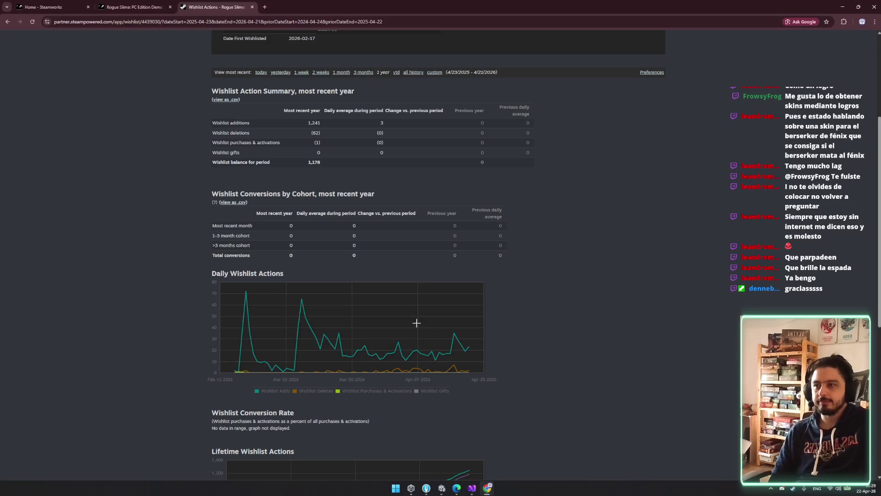
pyautogui.moveTo(454, 334)
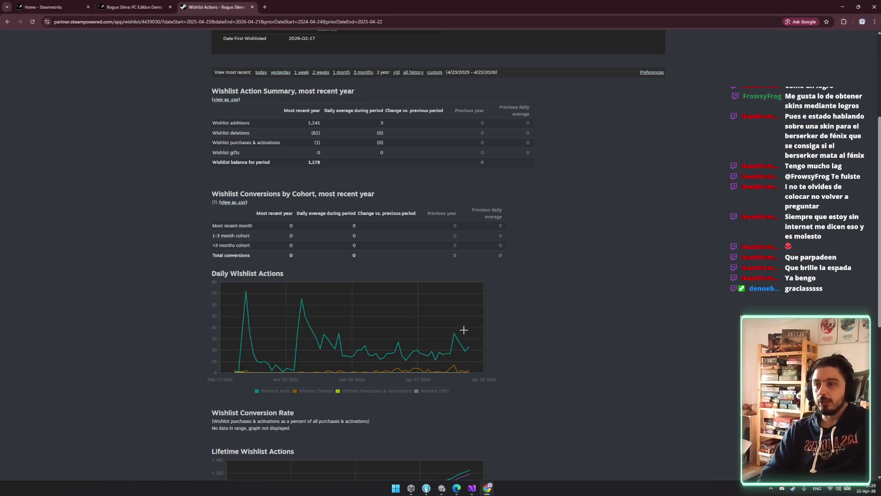
pyautogui.moveTo(300, 298)
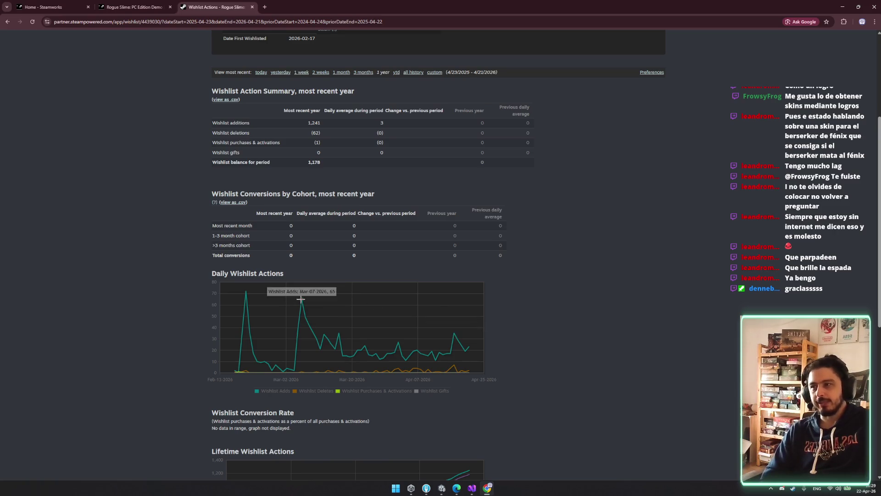
pyautogui.moveTo(247, 288)
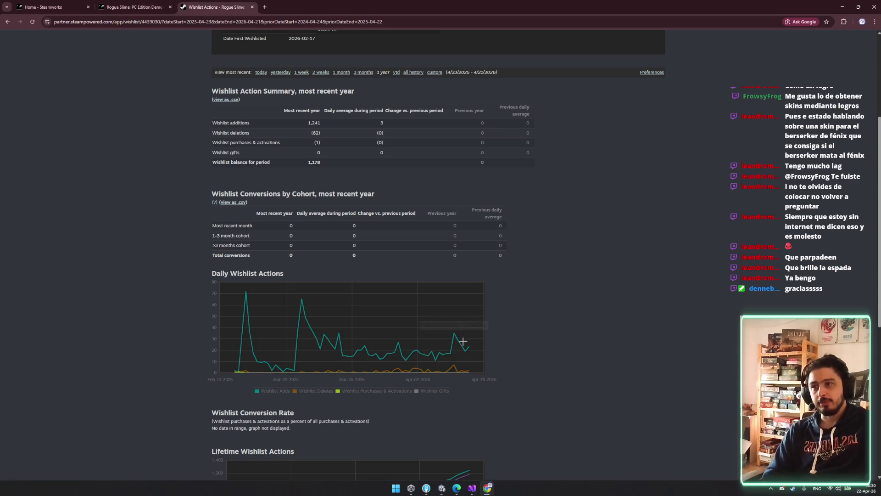
pyautogui.click(841, 5)
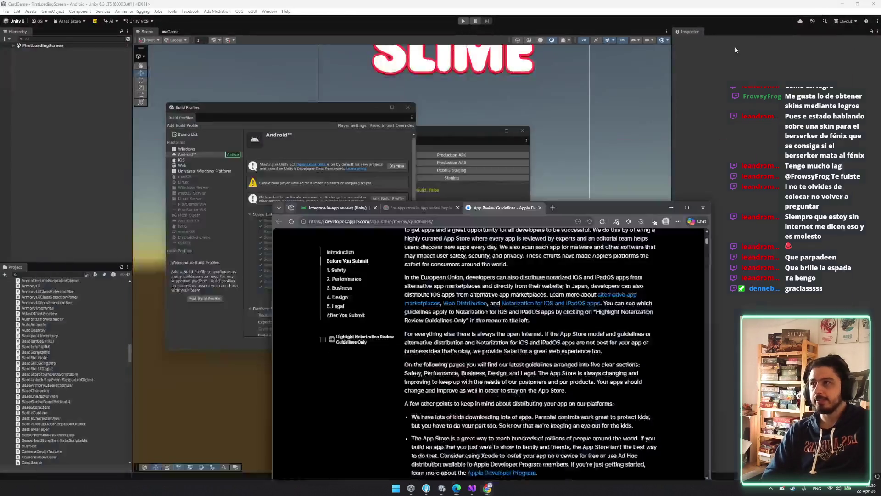
# Step: Minimize the guidelines browser and move the Compiling Scripts dialog aside to see Android Build Profiles
pyautogui.click(674, 209)
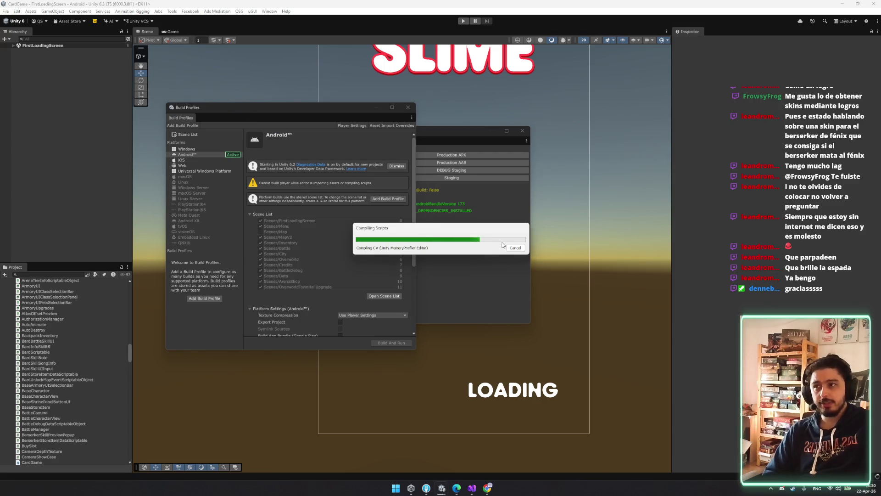
pyautogui.moveTo(463, 231); pyautogui.dragTo(591, 242)
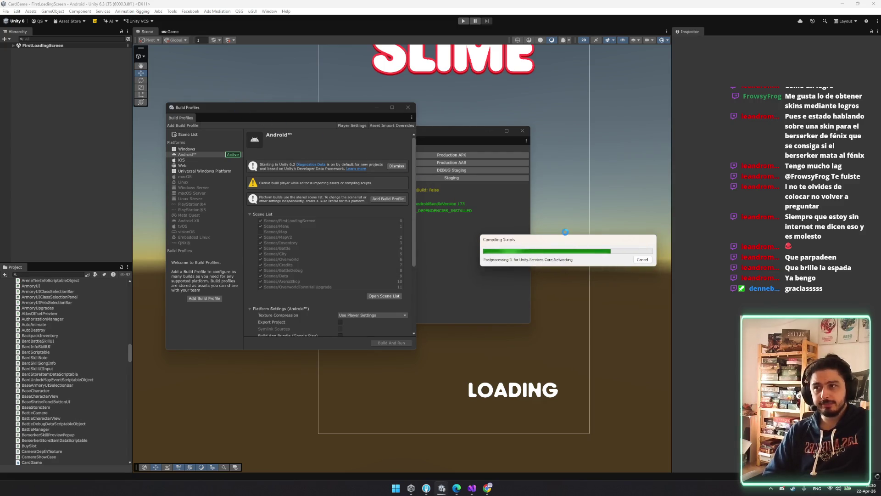